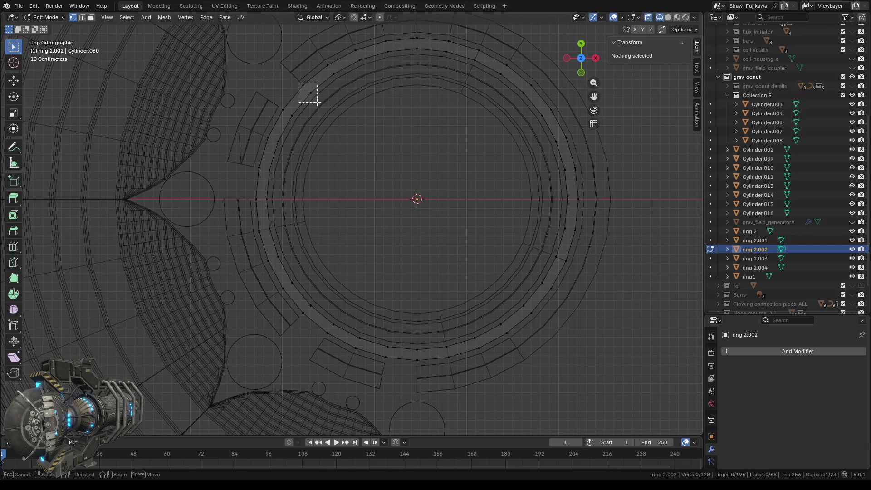
- Snap the 3D cursor to ring 2.002's upper-left end vertices, then return to Top view and Object Mode
{"action": "left_click_drag", "start_coordinate": [298, 84], "coordinate": [321, 106]}
{"action": "left_click", "coordinate": [669, 18]}
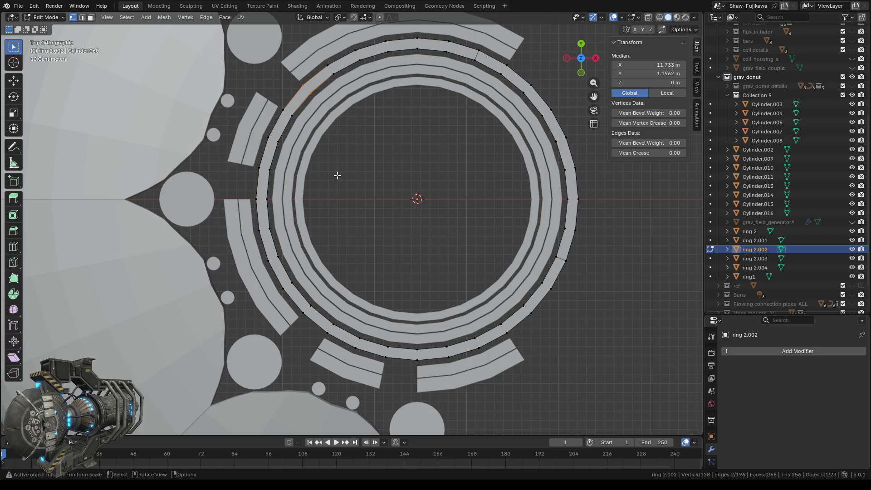
{"action": "right_click", "coordinate": [360, 167]}
{"action": "mouse_move", "coordinate": [327, 306]}
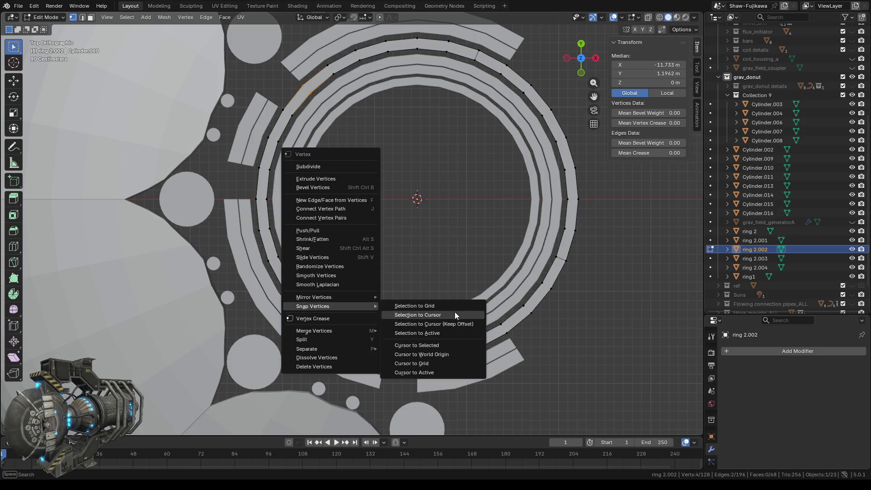
{"action": "left_click", "coordinate": [427, 344]}
{"action": "mouse_move", "coordinate": [344, 223]}
{"action": "middle_mouse_down"}
{"action": "mouse_move", "coordinate": [404, 232]}
{"action": "mouse_move", "coordinate": [389, 208]}
{"action": "mouse_move", "coordinate": [408, 227]}
{"action": "mouse_move", "coordinate": [414, 200]}
{"action": "mouse_move", "coordinate": [388, 178]}
{"action": "mouse_move", "coordinate": [395, 174]}
{"action": "middle_mouse_up"}
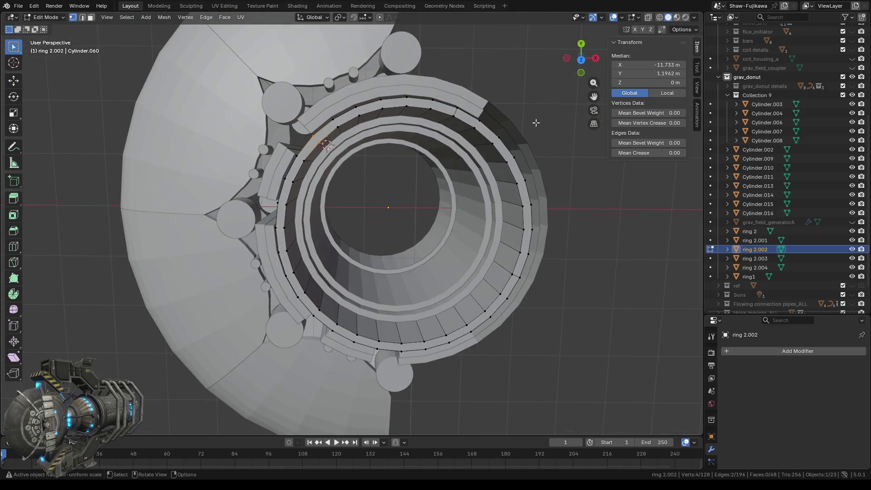
{"action": "left_click", "coordinate": [580, 57]}
{"action": "scroll", "coordinate": [370, 174], "scroll_direction": "up", "scroll_amount": 2}
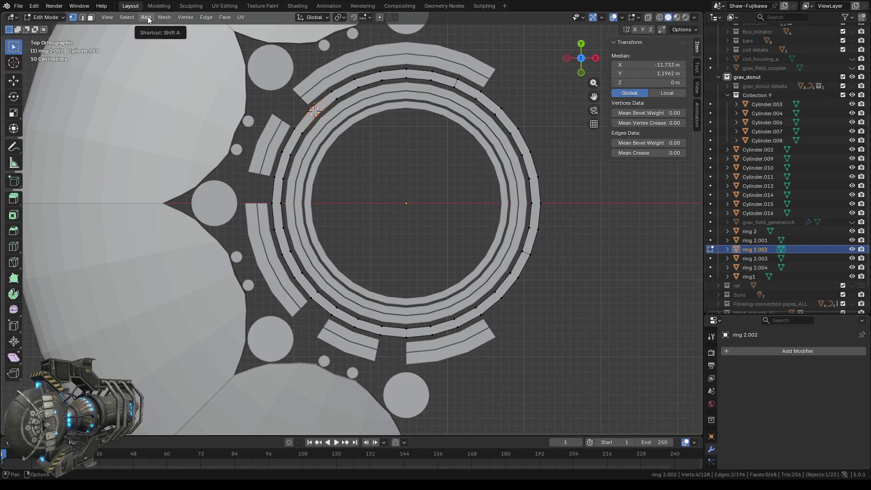
{"action": "key", "text": "Tab"}
- Add a cylinder at the 3D cursor and reduce its radius to 0.06 m
{"action": "left_click", "coordinate": [122, 17]}
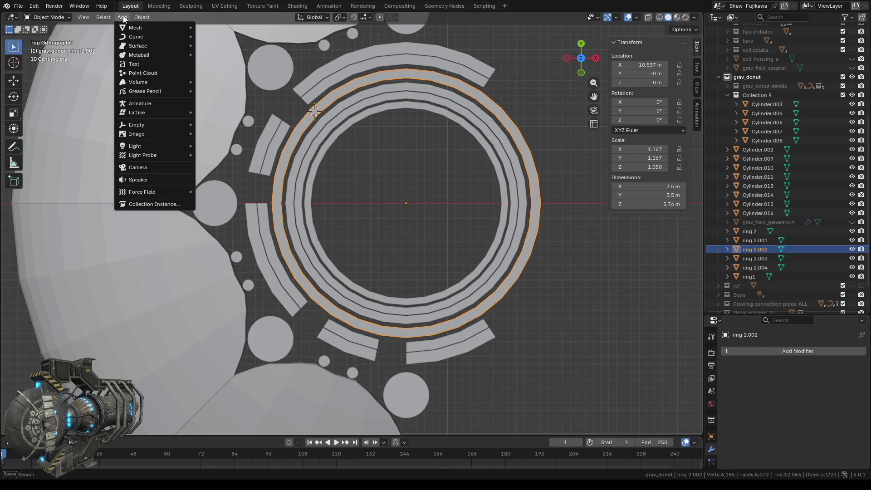
{"action": "mouse_move", "coordinate": [136, 29]}
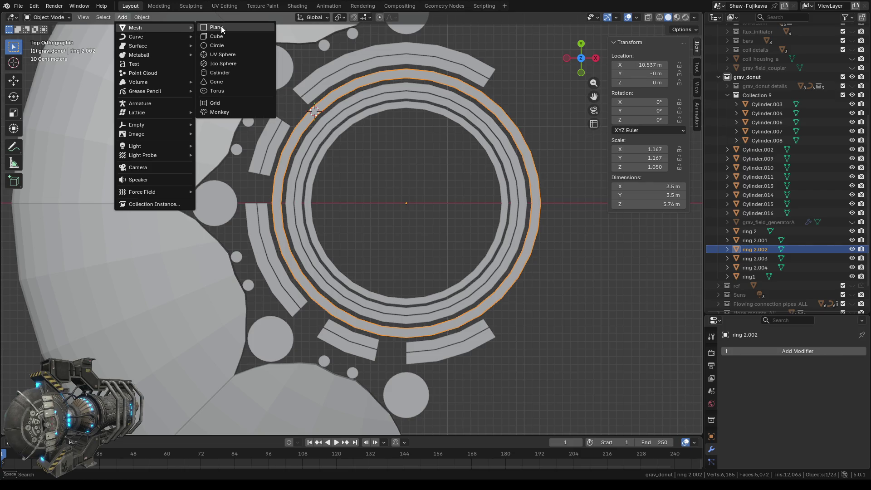
{"action": "left_click", "coordinate": [213, 72]}
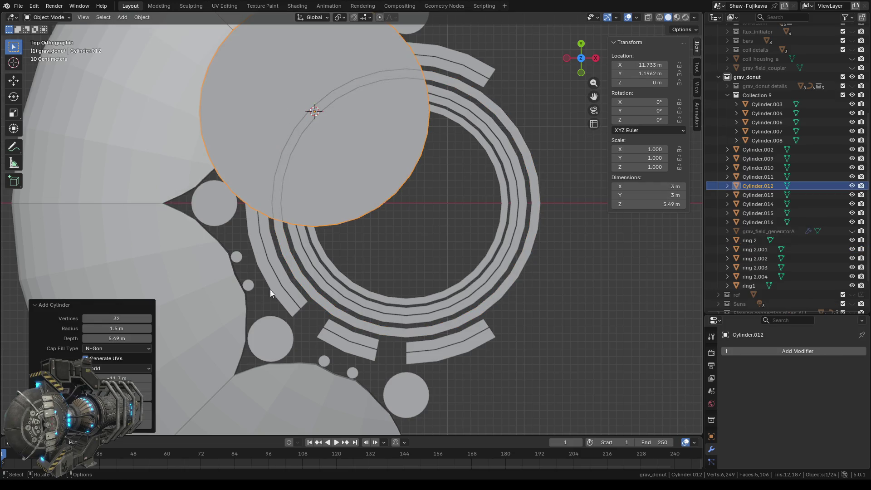
{"action": "left_click_drag", "start_coordinate": [116, 328], "coordinate": [23, 328]}
{"action": "left_click", "coordinate": [124, 327]}
{"action": "key", "text": "BackSpace"}
{"action": "type", "text": "0."}
{"action": "key", "text": "Return"}
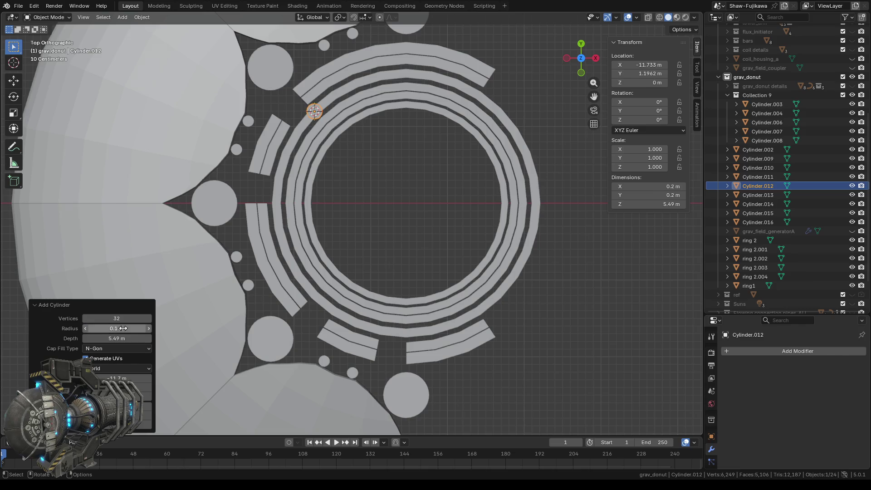
{"action": "scroll", "coordinate": [338, 143], "scroll_direction": "up", "scroll_amount": 3}
{"action": "middle_click_drag", "start_coordinate": [338, 143], "coordinate": [374, 244], "text": "shift"}
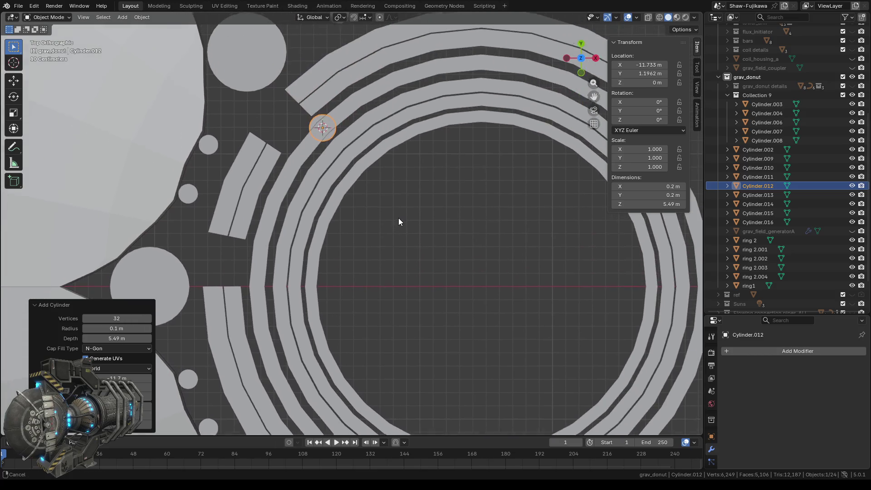
{"action": "left_click", "coordinate": [85, 328]}
{"action": "left_click", "coordinate": [85, 328]}
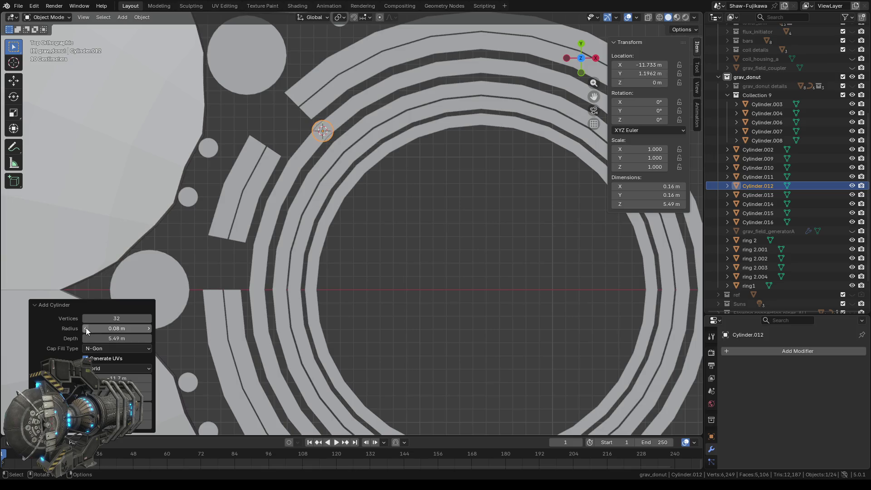
{"action": "left_click", "coordinate": [86, 327]}
{"action": "left_click", "coordinate": [85, 328]}
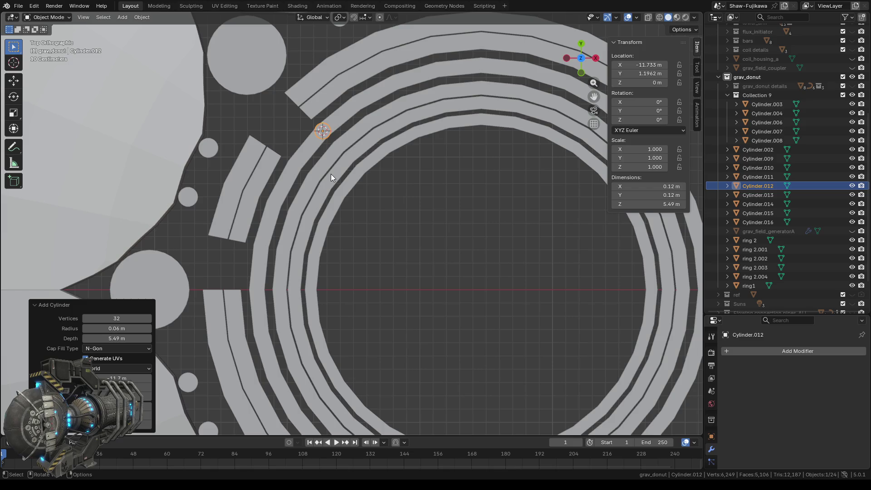
- Lengthen the rod to a depth of 6.53 m, then reopen ring 2.002 in Edit Mode
{"action": "mouse_move", "coordinate": [329, 172]}
{"action": "middle_mouse_down"}
{"action": "mouse_move", "coordinate": [458, 210]}
{"action": "mouse_move", "coordinate": [488, 203]}
{"action": "middle_mouse_up"}
{"action": "left_click_drag", "start_coordinate": [136, 338], "coordinate": [151, 323]}
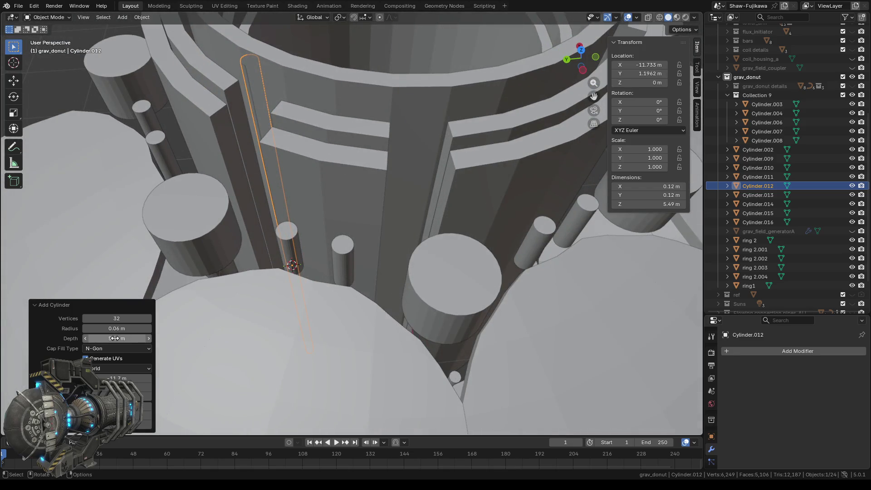
{"action": "mouse_move", "coordinate": [477, 170]}
{"action": "middle_mouse_down"}
{"action": "mouse_move", "coordinate": [367, 132]}
{"action": "mouse_move", "coordinate": [336, 142]}
{"action": "middle_mouse_up"}
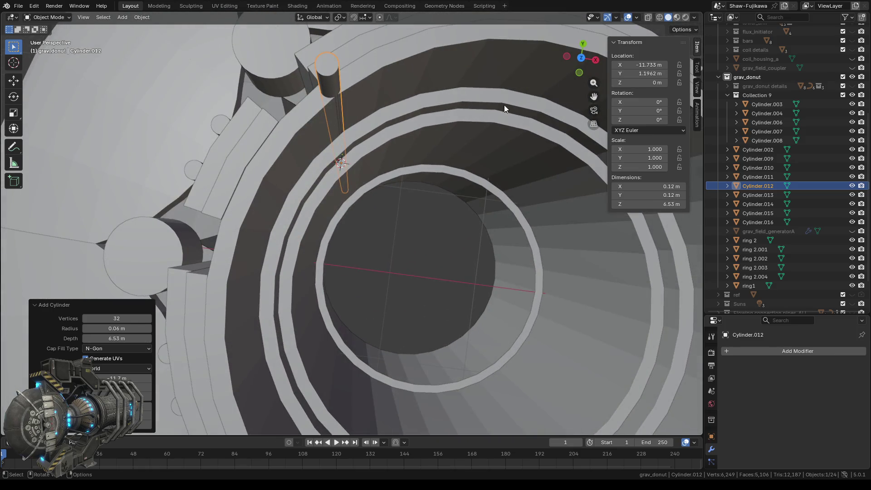
{"action": "left_click", "coordinate": [581, 58]}
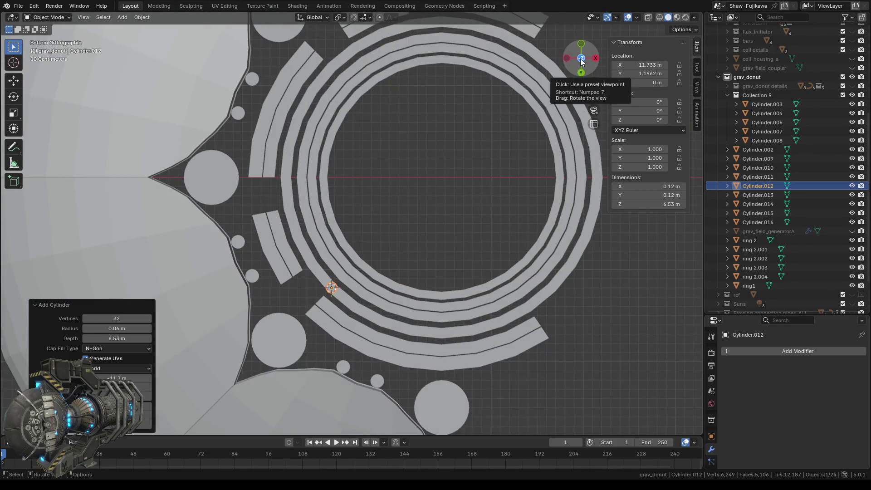
{"action": "left_click", "coordinate": [582, 59]}
{"action": "scroll", "coordinate": [357, 197], "scroll_direction": "up", "scroll_amount": 2}
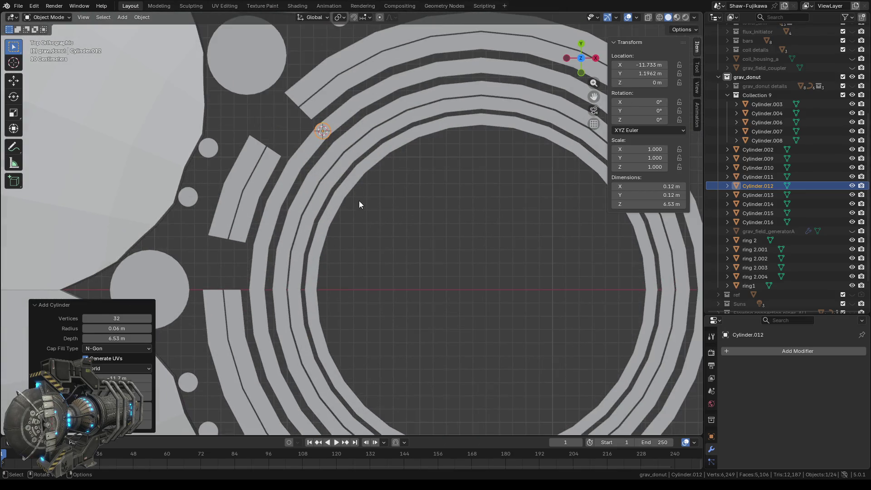
{"action": "left_click", "coordinate": [312, 144]}
{"action": "key", "text": "Tab"}
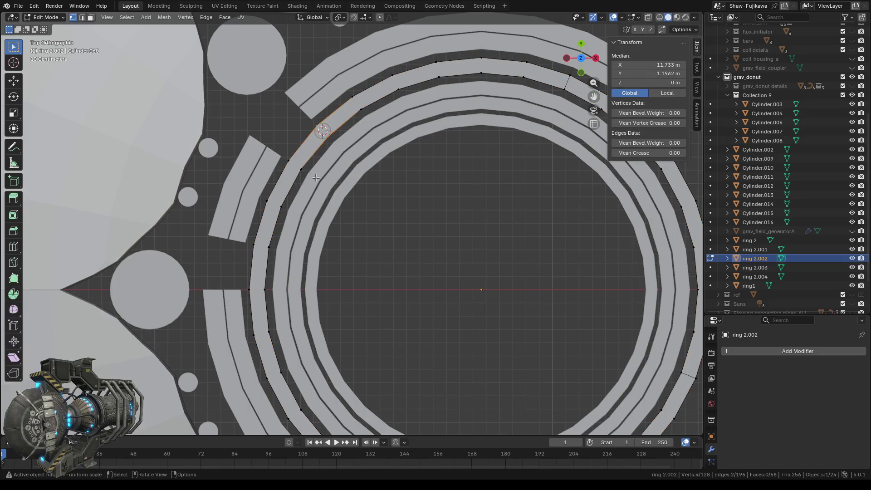
- With X-ray on, snap the 3D cursor to ring vertices further along the upper-left edge
{"action": "left_click", "coordinate": [647, 17]}
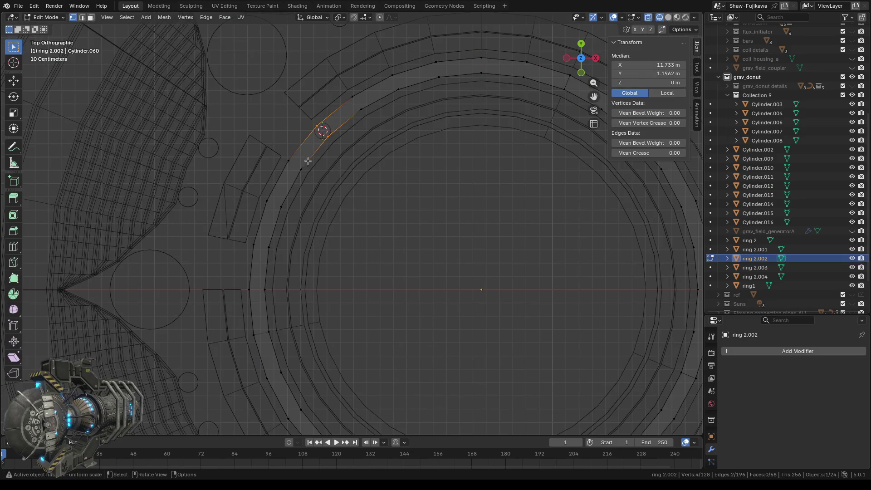
{"action": "left_click_drag", "start_coordinate": [279, 152], "coordinate": [308, 177]}
{"action": "right_click", "coordinate": [396, 219]}
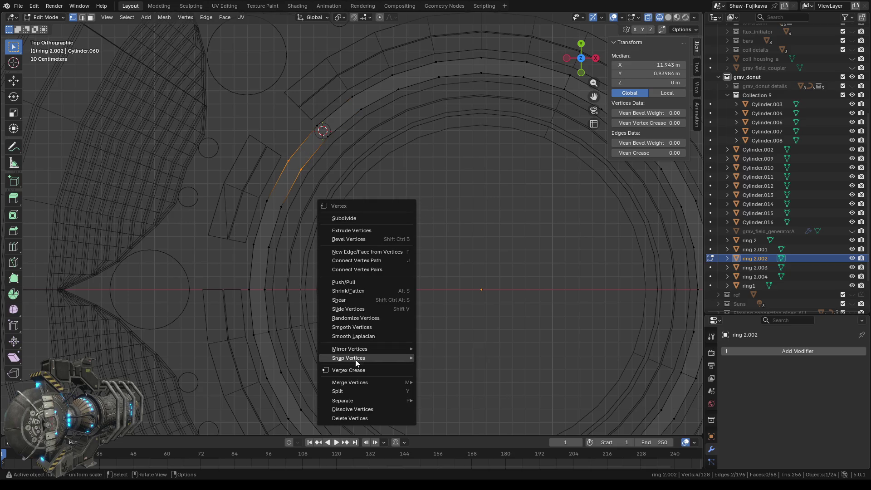
{"action": "mouse_move", "coordinate": [357, 358]}
{"action": "left_click", "coordinate": [458, 396]}
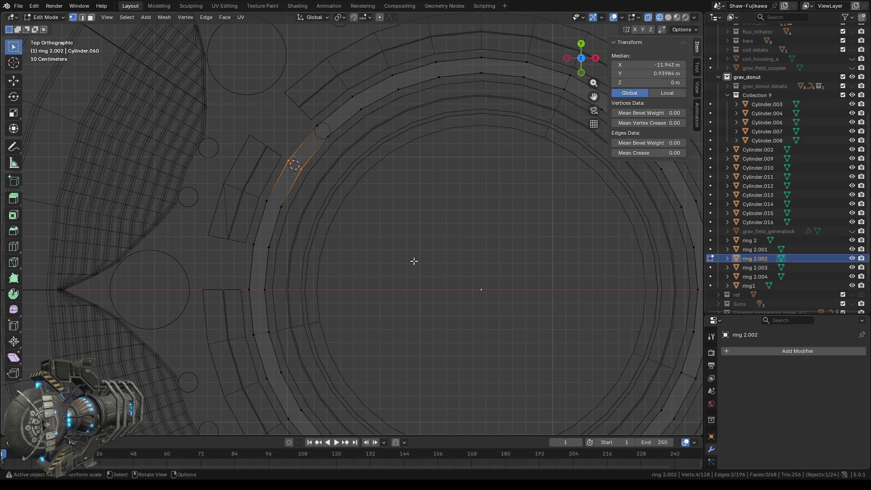
{"action": "key", "text": "Tab"}
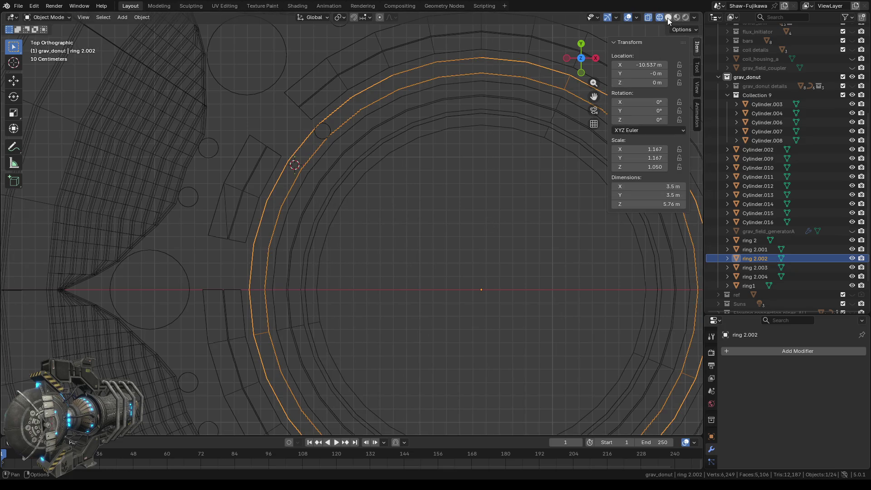
- Add rod Cylinder.017 at the cursor in solid shading, then select the first rod Cylinder.012
{"action": "left_click", "coordinate": [667, 17]}
{"action": "left_click", "coordinate": [122, 17]}
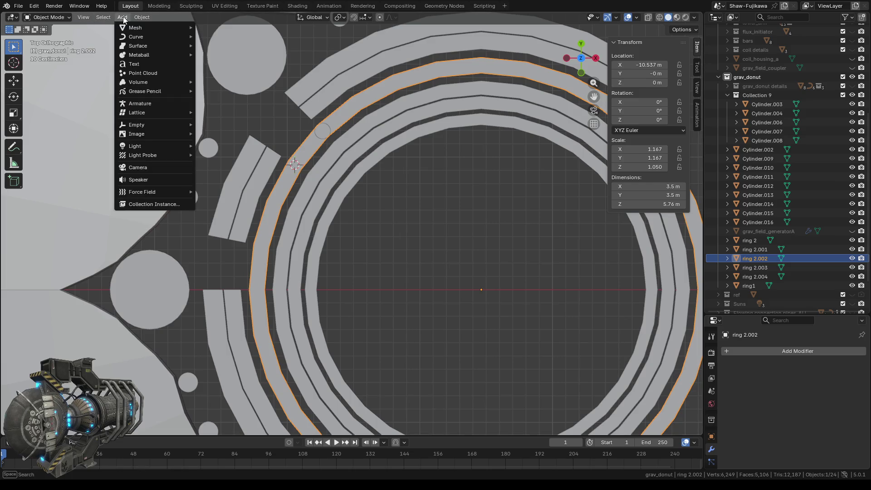
{"action": "mouse_move", "coordinate": [191, 30]}
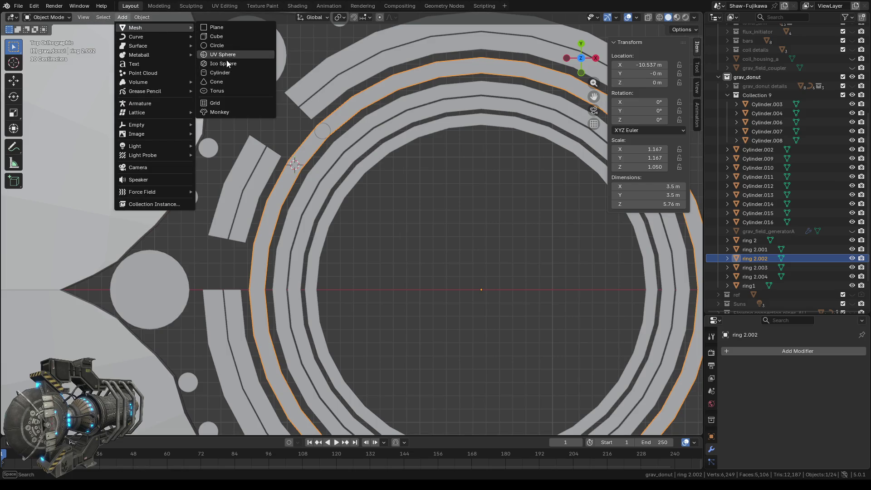
{"action": "left_click", "coordinate": [219, 72]}
{"action": "scroll", "coordinate": [361, 270], "scroll_direction": "down", "scroll_amount": 2}
{"action": "mouse_move", "coordinate": [361, 270]}
{"action": "middle_mouse_down"}
{"action": "mouse_move", "coordinate": [347, 234]}
{"action": "mouse_move", "coordinate": [266, 271]}
{"action": "mouse_move", "coordinate": [291, 254]}
{"action": "middle_mouse_up"}
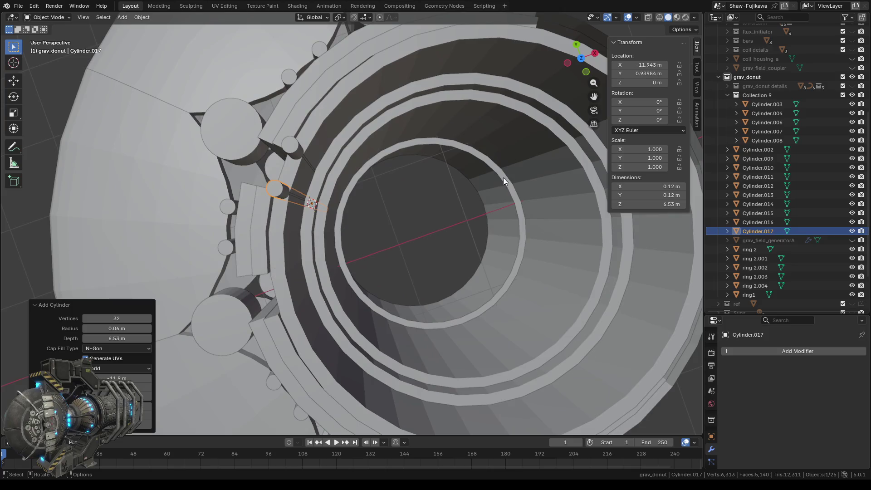
{"action": "left_click", "coordinate": [582, 58]}
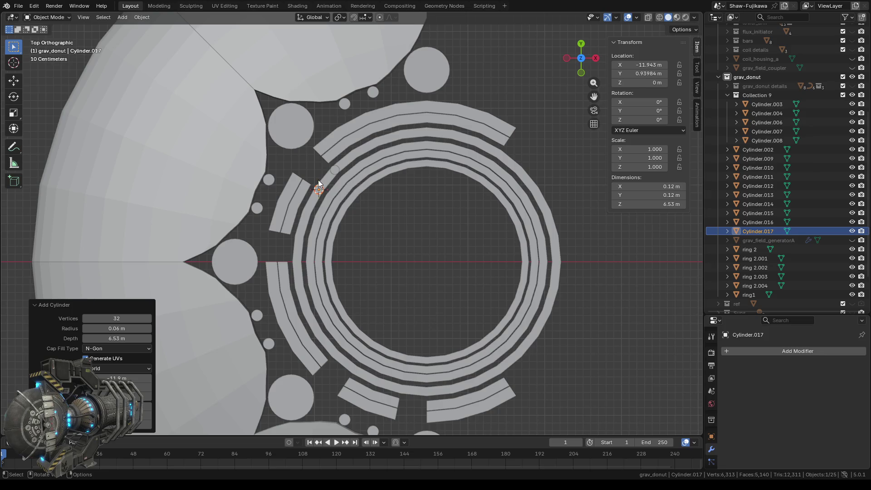
{"action": "scroll", "coordinate": [334, 167], "scroll_direction": "up", "scroll_amount": 2}
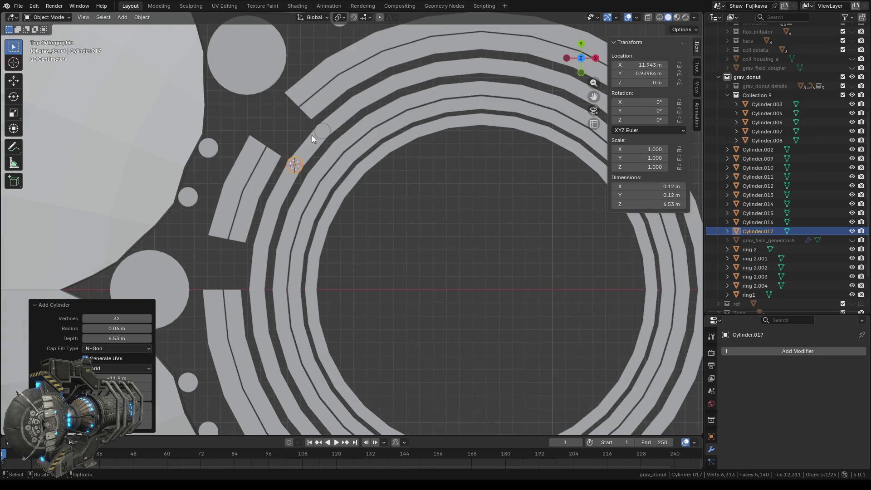
{"action": "left_click", "coordinate": [326, 129]}
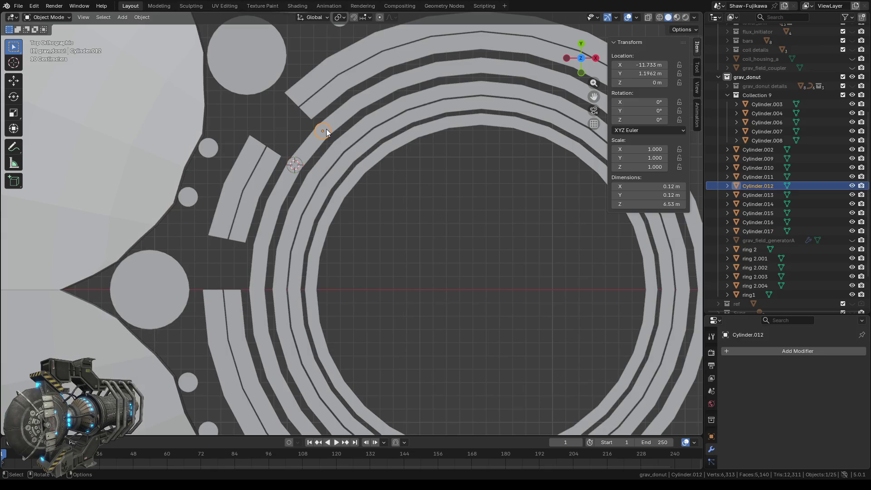
- Delete the first rod Cylinder.012 and snap the 3D cursor to ring 2.002's left-edge vertices
{"action": "key", "text": "Delete"}
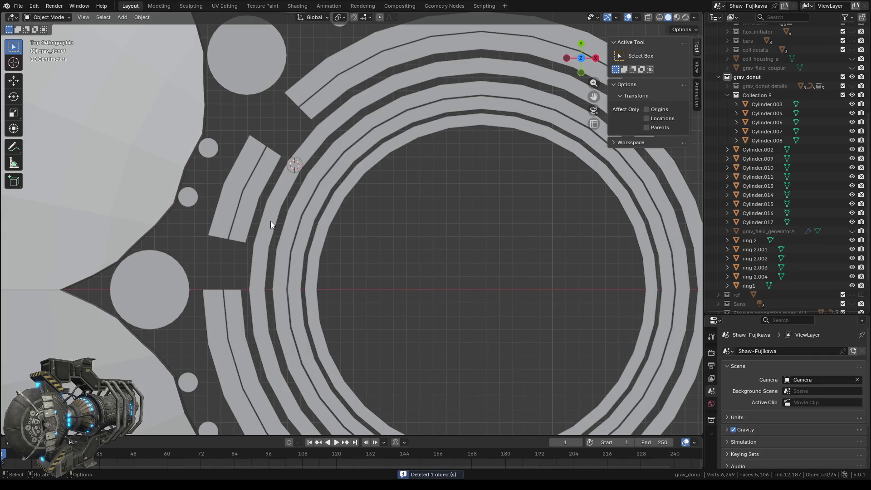
{"action": "left_click", "coordinate": [277, 230]}
{"action": "key", "text": "Tab"}
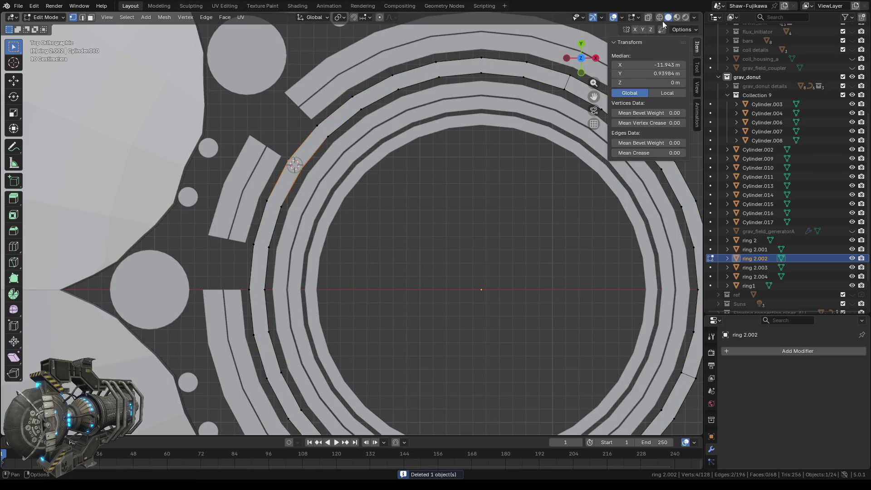
{"action": "left_click", "coordinate": [661, 18]}
{"action": "left_click_drag", "start_coordinate": [245, 239], "coordinate": [274, 249]}
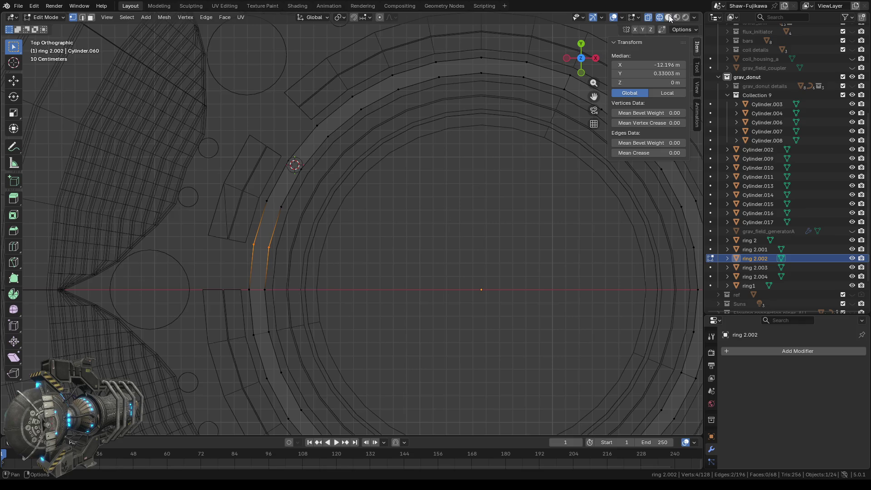
{"action": "left_click", "coordinate": [669, 16]}
{"action": "right_click", "coordinate": [385, 255]}
{"action": "mouse_move", "coordinate": [341, 393]}
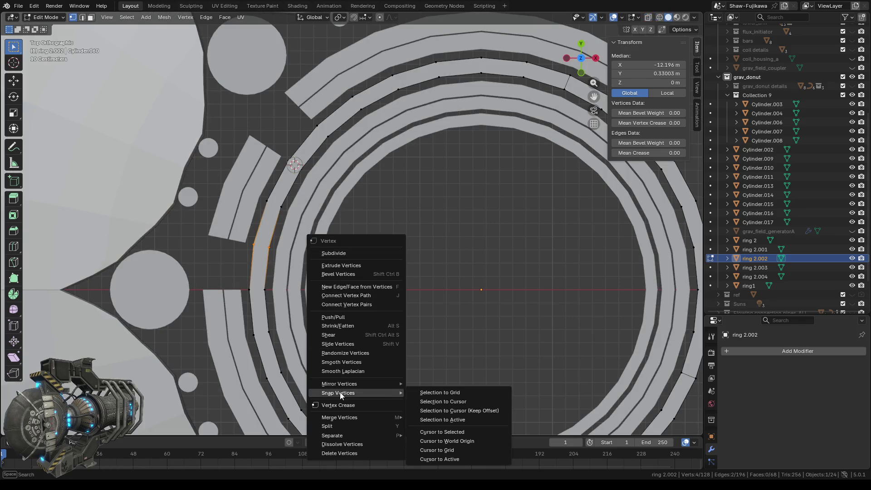
{"action": "left_click", "coordinate": [451, 432]}
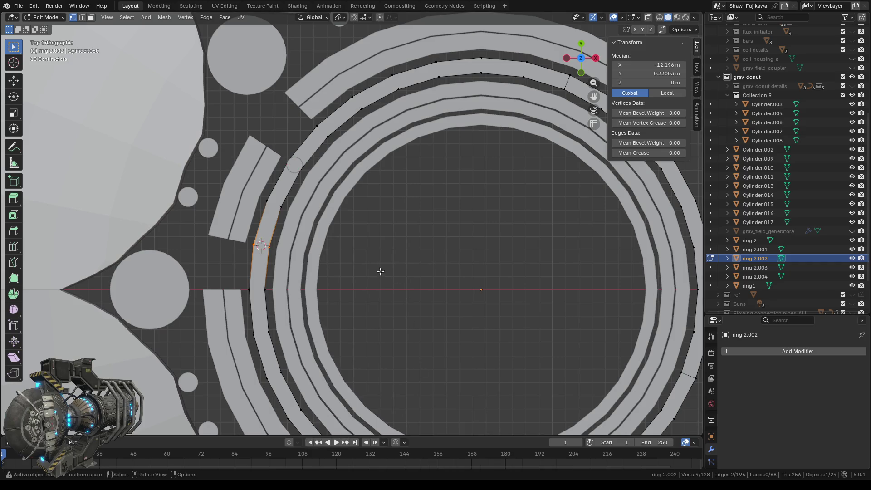
- Add rod Cylinder.012 at X -12.196 m, Y 0.33003 m, then reopen ring 2.002 in Edit Mode
{"action": "left_click", "coordinate": [145, 17]}
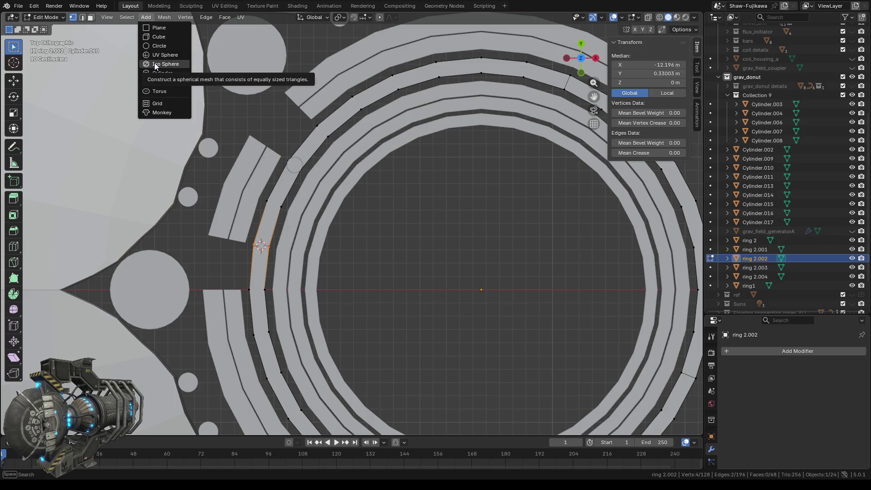
{"action": "key", "text": "Escape"}
{"action": "key", "text": "Tab"}
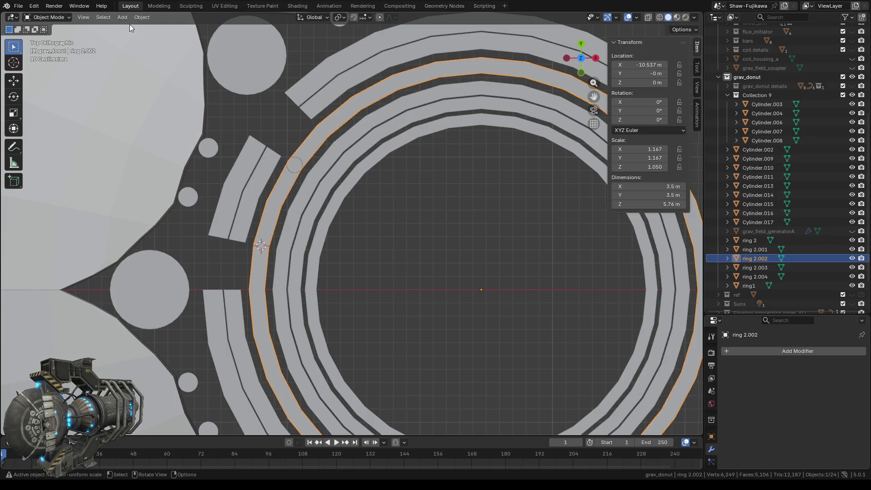
{"action": "left_click", "coordinate": [122, 17]}
{"action": "mouse_move", "coordinate": [142, 26]}
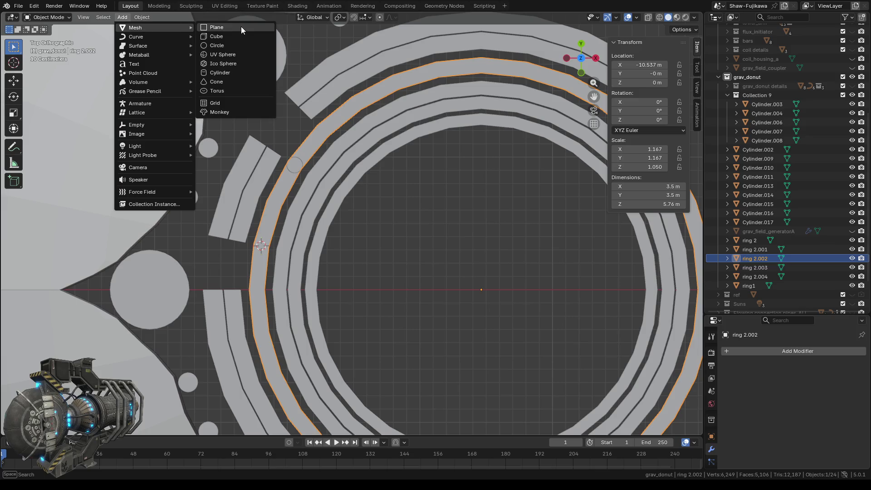
{"action": "left_click", "coordinate": [221, 72]}
{"action": "scroll", "coordinate": [364, 254], "scroll_direction": "down", "scroll_amount": 2}
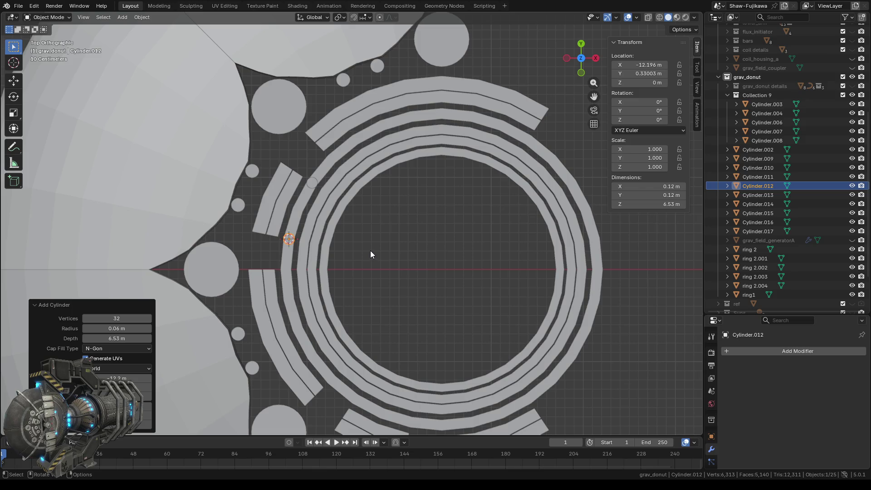
{"action": "middle_click_drag", "start_coordinate": [397, 296], "coordinate": [377, 181], "text": "shift"}
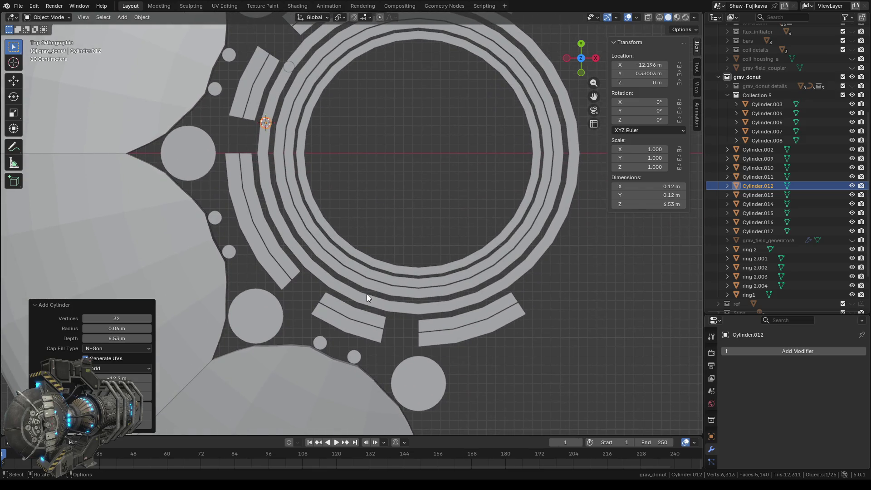
{"action": "left_click", "coordinate": [351, 297]}
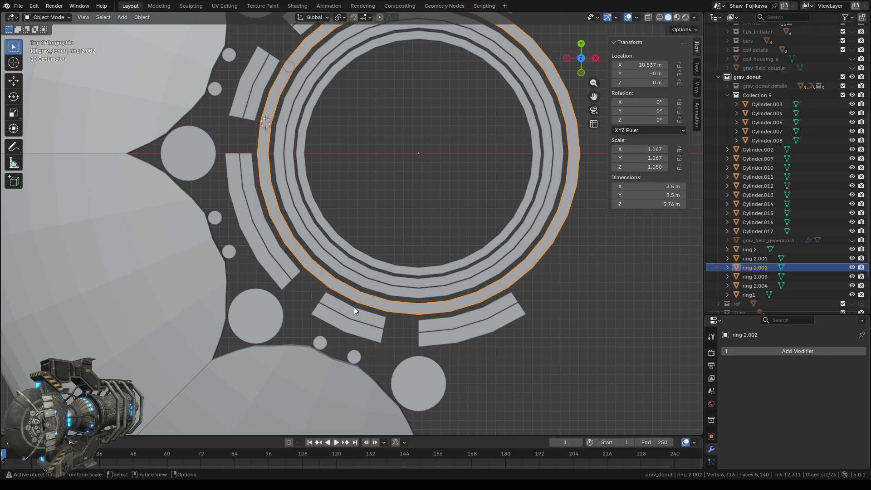
{"action": "key", "text": "Tab"}
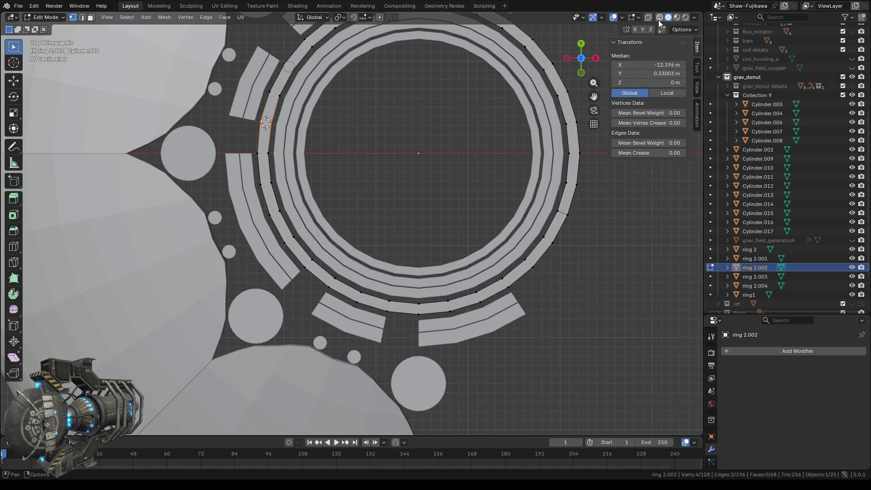
- Snap the cursor to ring 2.002's lower-left edge vertices and add rod Cylinder.018 there
{"action": "left_click", "coordinate": [660, 18]}
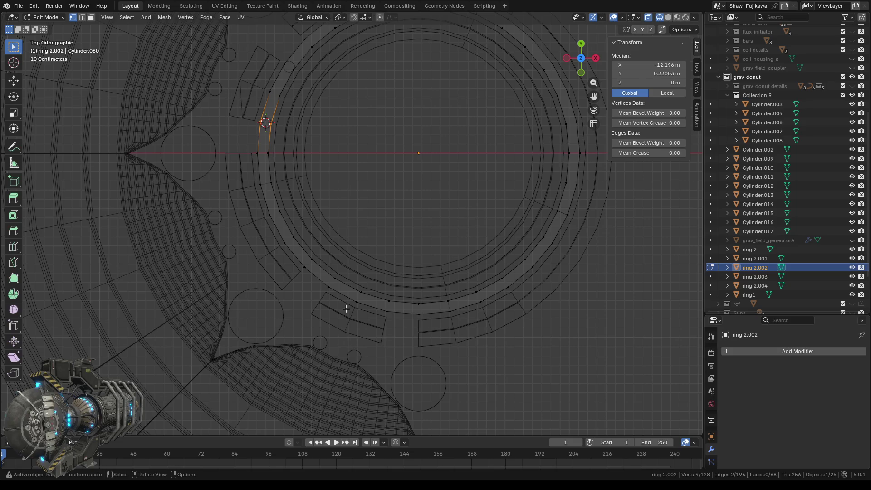
{"action": "left_click_drag", "start_coordinate": [318, 273], "coordinate": [340, 288]}
{"action": "right_click", "coordinate": [398, 175]}
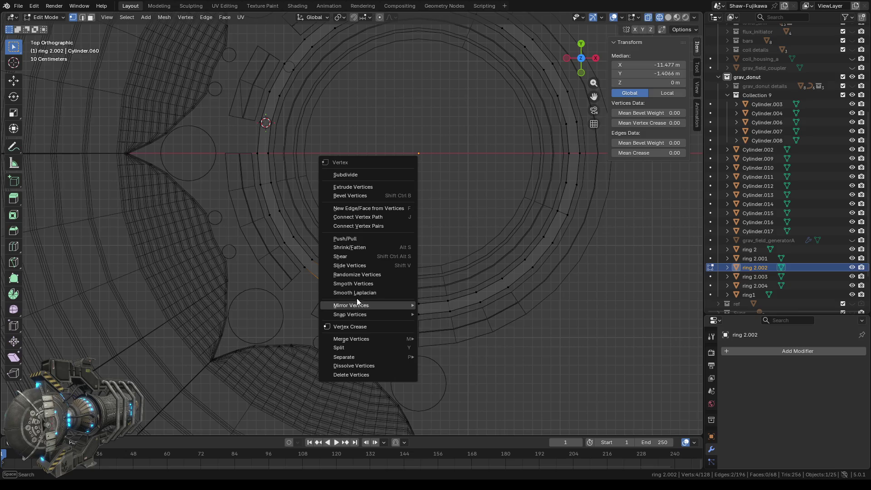
{"action": "mouse_move", "coordinate": [356, 313]}
{"action": "left_click", "coordinate": [458, 352]}
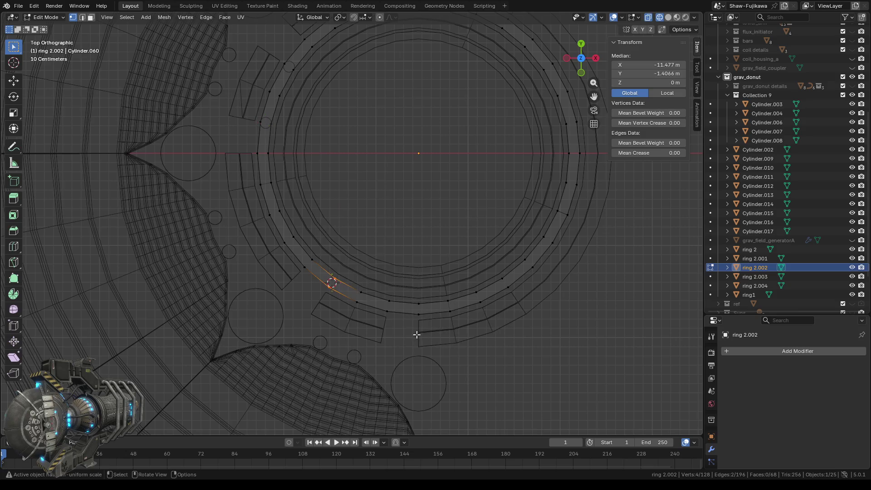
{"action": "left_click", "coordinate": [668, 18]}
{"action": "key", "text": "Tab"}
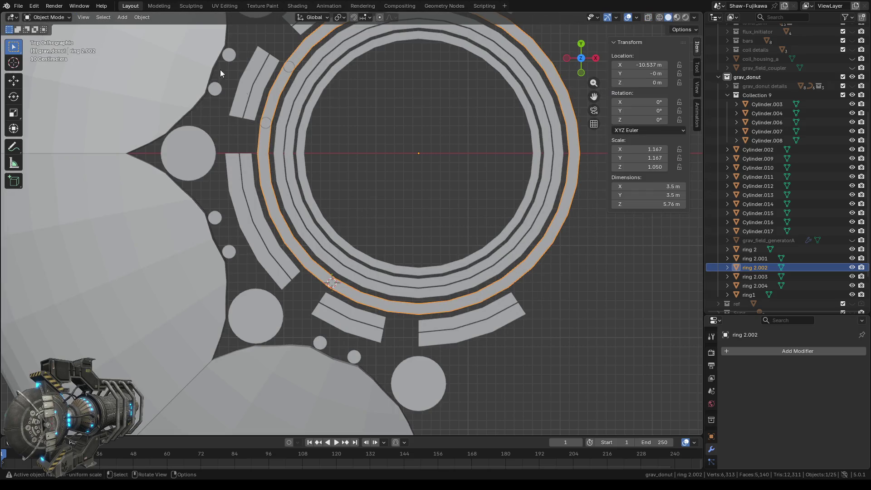
{"action": "left_click", "coordinate": [117, 17]}
{"action": "mouse_move", "coordinate": [137, 29]}
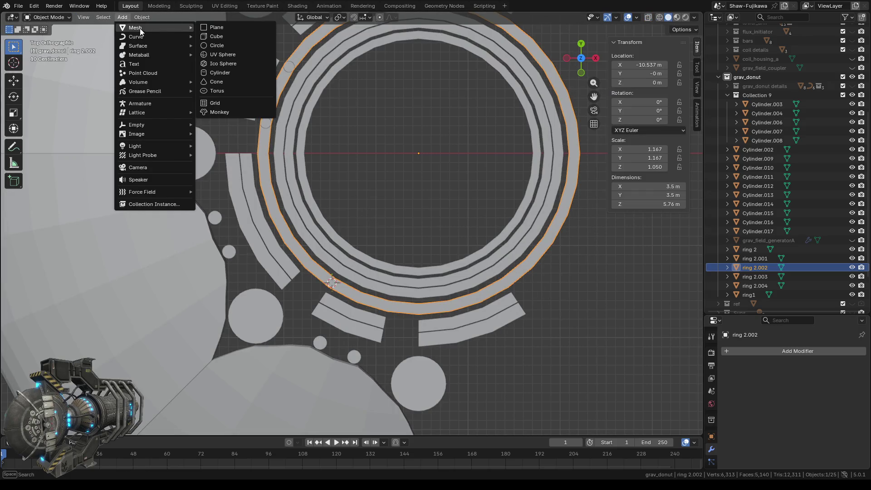
{"action": "left_click", "coordinate": [225, 72]}
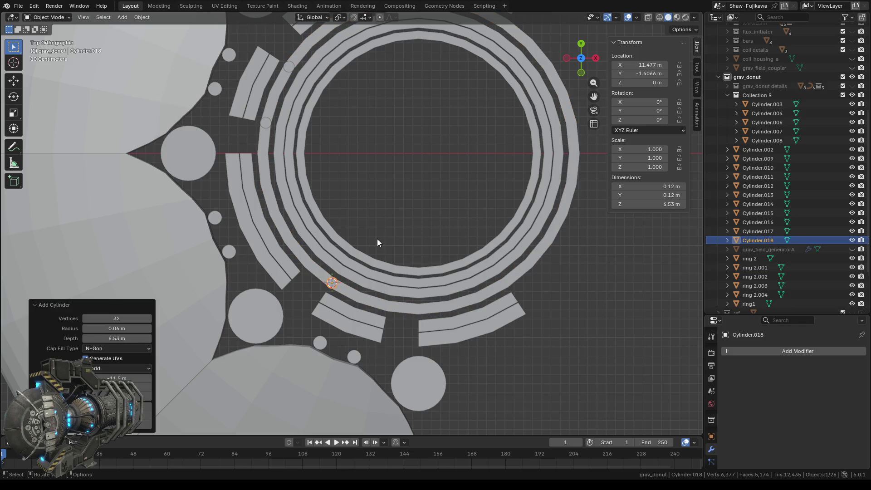
- Snap the 3D cursor to ring 2.002's bottom-edge vertices near X -10.867 m, Y -1.6592 m
{"action": "left_click", "coordinate": [355, 299]}
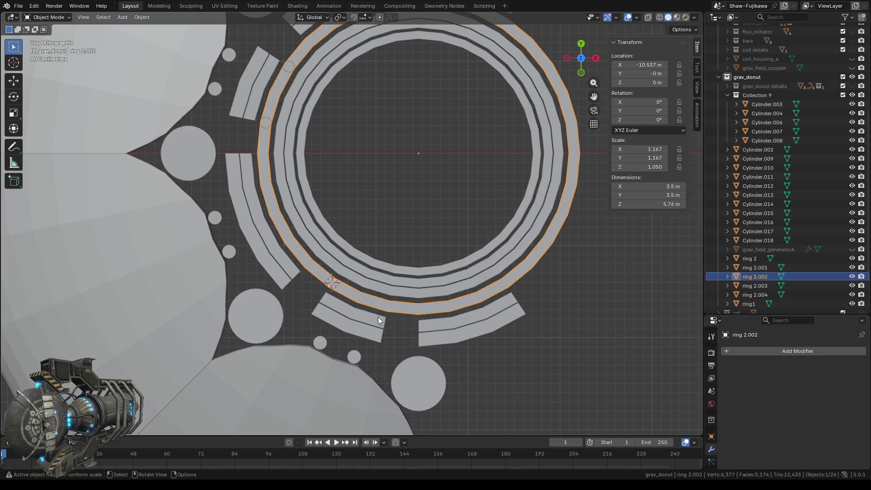
{"action": "key", "text": "Tab"}
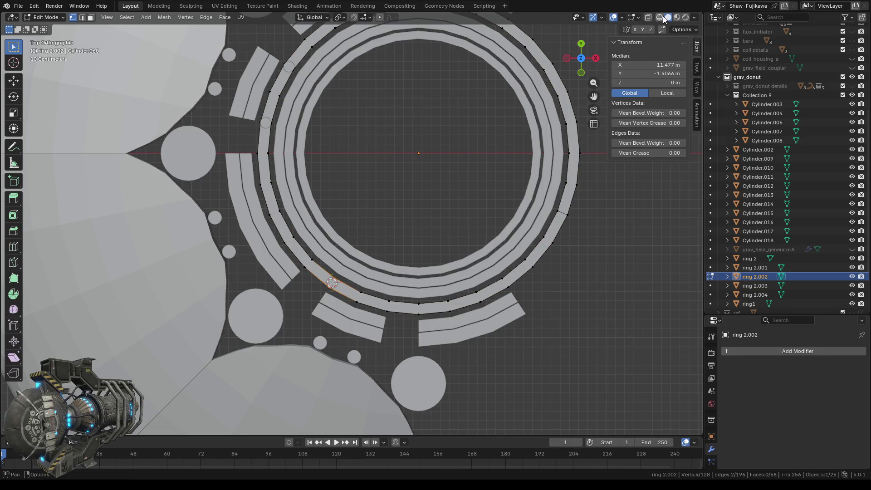
{"action": "key", "text": "shift+z"}
{"action": "key", "text": "b"}
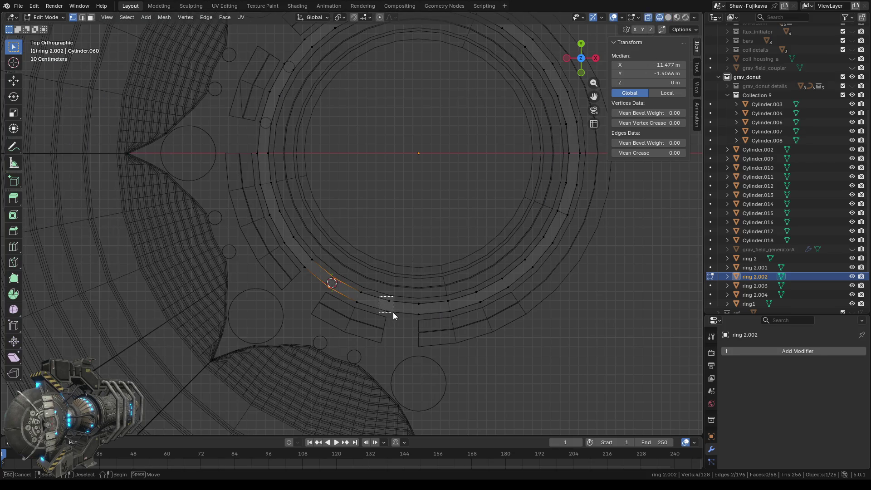
{"action": "left_click_drag", "start_coordinate": [393, 312], "coordinate": [399, 315]}
{"action": "key", "text": "ctrl+v"}
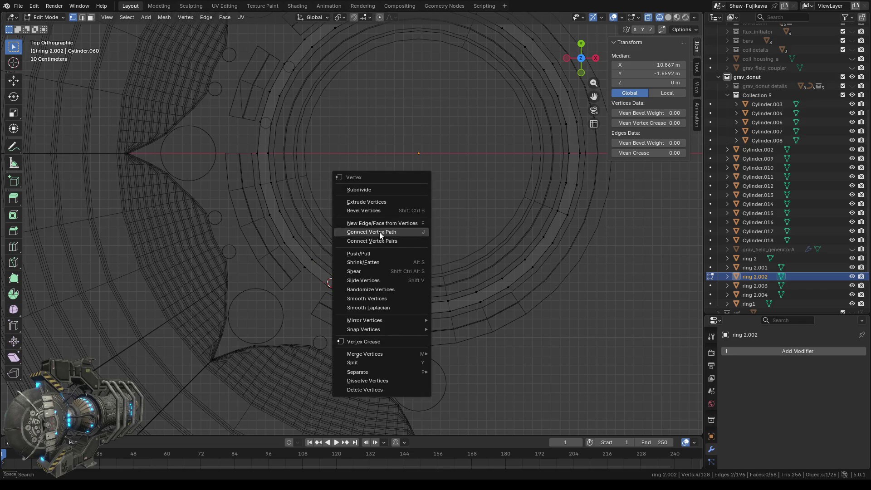
{"action": "mouse_move", "coordinate": [359, 322]}
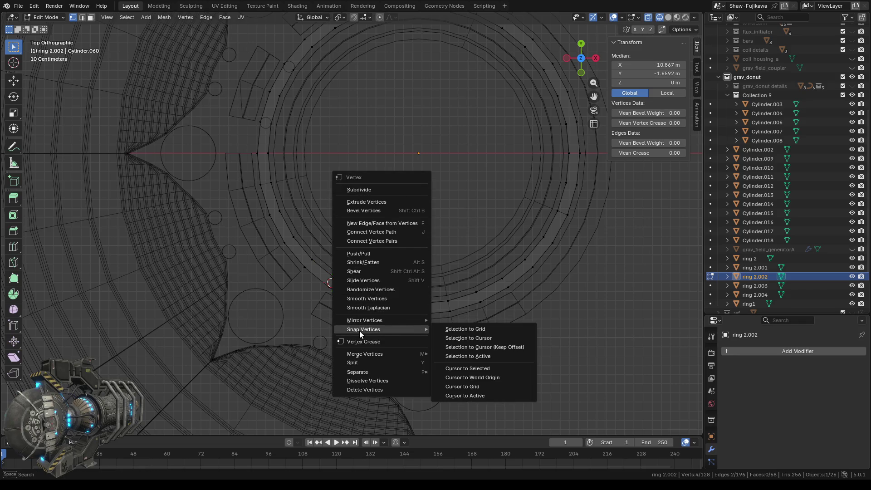
{"action": "left_click", "coordinate": [472, 369]}
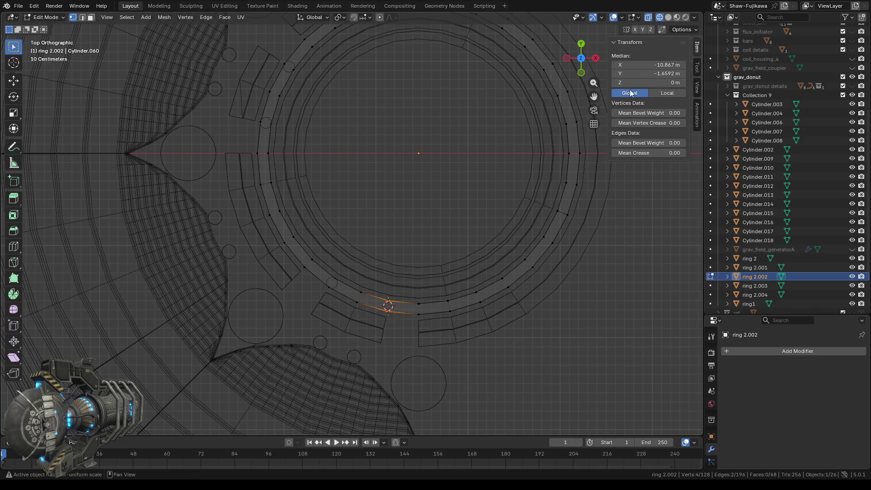
{"action": "left_click", "coordinate": [668, 17]}
{"action": "key", "text": "Tab"}
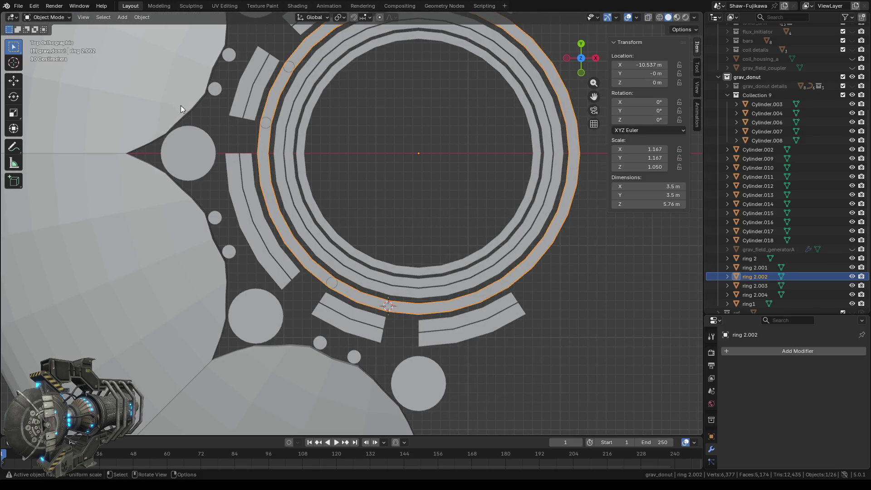
{"action": "left_click", "coordinate": [122, 17]}
- Add a cylinder rod at the bottom-edge cursor, then reopen ring 2.002 in Edit Mode
{"action": "mouse_move", "coordinate": [132, 27]}
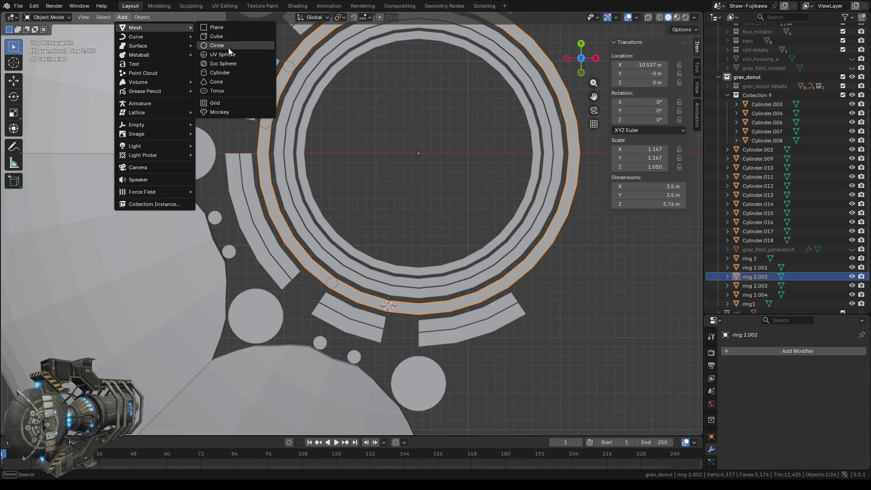
{"action": "left_click", "coordinate": [219, 73]}
{"action": "left_click", "coordinate": [390, 224]}
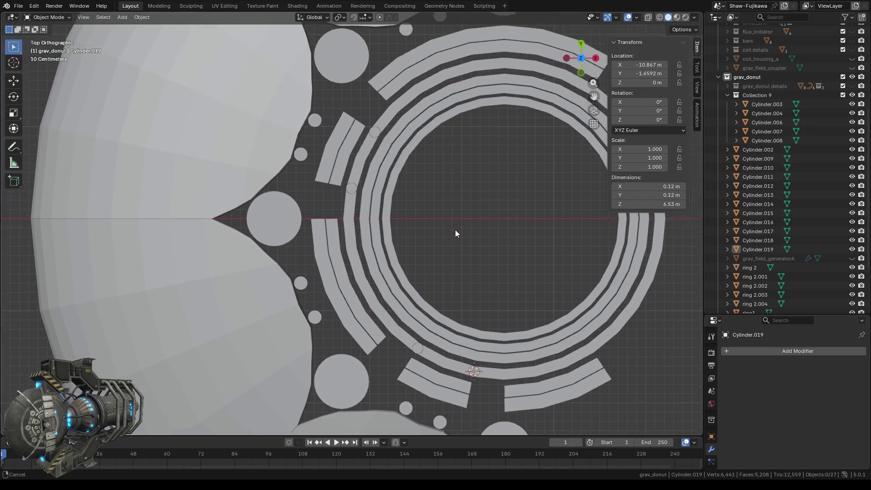
{"action": "middle_click_drag", "start_coordinate": [379, 170], "coordinate": [444, 298], "text": "shift"}
{"action": "scroll", "coordinate": [416, 180], "scroll_direction": "up", "scroll_amount": 1}
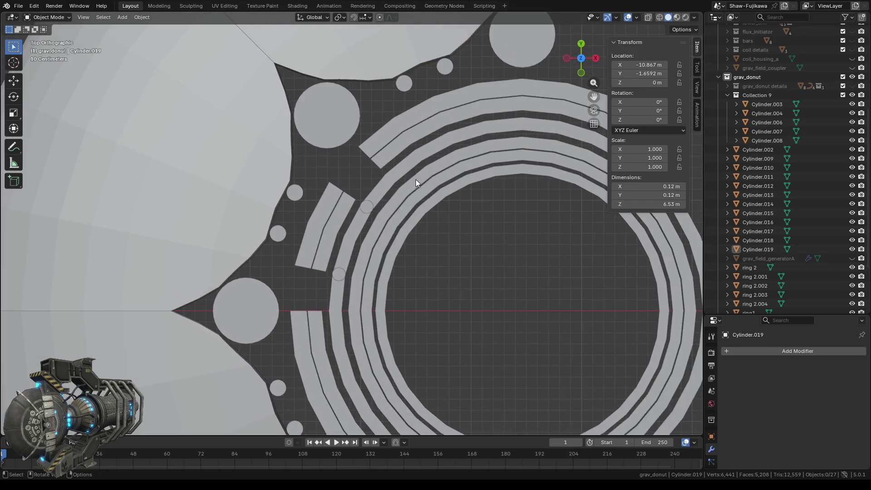
{"action": "left_click", "coordinate": [381, 189]}
{"action": "key", "text": "Tab"}
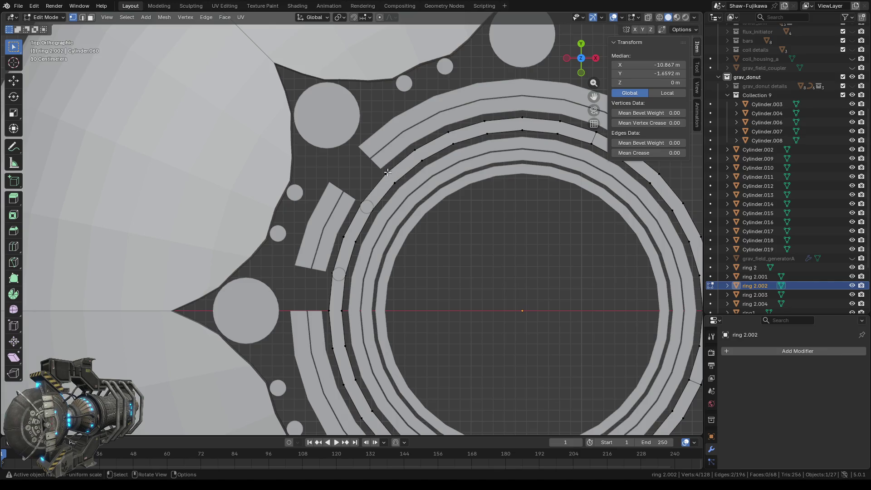
- Snap the cursor to two upper-left end vertices near X -11.733 m, Y 1.1962 m, then exit to Object Mode
{"action": "left_click", "coordinate": [660, 17]}
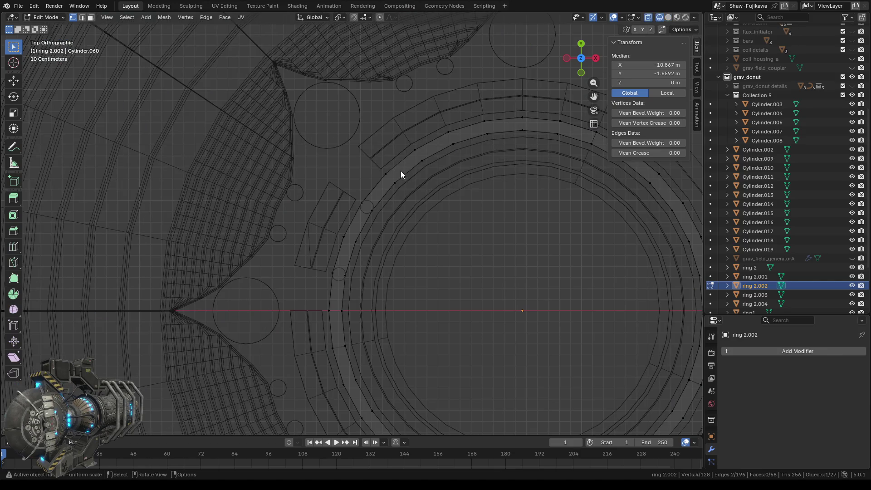
{"action": "left_click_drag", "start_coordinate": [378, 167], "coordinate": [402, 191]}
{"action": "middle_click_drag", "start_coordinate": [421, 225], "coordinate": [454, 290]}
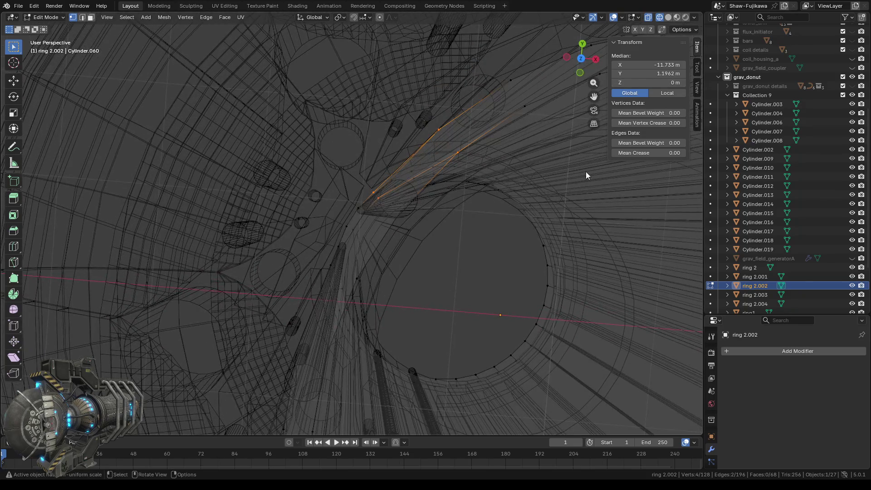
{"action": "right_click", "coordinate": [440, 279]}
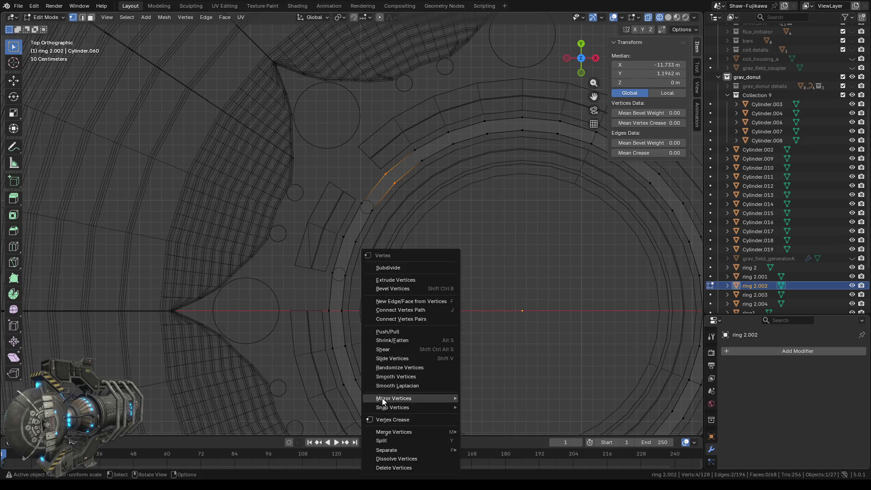
{"action": "mouse_move", "coordinate": [390, 405]}
{"action": "left_click", "coordinate": [481, 389]}
{"action": "scroll", "coordinate": [500, 351], "scroll_direction": "down", "scroll_amount": 1}
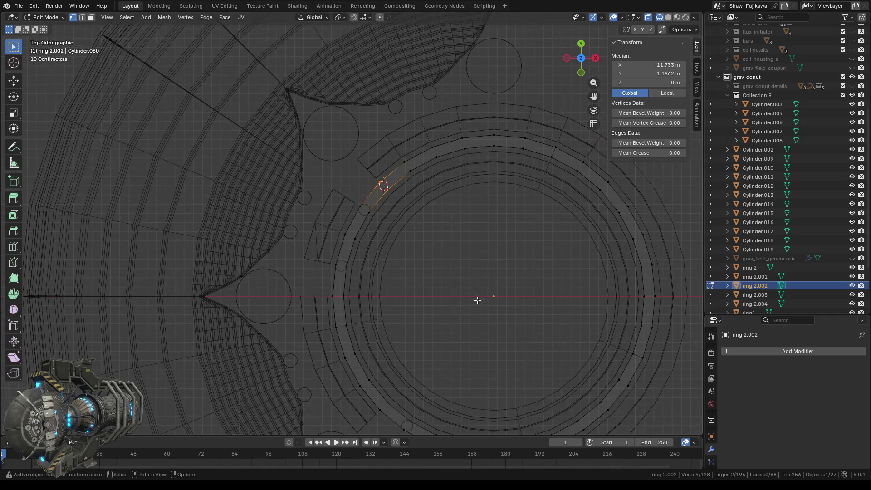
{"action": "key", "text": "Tab"}
{"action": "left_click", "coordinate": [668, 17]}
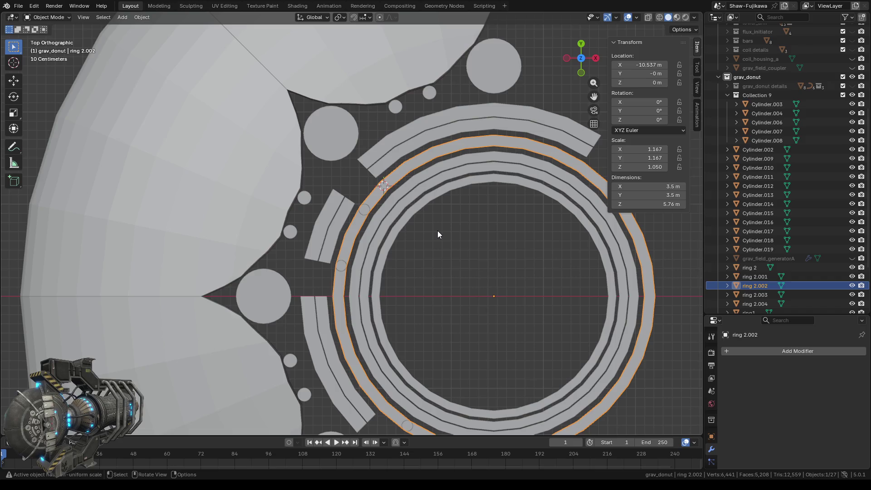
- Add rod Cylinder.020 at the cursor and raise its radius to 0.1 m, keeping 6.53 m depth
{"action": "left_click", "coordinate": [122, 18]}
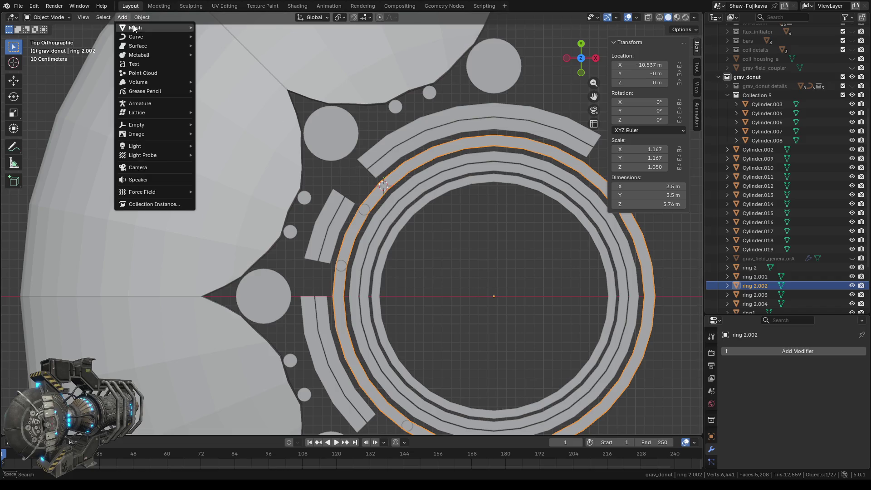
{"action": "mouse_move", "coordinate": [194, 27]}
{"action": "left_click", "coordinate": [225, 72]}
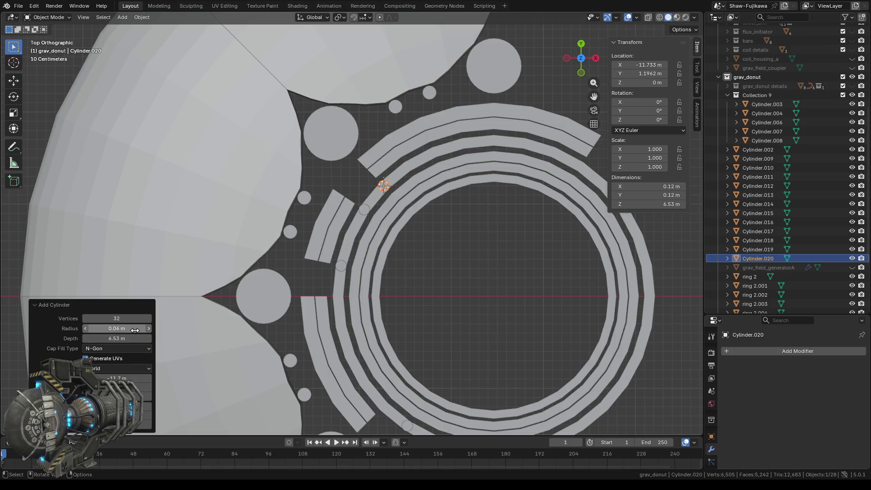
{"action": "left_click", "coordinate": [149, 328]}
{"action": "left_click", "coordinate": [148, 328]}
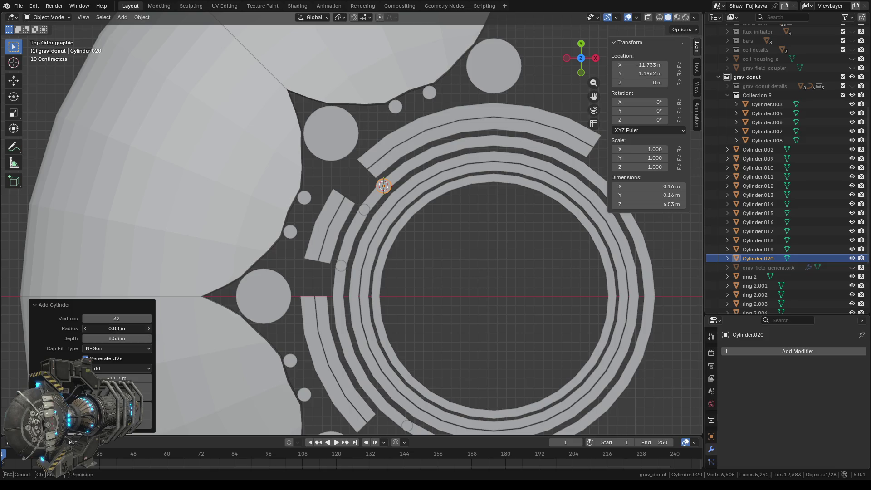
{"action": "left_click", "coordinate": [148, 328]}
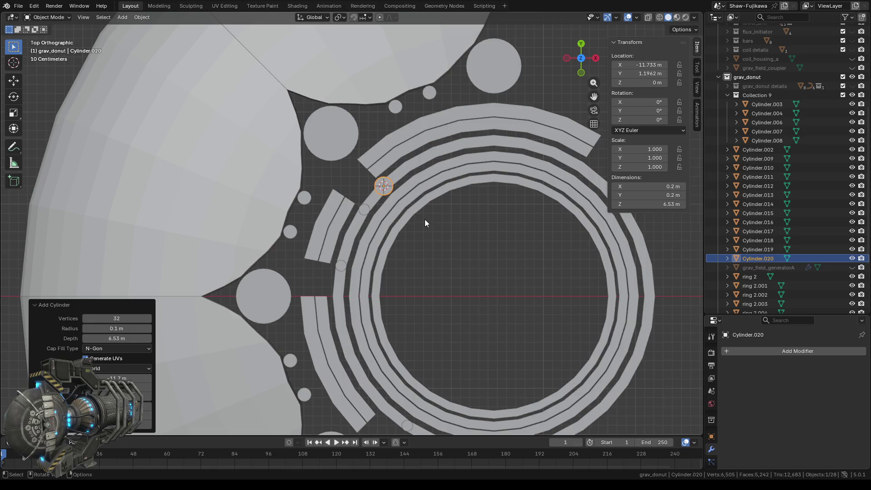
{"action": "middle_click_drag", "start_coordinate": [423, 296], "coordinate": [443, 187], "text": "shift"}
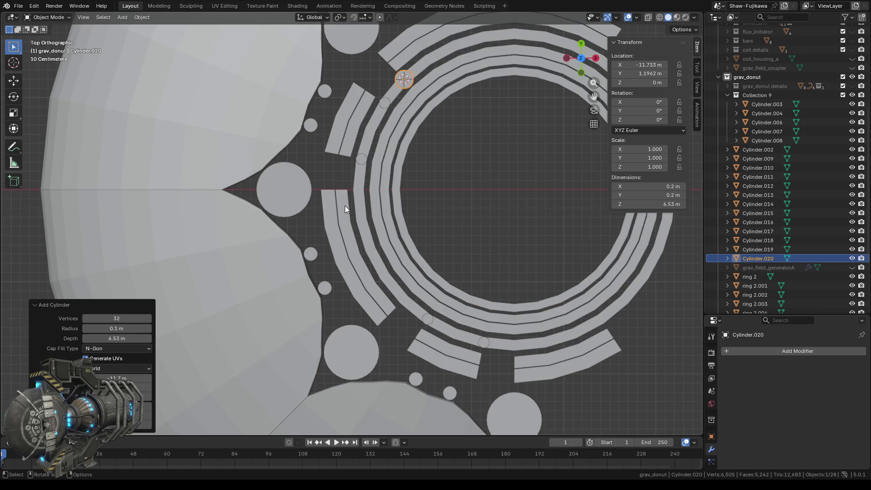
- Select the faces of ring 2.001's left arc section and separate them into their own object
{"action": "left_click", "coordinate": [345, 209]}
{"action": "key", "text": "Tab"}
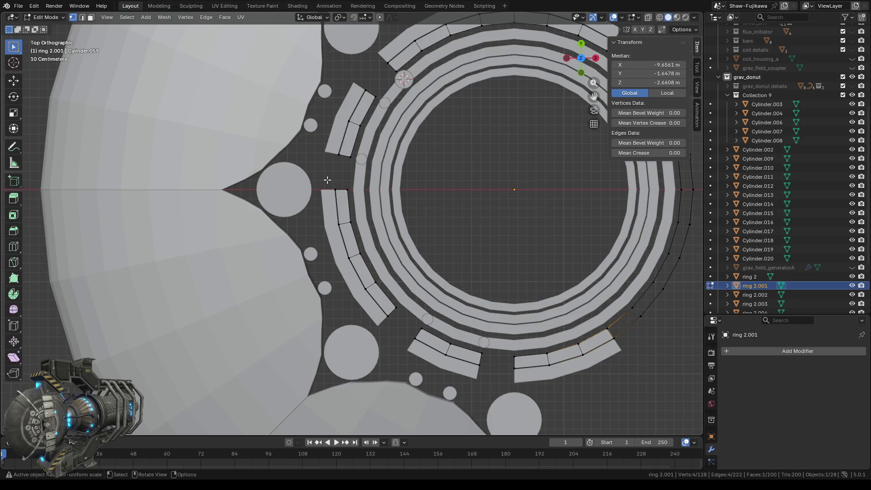
{"action": "left_click", "coordinate": [658, 18]}
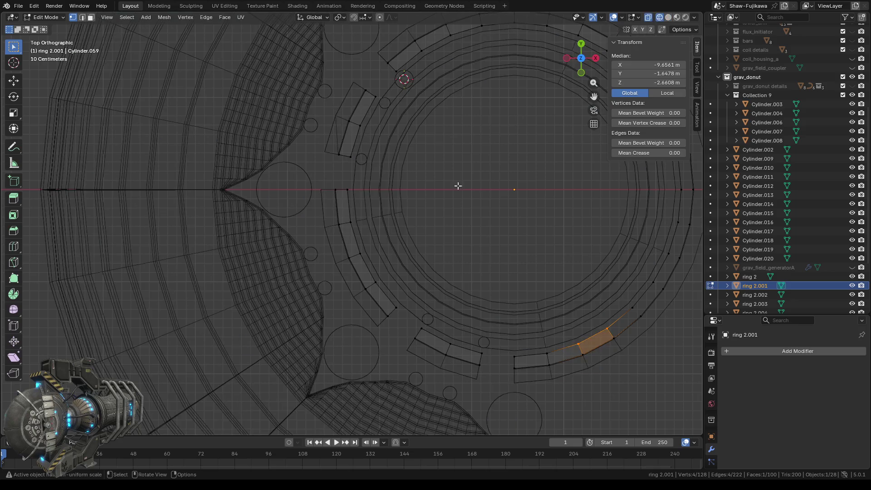
{"action": "left_click_drag", "start_coordinate": [325, 179], "coordinate": [411, 318]}
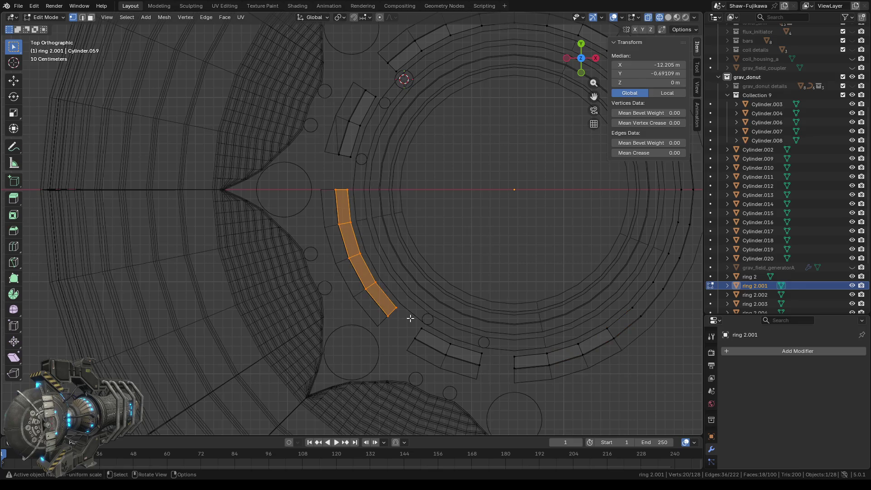
{"action": "key", "text": "KP_Decimal"}
{"action": "mouse_move", "coordinate": [401, 249]}
{"action": "middle_mouse_down"}
{"action": "mouse_move", "coordinate": [421, 223]}
{"action": "mouse_move", "coordinate": [451, 218]}
{"action": "middle_mouse_up"}
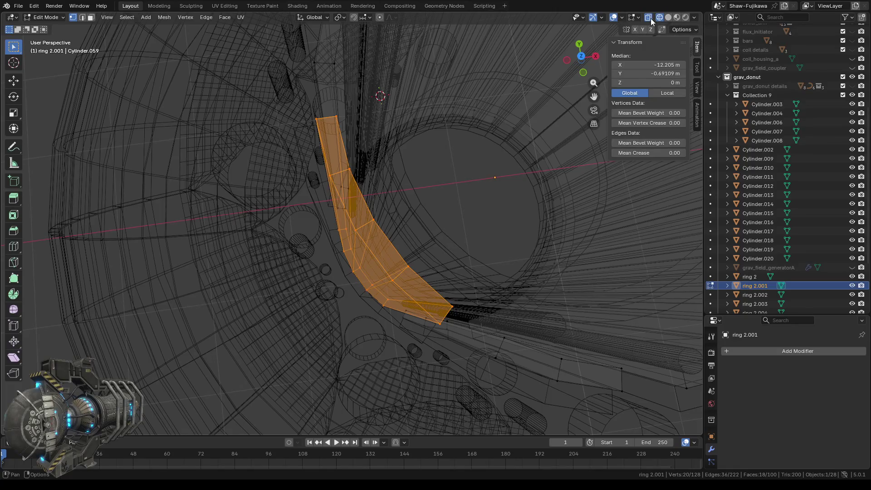
{"action": "left_click", "coordinate": [579, 51]}
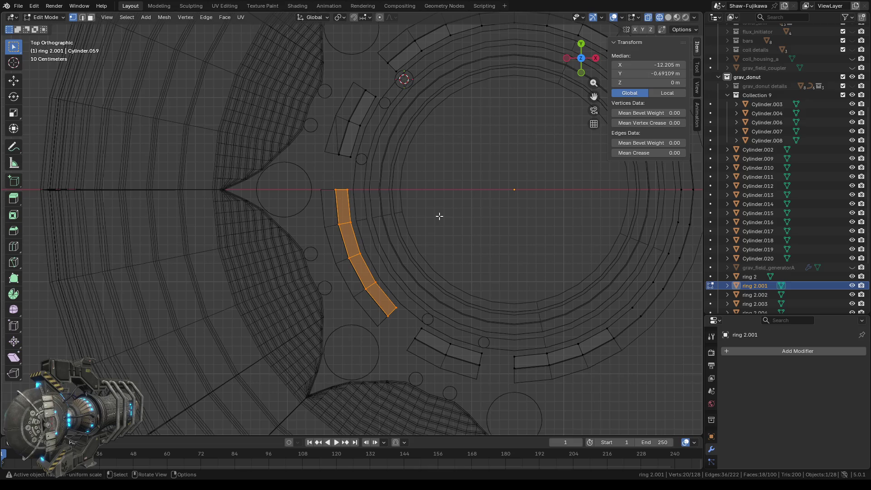
{"action": "right_click", "coordinate": [451, 197]}
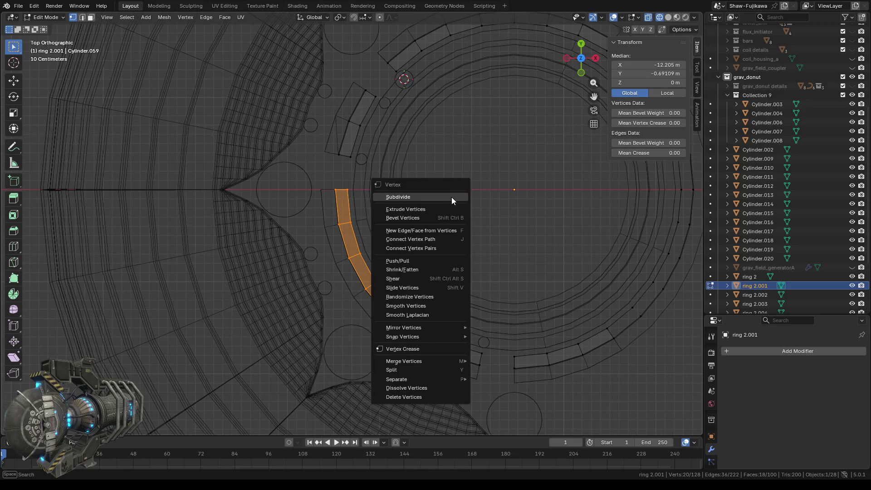
{"action": "mouse_move", "coordinate": [412, 378]}
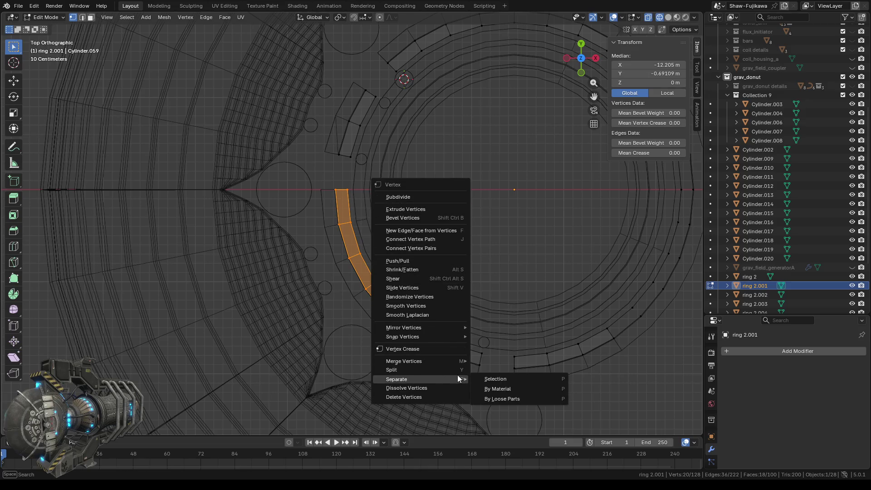
{"action": "left_click", "coordinate": [508, 378]}
- Delete the separated section, ring 2.005
{"action": "key", "text": "Tab"}
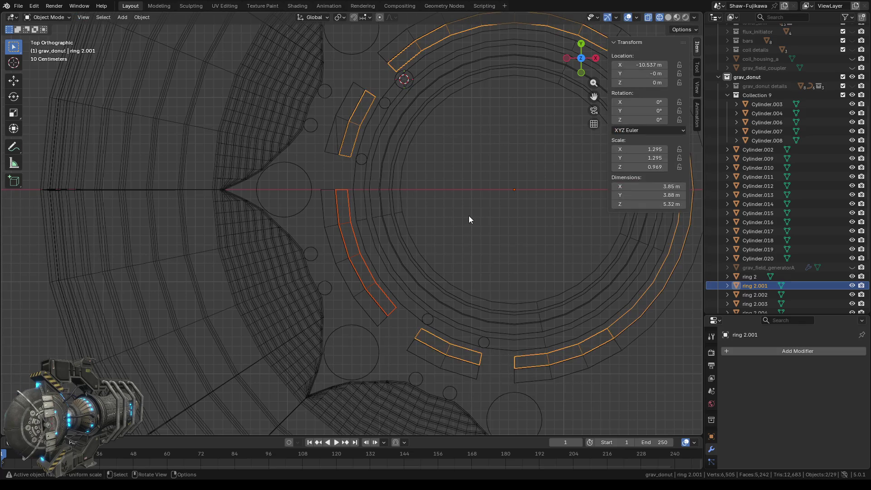
{"action": "left_click", "coordinate": [463, 203]}
{"action": "left_click", "coordinate": [339, 205]}
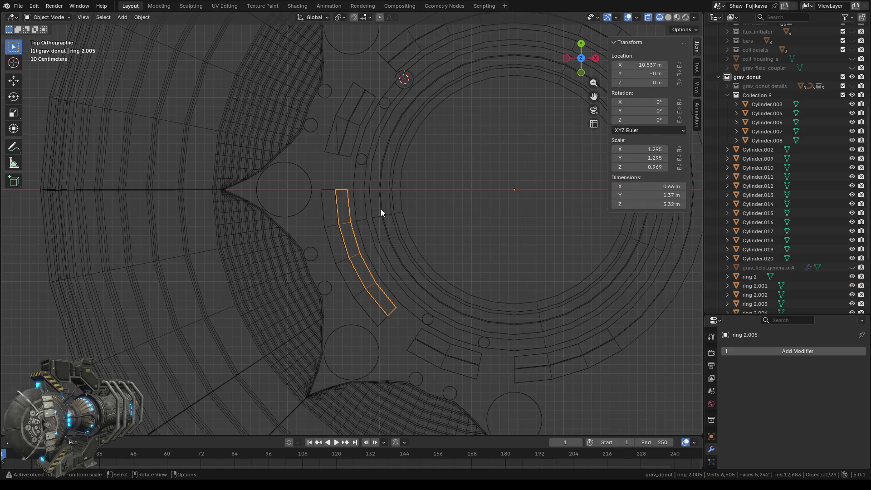
{"action": "key", "text": "Delete"}
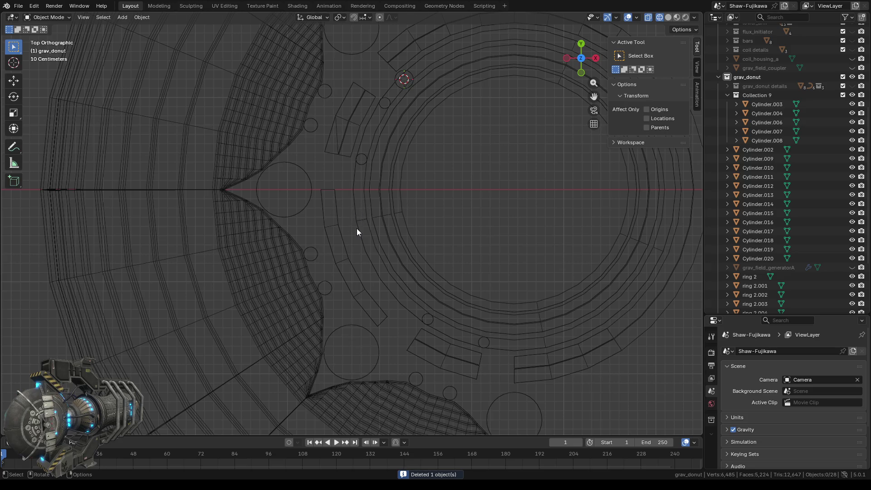
- Select ring 2.002 and enter Edit Mode on its mesh
{"action": "scroll", "coordinate": [357, 228], "scroll_direction": "down", "scroll_amount": 1}
{"action": "scroll", "coordinate": [371, 226], "scroll_direction": "down", "scroll_amount": 1}
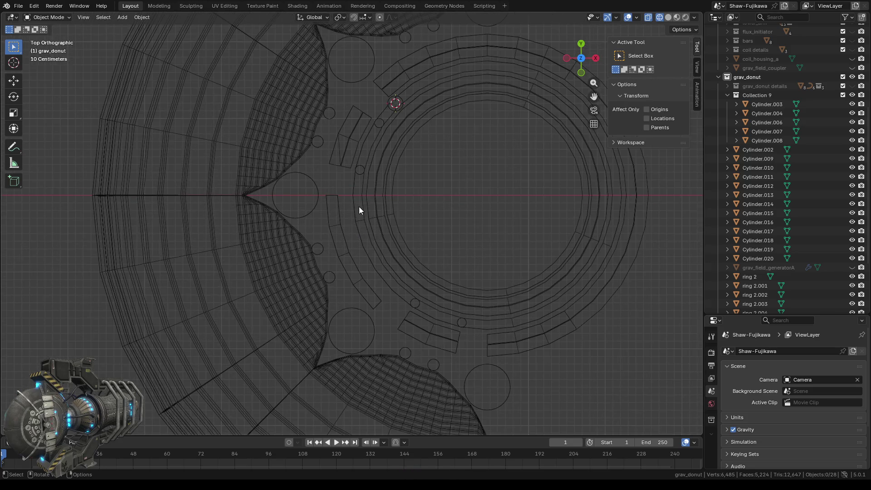
{"action": "left_click", "coordinate": [364, 230]}
{"action": "key", "text": "Tab"}
{"action": "scroll", "coordinate": [366, 254], "scroll_direction": "up", "scroll_amount": 1}
{"action": "scroll", "coordinate": [365, 254], "scroll_direction": "up", "scroll_amount": 1}
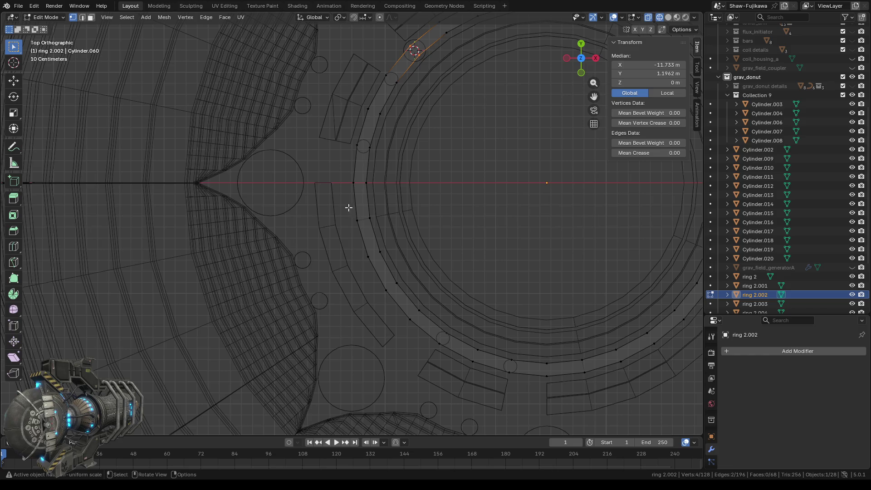
- Snap the 3D cursor to the ring's left-edge vertices just below the horizontal axis, then return to Object Mode
{"action": "mouse_move", "coordinate": [346, 174]}
{"action": "left_mouse_down"}
{"action": "mouse_move", "coordinate": [373, 224]}
{"action": "mouse_move", "coordinate": [361, 227]}
{"action": "left_mouse_up"}
{"action": "middle_click_drag", "start_coordinate": [341, 249], "coordinate": [472, 248]}
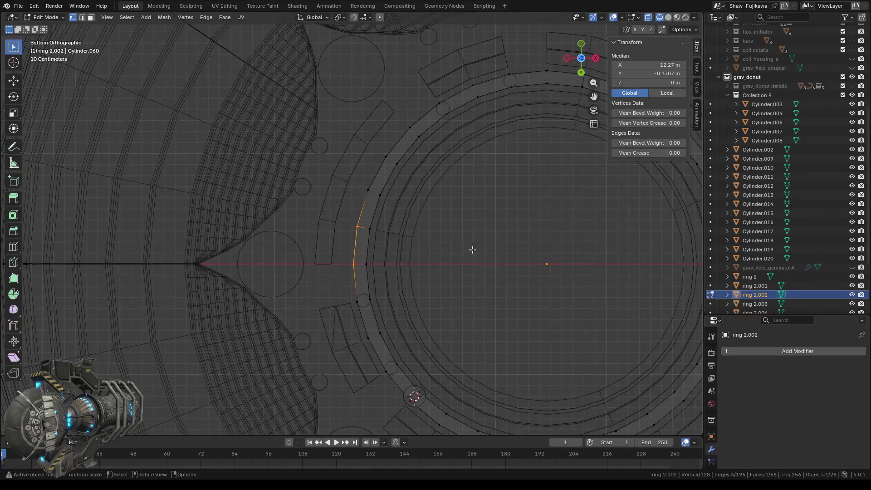
{"action": "left_click", "coordinate": [582, 58]}
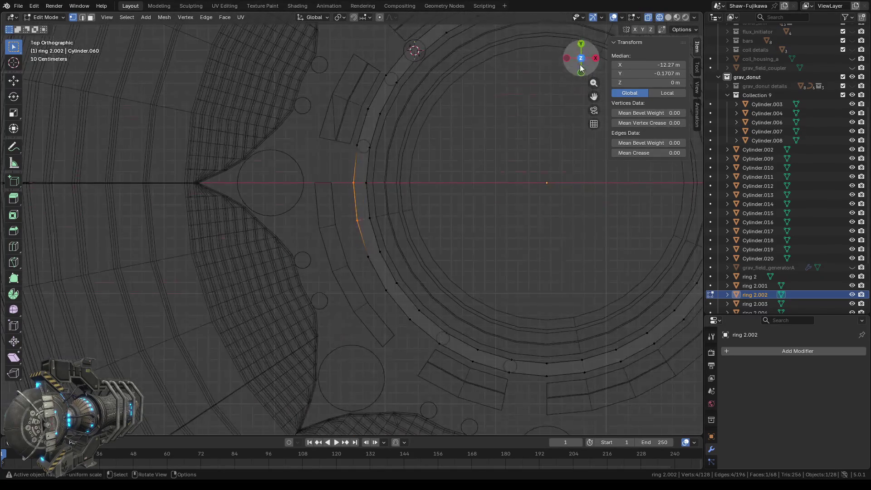
{"action": "right_click", "coordinate": [451, 198]}
{"action": "mouse_move", "coordinate": [439, 165]}
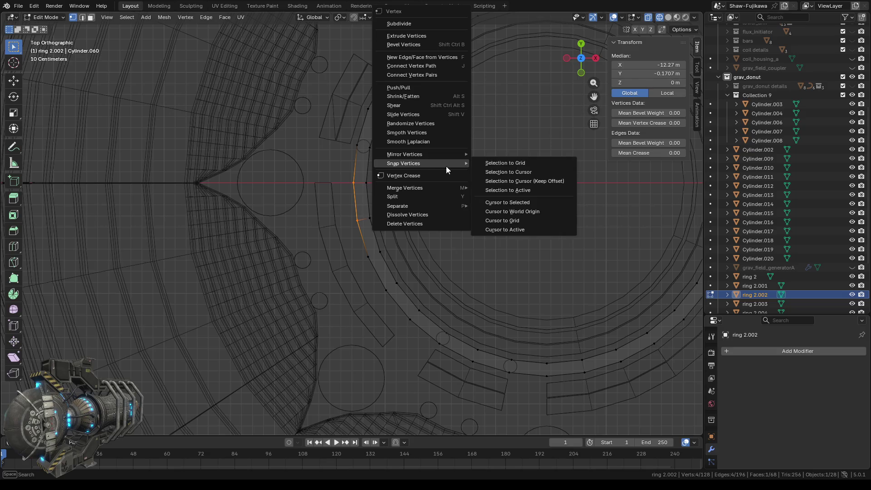
{"action": "left_click", "coordinate": [513, 202]}
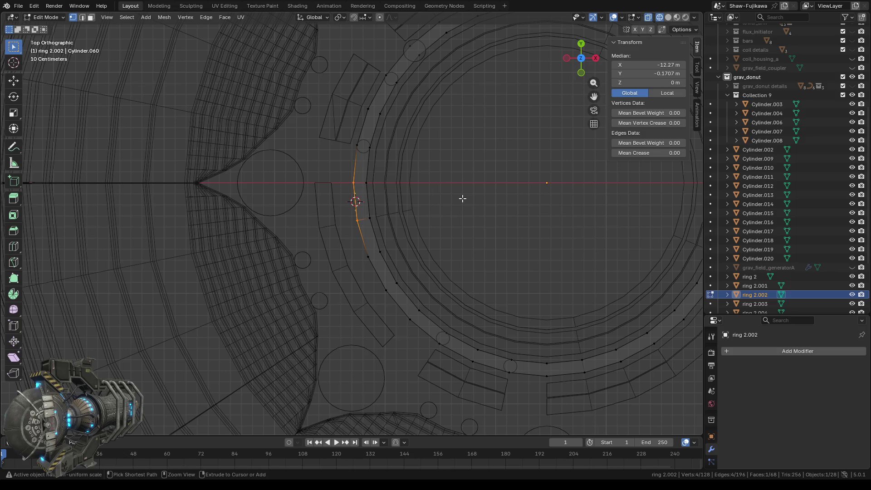
{"action": "key", "text": "ctrl+z"}
{"action": "key", "text": "ctrl+z"}
{"action": "key", "text": "ctrl+z"}
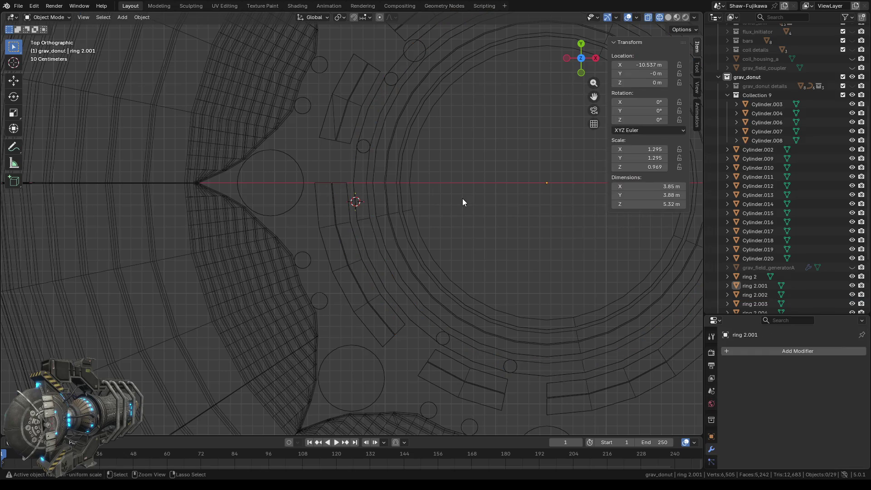
- Select ring 2.005 and ring 2.002 together, enter Edit Mode, and switch to see-through wireframe shading
{"action": "left_click", "coordinate": [342, 202]}
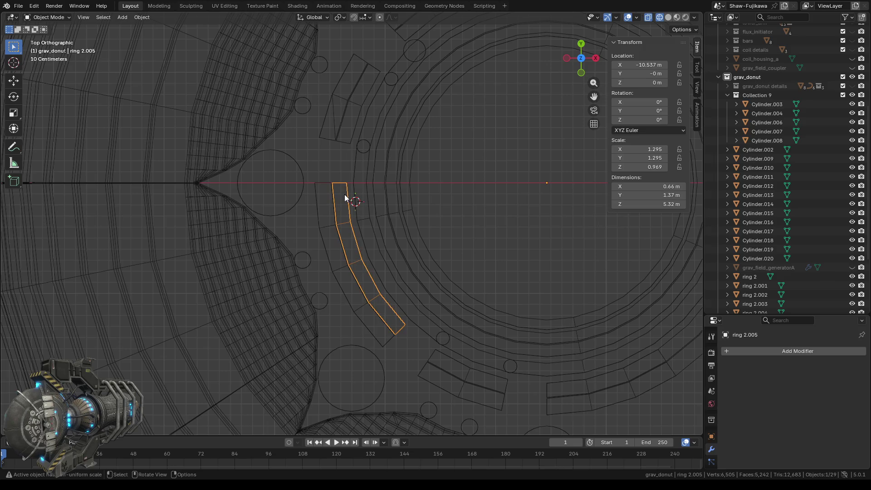
{"action": "scroll", "coordinate": [341, 207], "scroll_direction": "up", "scroll_amount": 2}
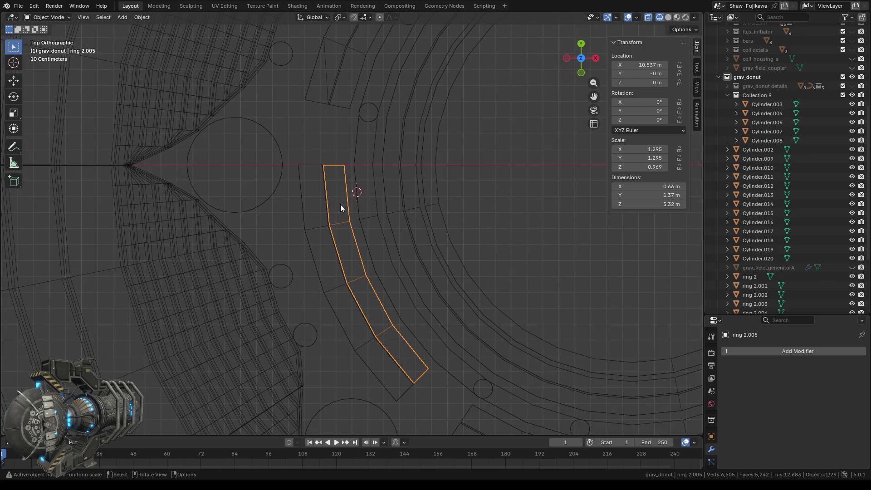
{"action": "left_click", "coordinate": [667, 18]}
{"action": "left_click", "coordinate": [364, 169], "text": "shift"}
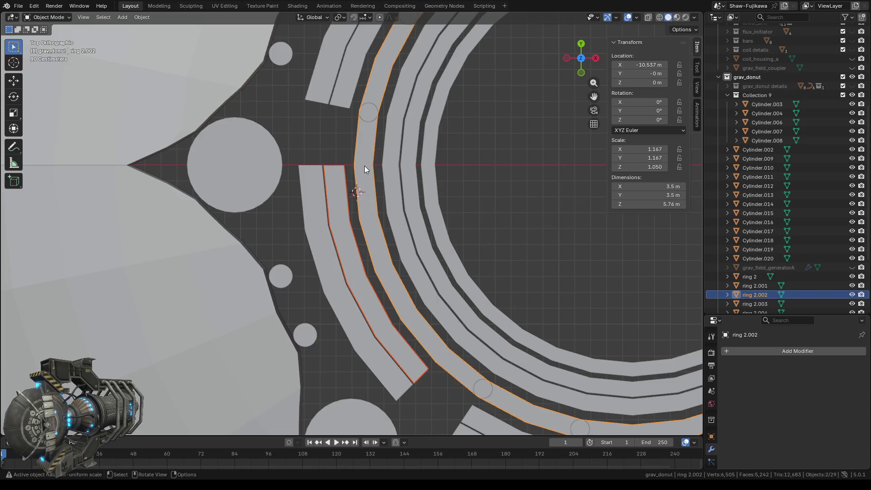
{"action": "key", "text": "Tab"}
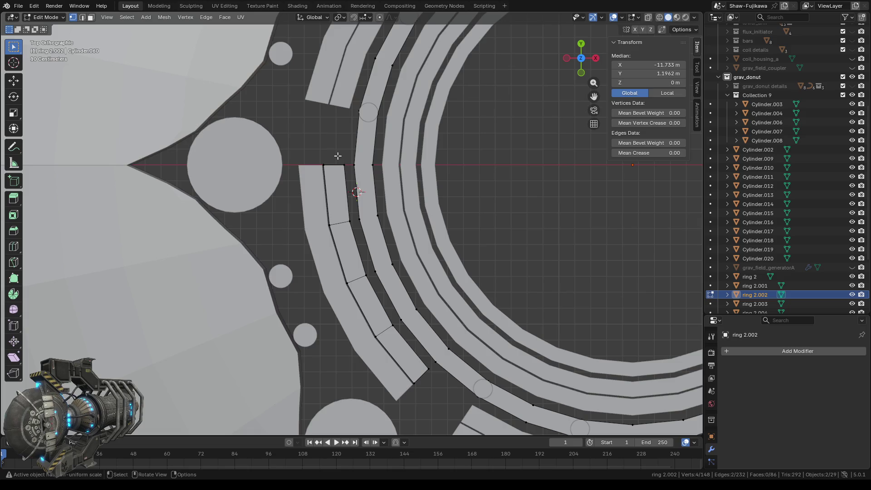
{"action": "left_click", "coordinate": [659, 18]}
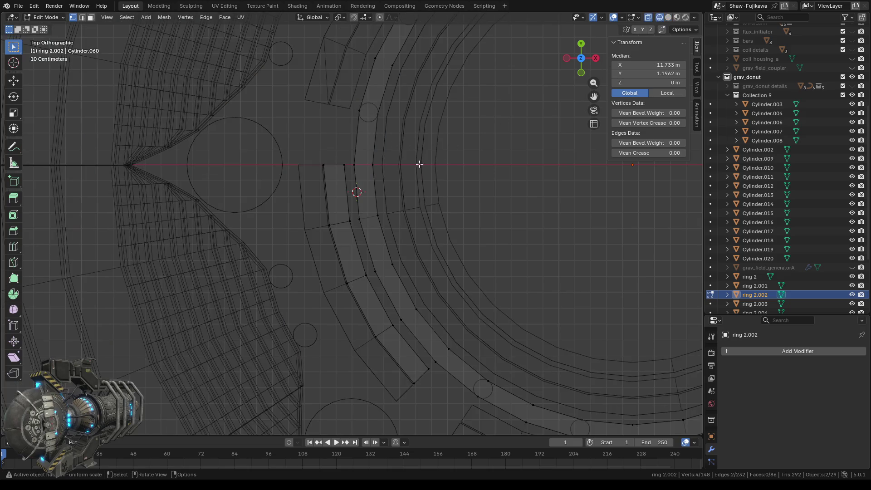
- Snap the 3D cursor to the box-selected end vertices of the ring 2.002 arc
{"action": "left_click_drag", "start_coordinate": [336, 158], "coordinate": [365, 226]}
{"action": "right_click", "coordinate": [512, 179]}
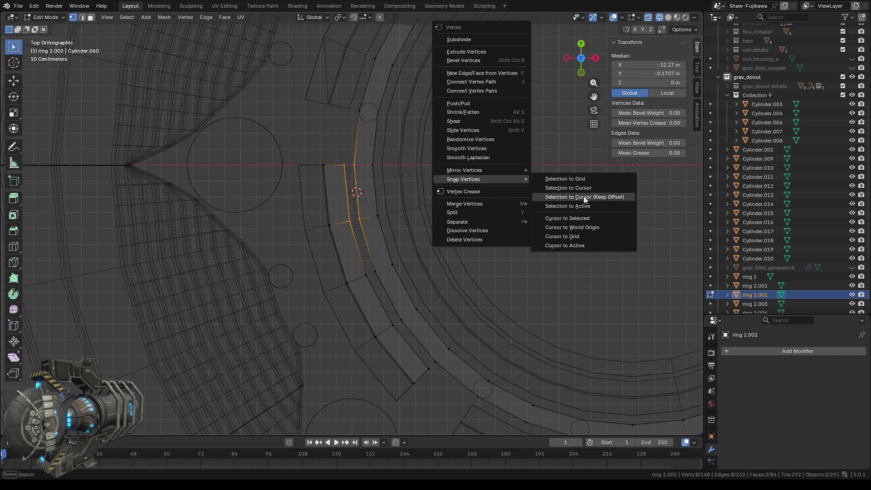
{"action": "left_click", "coordinate": [574, 215]}
{"action": "scroll", "coordinate": [463, 217], "scroll_direction": "down", "scroll_amount": 3}
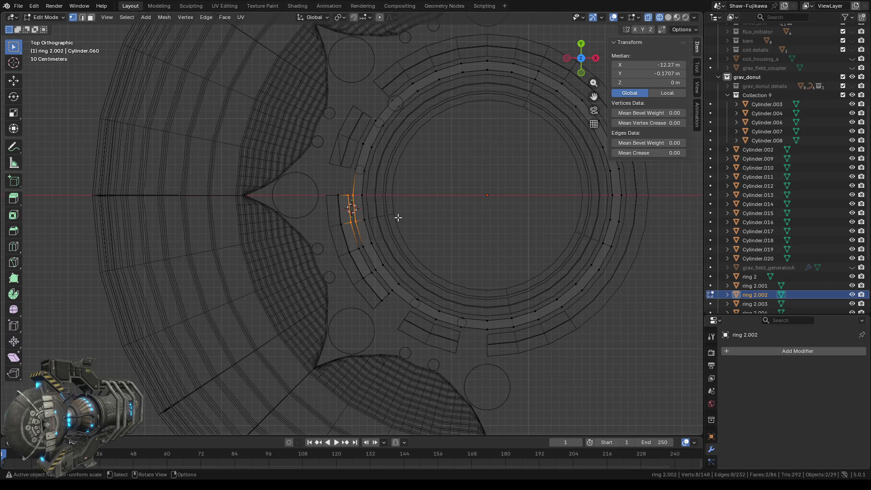
{"action": "scroll", "coordinate": [356, 209], "scroll_direction": "up", "scroll_amount": 3}
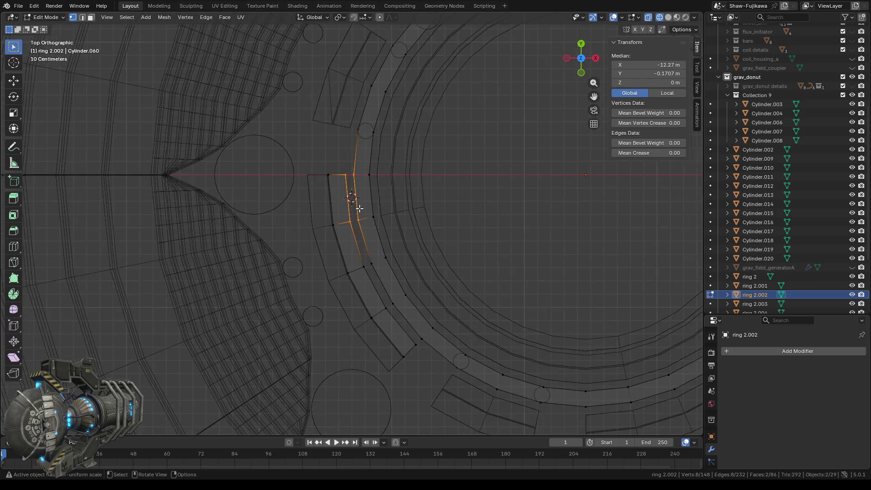
- Return to Solid shading and go back to Object Mode with ring 2.002 selected
{"action": "left_click", "coordinate": [666, 18]}
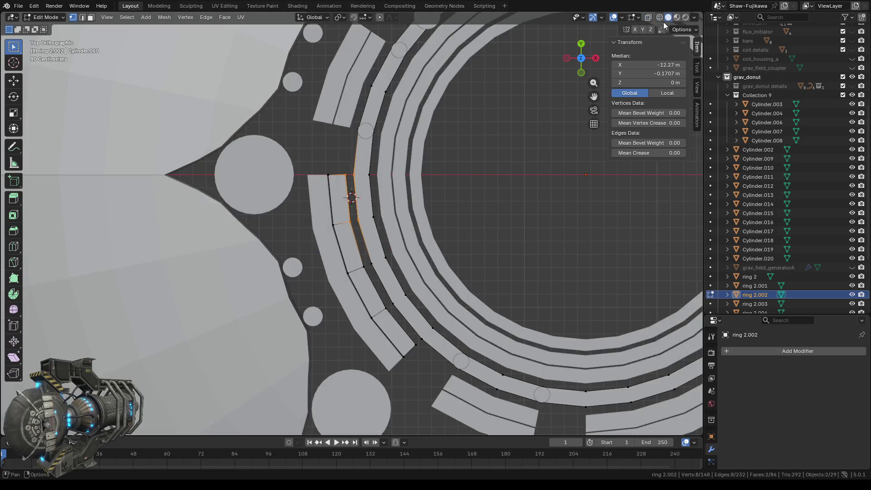
{"action": "scroll", "coordinate": [384, 207], "scroll_direction": "down", "scroll_amount": 2}
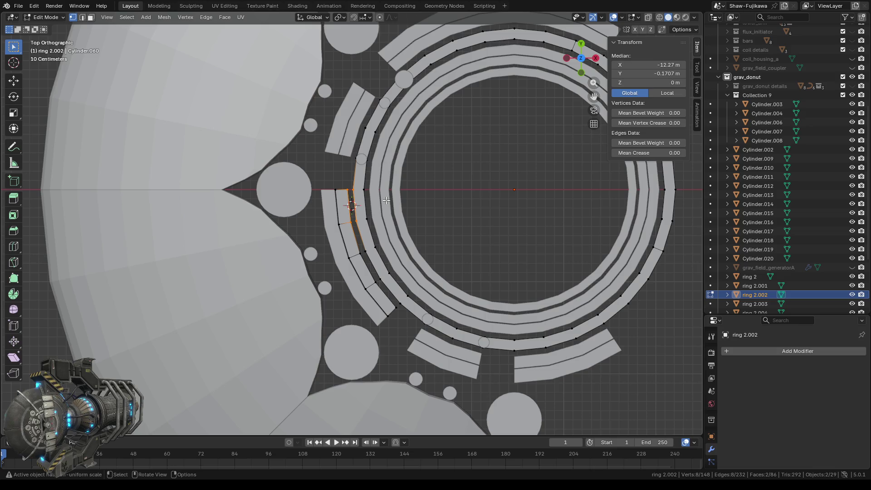
{"action": "key", "text": "Tab"}
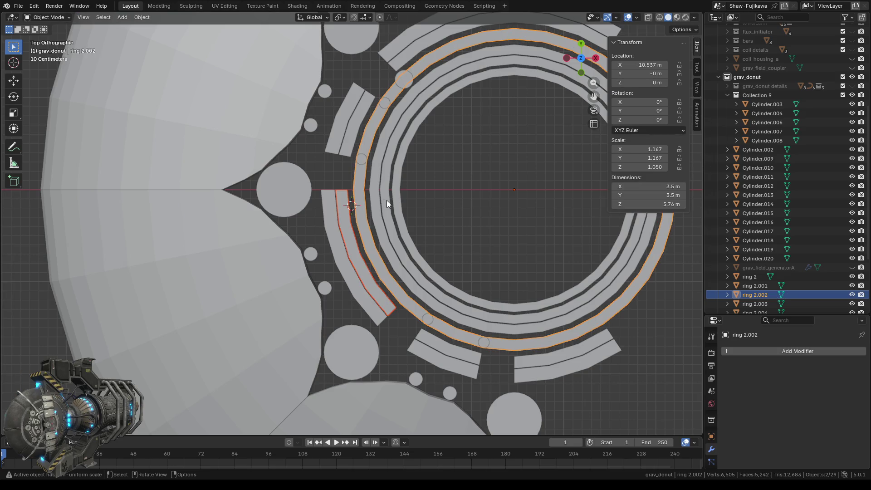
- Open ring 2.003 in Edit Mode and delete one long arc face from its top
{"action": "left_click", "coordinate": [391, 214]}
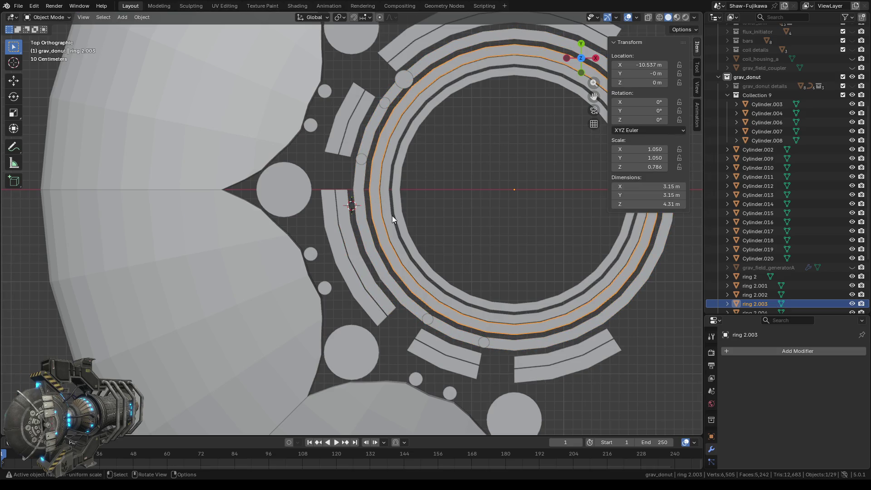
{"action": "key", "text": "Tab"}
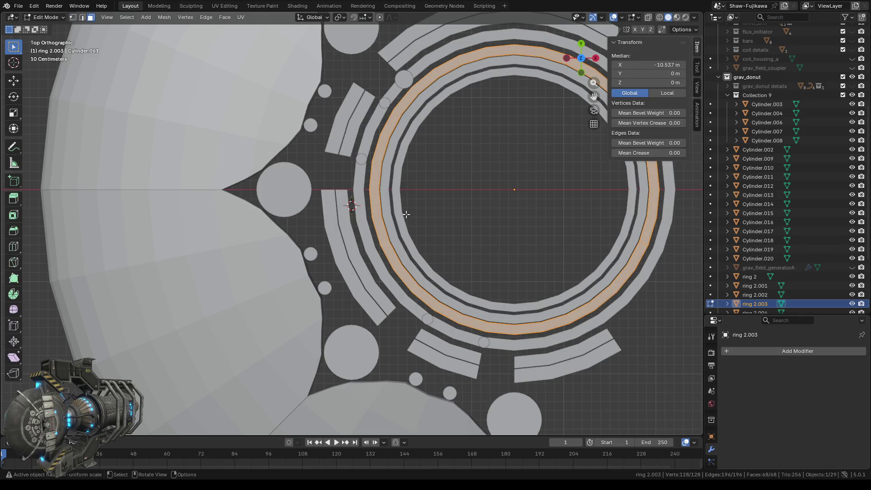
{"action": "left_click", "coordinate": [376, 176]}
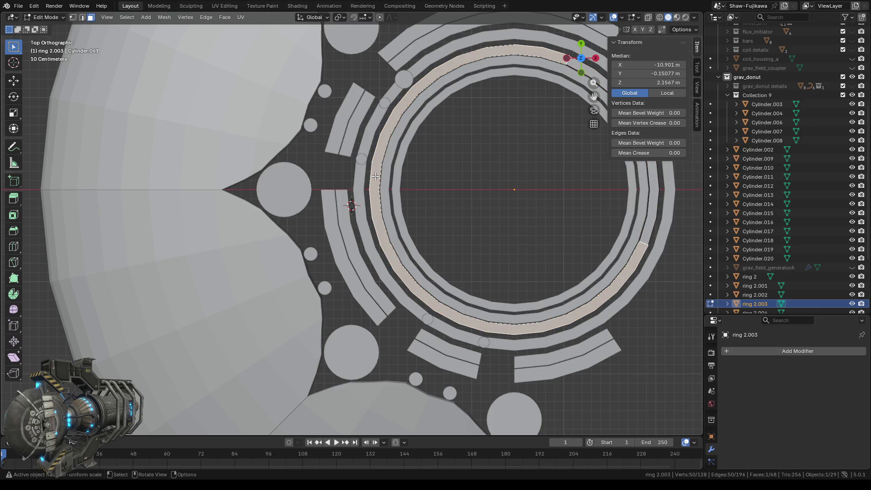
{"action": "key", "text": "x"}
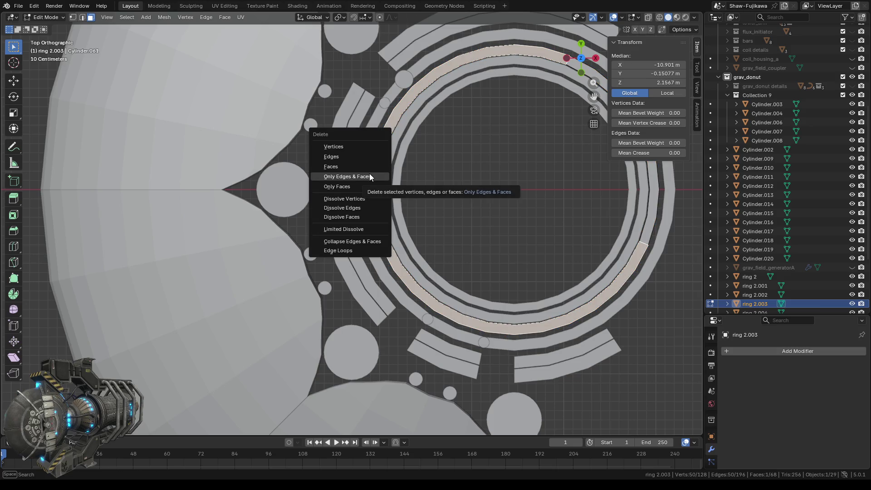
{"action": "left_click", "coordinate": [341, 168]}
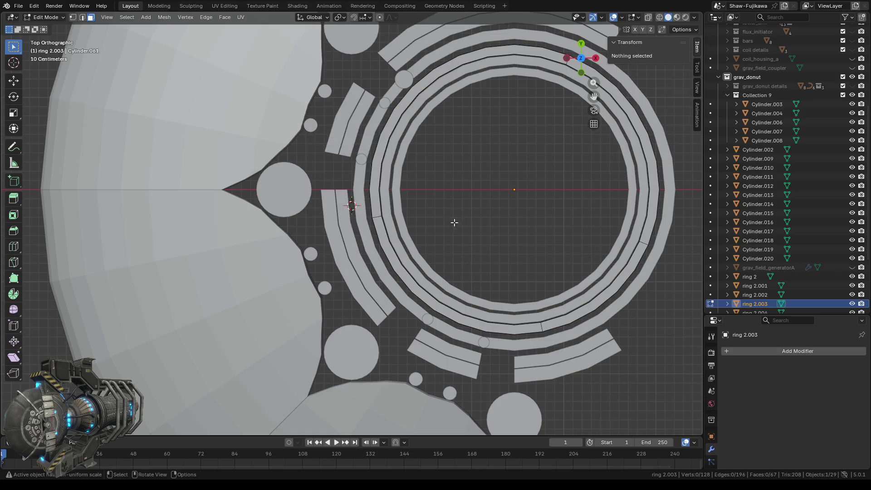
- Delete a second long top arc face, then view the rings from directly below
{"action": "middle_click_drag", "start_coordinate": [448, 223], "coordinate": [435, 161]}
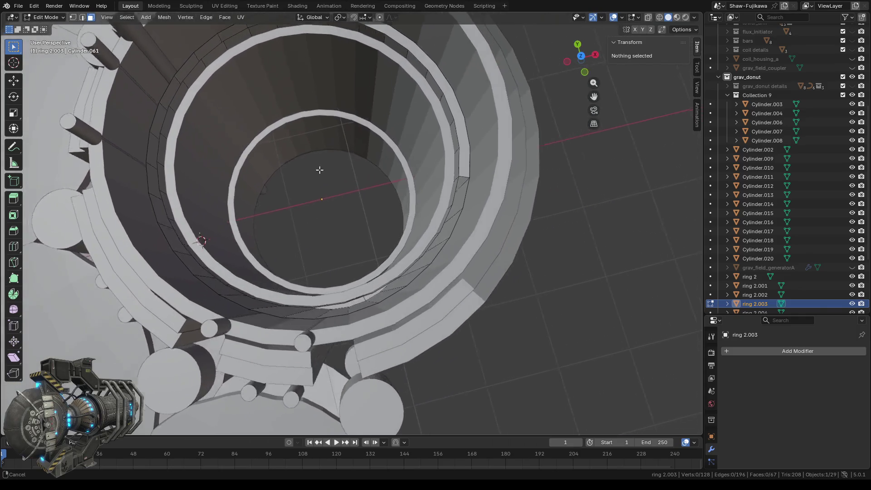
{"action": "middle_click_drag", "start_coordinate": [435, 162], "coordinate": [432, 196]}
{"action": "left_click", "coordinate": [422, 192]}
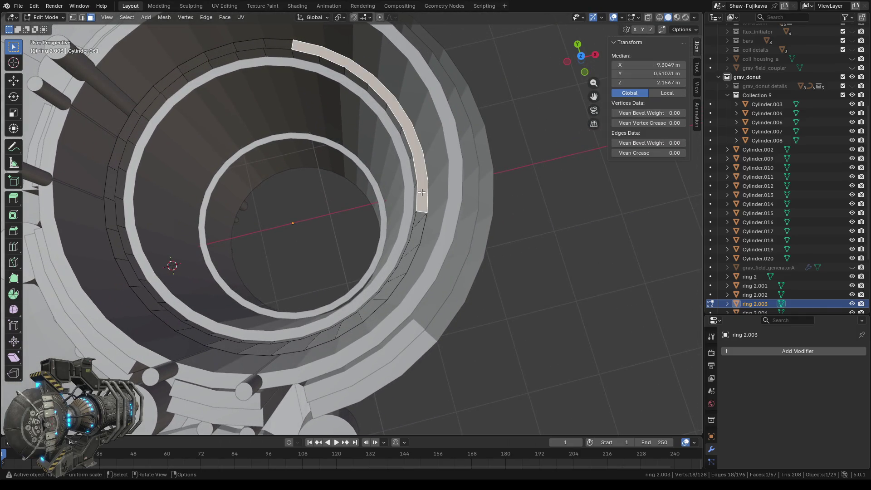
{"action": "key", "text": "x"}
{"action": "left_click", "coordinate": [410, 193]}
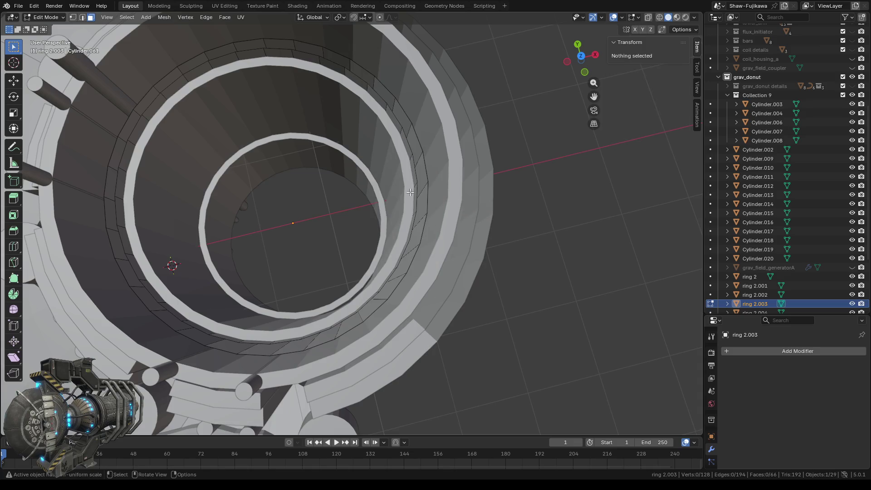
{"action": "left_click", "coordinate": [581, 64]}
{"action": "middle_click_drag", "start_coordinate": [320, 240], "coordinate": [355, 189], "text": "shift"}
{"action": "scroll", "coordinate": [397, 171], "scroll_direction": "up", "scroll_amount": 1}
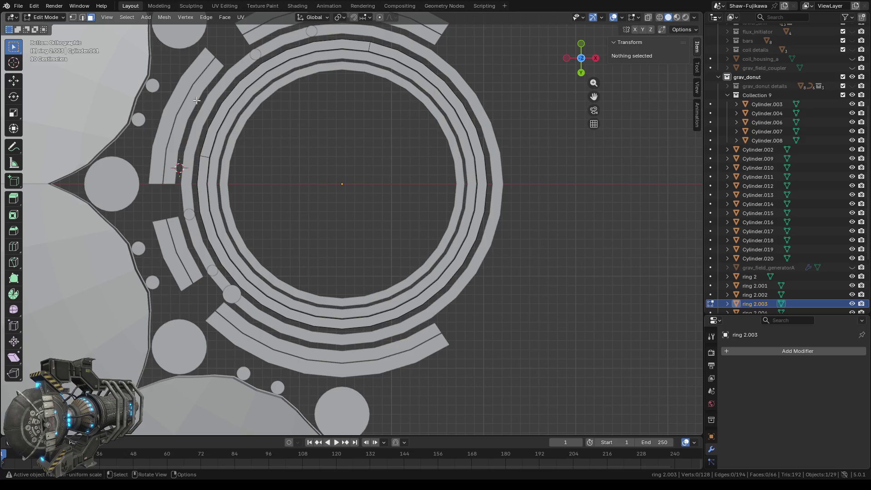
- Delete the underside arc face and the remaining top arc face of ring 2.003, then return to Object Mode
{"action": "left_click", "coordinate": [92, 18]}
{"action": "left_click", "coordinate": [206, 176]}
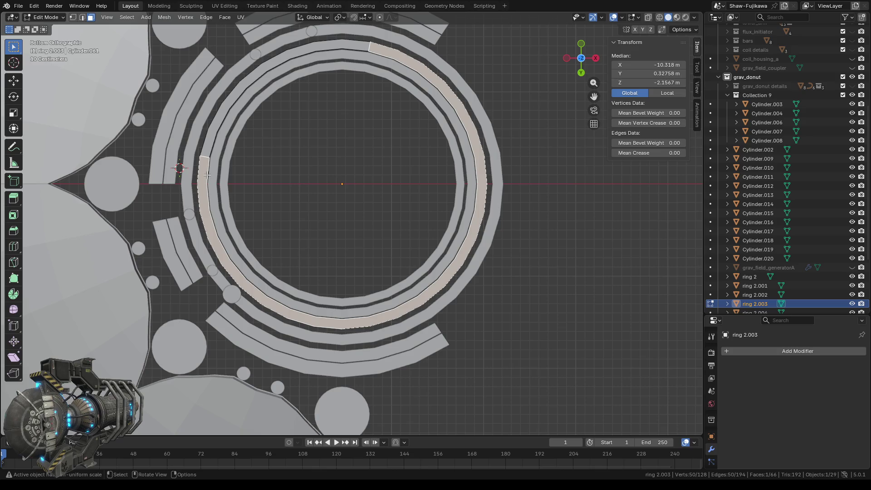
{"action": "key", "text": "x"}
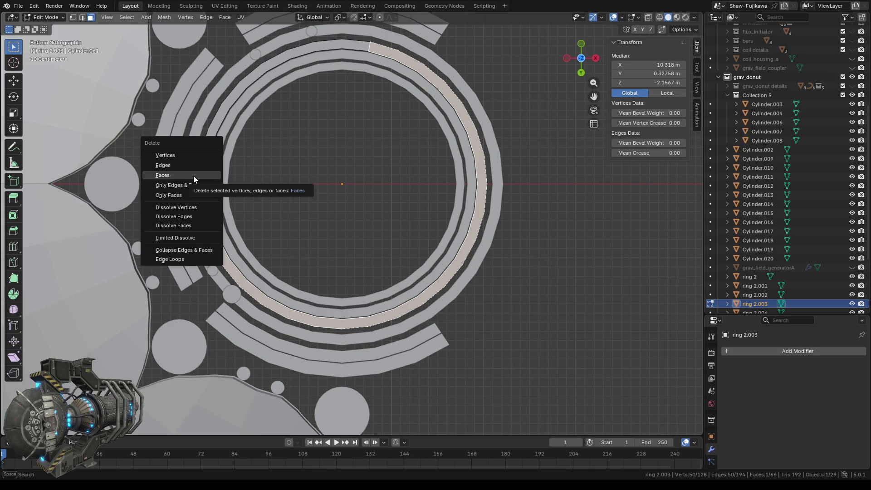
{"action": "left_click", "coordinate": [193, 176]}
{"action": "left_click", "coordinate": [207, 149]}
{"action": "key", "text": "x"}
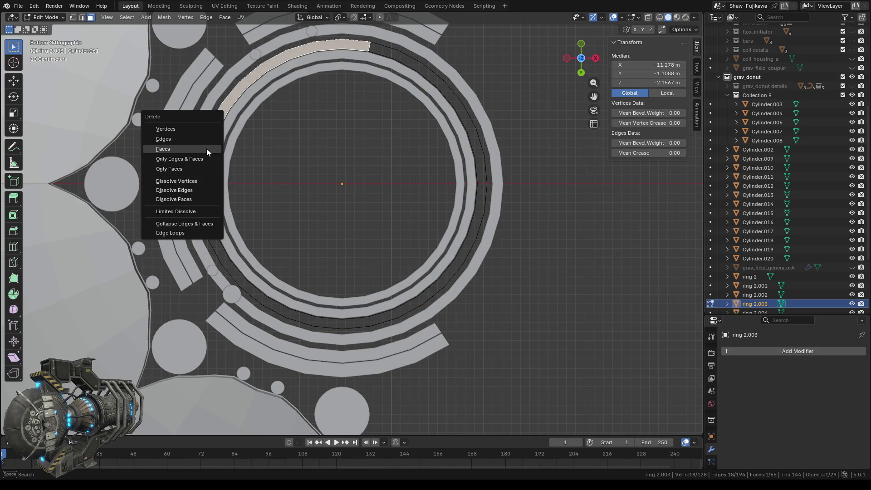
{"action": "left_click", "coordinate": [207, 148]}
{"action": "mouse_move", "coordinate": [352, 134]}
{"action": "middle_mouse_down", "text": "shift"}
{"action": "mouse_move", "coordinate": [410, 179]}
{"action": "mouse_move", "coordinate": [401, 148]}
{"action": "middle_mouse_up", "text": "shift"}
{"action": "key", "text": "KP_5"}
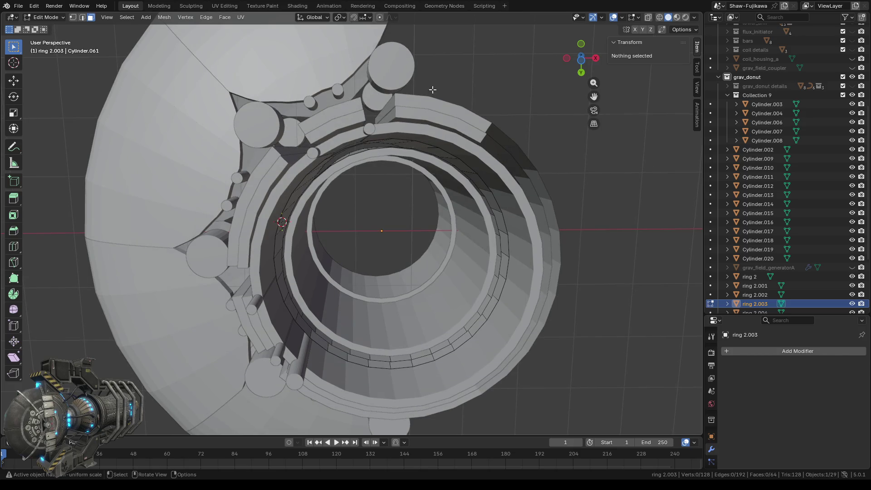
{"action": "key", "text": "Tab"}
- Hide ring 2.002 from the viewport
{"action": "left_click", "coordinate": [400, 129]}
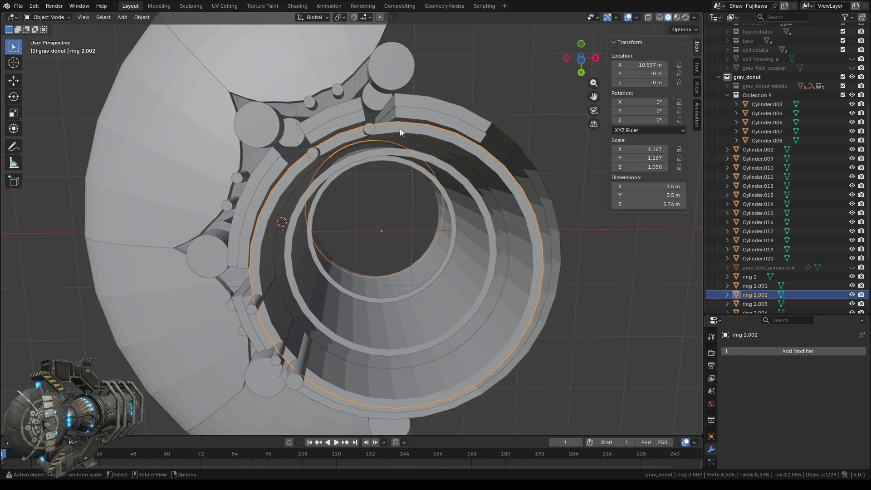
{"action": "left_click", "coordinate": [852, 294]}
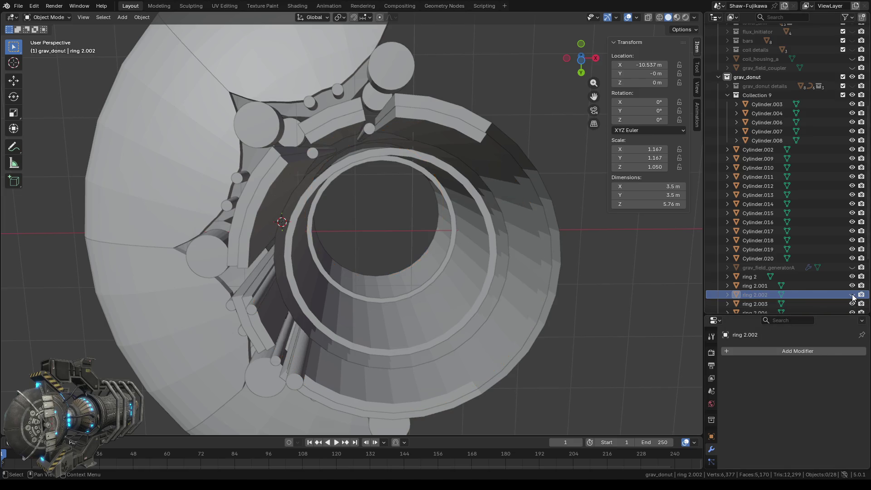
{"action": "middle_click_drag", "start_coordinate": [388, 195], "coordinate": [382, 199]}
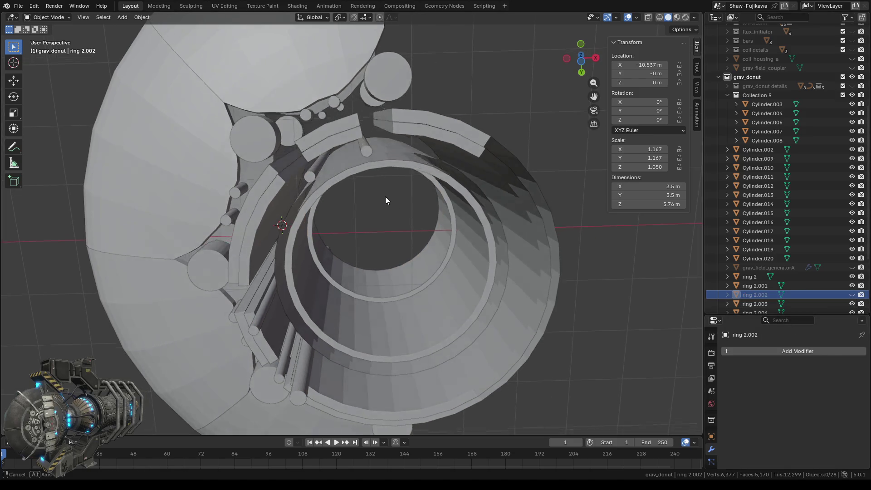
- Select ring 2.003 and enter Edit Mode on its mesh
{"action": "left_click", "coordinate": [468, 246]}
{"action": "key", "text": "Tab"}
{"action": "middle_click_drag", "start_coordinate": [420, 245], "coordinate": [415, 290]}
{"action": "scroll", "coordinate": [763, 240], "scroll_direction": "down", "scroll_amount": 3}
{"action": "scroll", "coordinate": [763, 240], "scroll_direction": "down", "scroll_amount": 2}
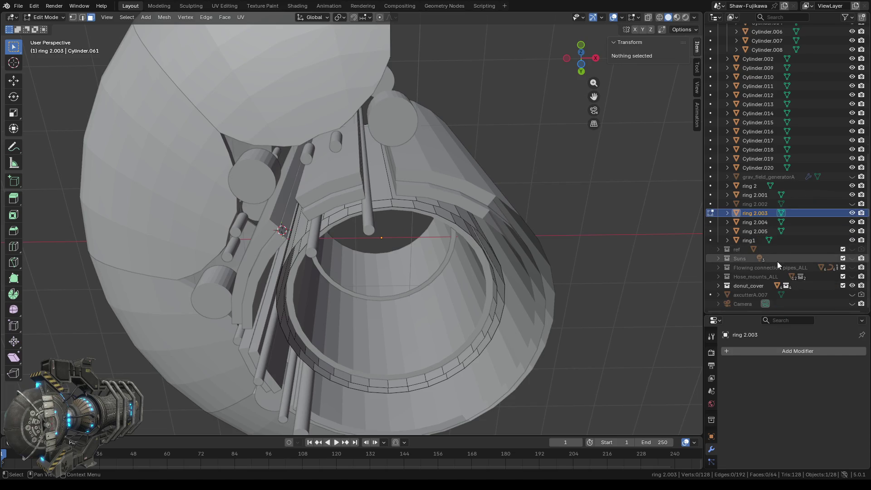
- Hide the donut_cover shell and view the ring assembly straight from the top
{"action": "left_click", "coordinate": [851, 285]}
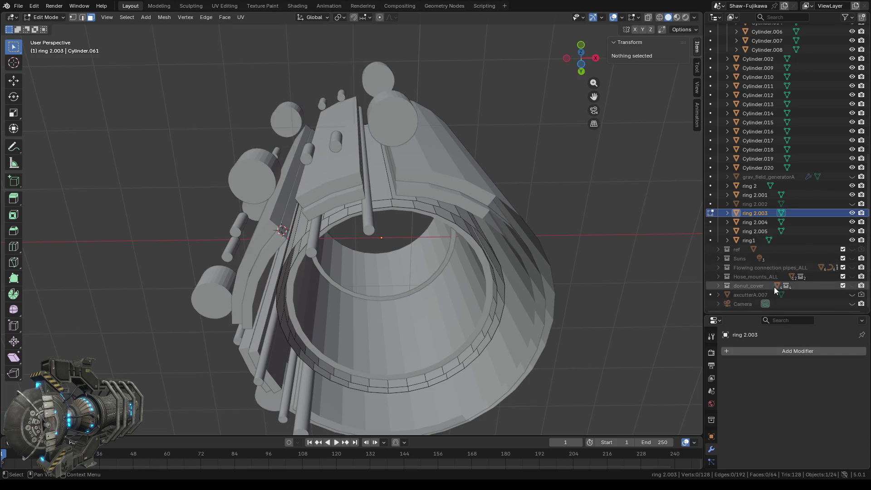
{"action": "middle_click_drag", "start_coordinate": [447, 173], "coordinate": [451, 317]}
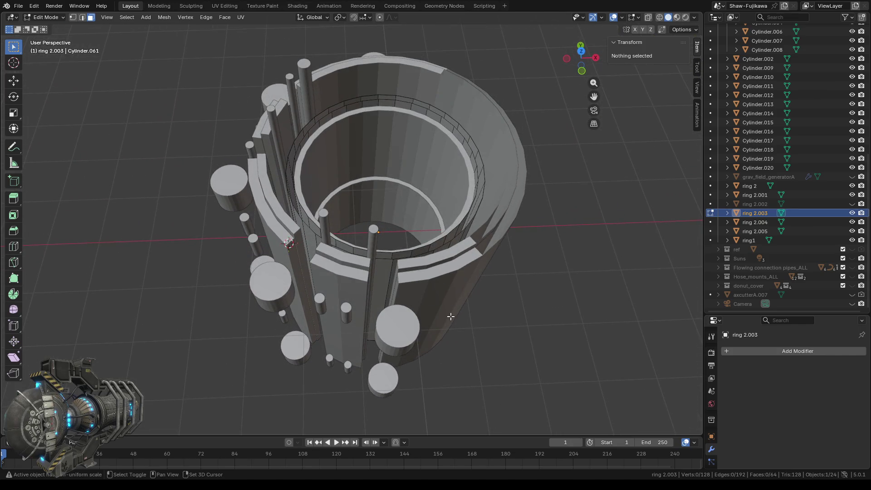
{"action": "scroll", "coordinate": [424, 258], "scroll_direction": "up", "scroll_amount": 2}
{"action": "scroll", "coordinate": [359, 184], "scroll_direction": "up", "scroll_amount": 4}
{"action": "mouse_move", "coordinate": [406, 185]}
{"action": "middle_mouse_down"}
{"action": "mouse_move", "coordinate": [412, 206]}
{"action": "mouse_move", "coordinate": [414, 176]}
{"action": "middle_mouse_up"}
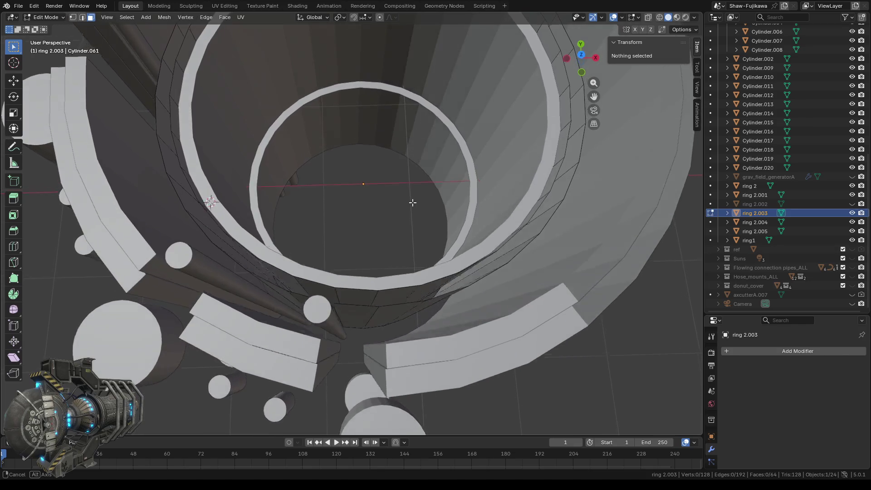
{"action": "scroll", "coordinate": [415, 176], "scroll_direction": "down", "scroll_amount": 2}
{"action": "scroll", "coordinate": [404, 195], "scroll_direction": "down", "scroll_amount": 2}
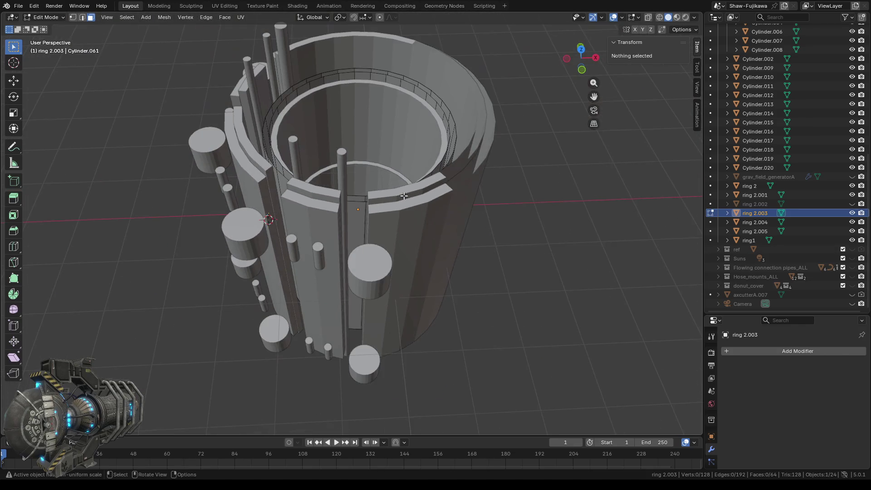
{"action": "left_click", "coordinate": [583, 48]}
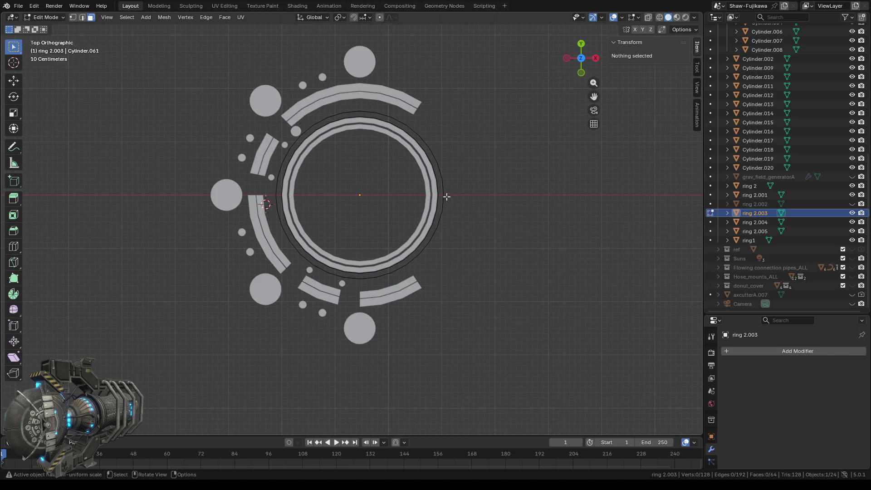
- Switch the viewport to see-through Wireframe shading over the ring assembly
{"action": "scroll", "coordinate": [285, 160], "scroll_direction": "up", "scroll_amount": 3}
{"action": "mouse_move", "coordinate": [318, 159]}
{"action": "middle_mouse_down", "text": "shift"}
{"action": "mouse_move", "coordinate": [392, 205]}
{"action": "mouse_move", "coordinate": [398, 170]}
{"action": "middle_mouse_up", "text": "shift"}
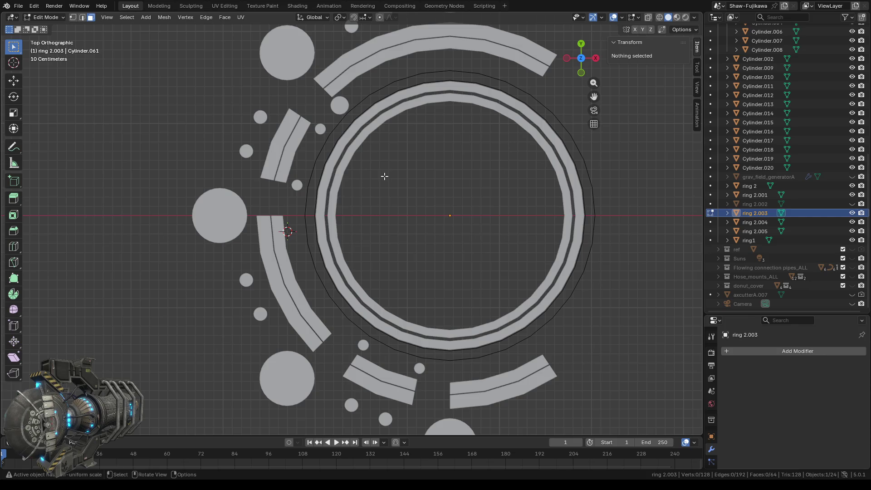
{"action": "scroll", "coordinate": [358, 132], "scroll_direction": "up", "scroll_amount": 2}
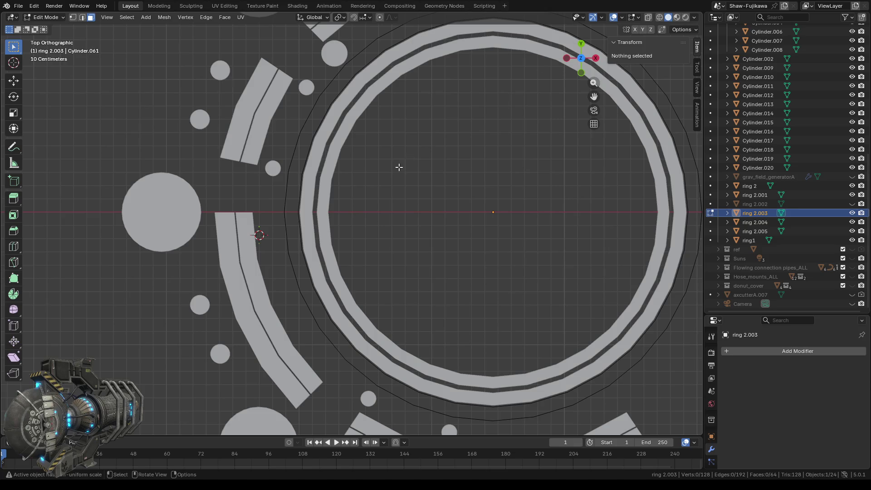
{"action": "scroll", "coordinate": [398, 166], "scroll_direction": "down", "scroll_amount": 1}
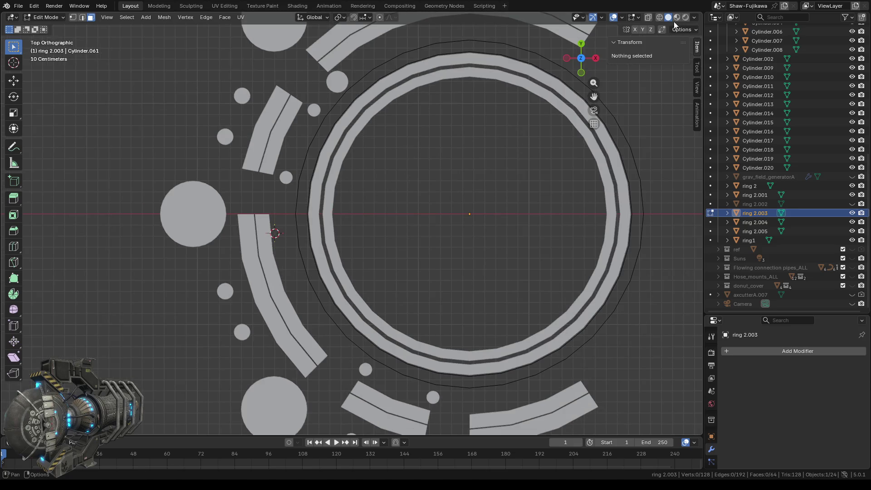
{"action": "left_click", "coordinate": [660, 18]}
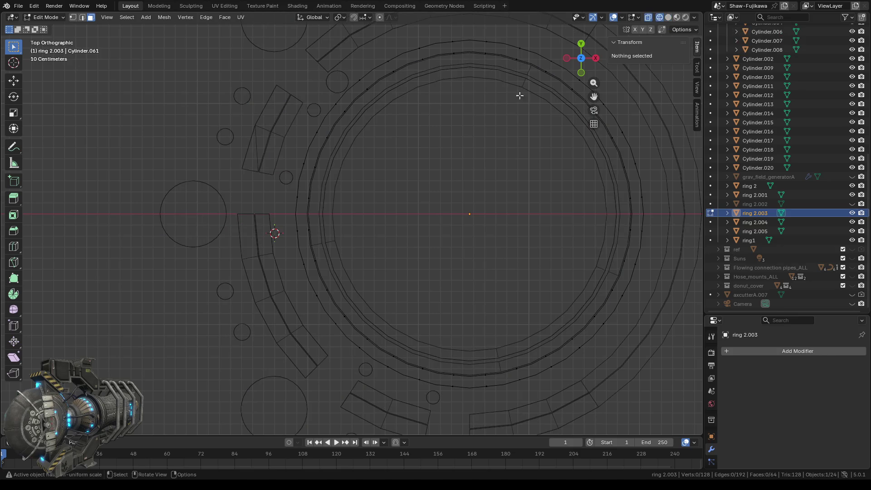
{"action": "middle_click_drag", "start_coordinate": [408, 169], "coordinate": [411, 215], "text": "shift"}
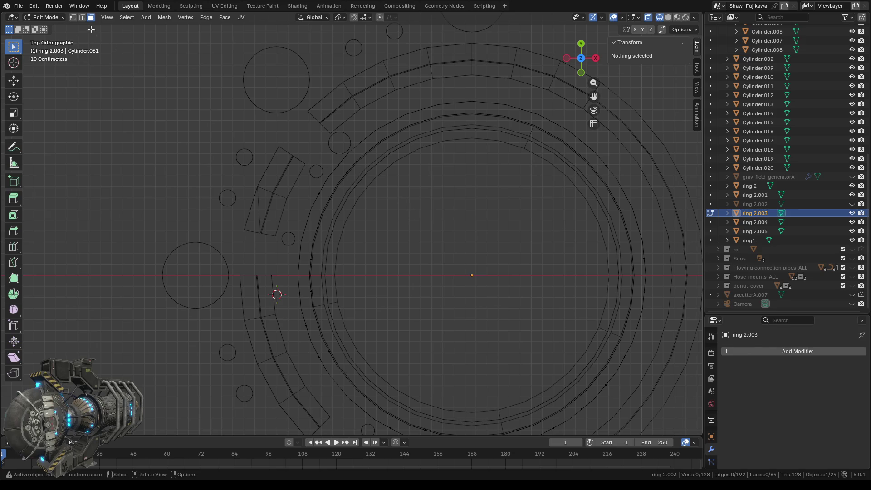
- Set Vertex select mode and orbit to a tilted perspective of the cylinders
{"action": "left_click", "coordinate": [73, 18]}
{"action": "scroll", "coordinate": [369, 200], "scroll_direction": "up", "scroll_amount": 1}
{"action": "scroll", "coordinate": [367, 198], "scroll_direction": "up", "scroll_amount": 1}
{"action": "scroll", "coordinate": [390, 232], "scroll_direction": "down", "scroll_amount": 1}
{"action": "scroll", "coordinate": [394, 231], "scroll_direction": "down", "scroll_amount": 3}
{"action": "middle_click_drag", "start_coordinate": [375, 251], "coordinate": [577, 171]}
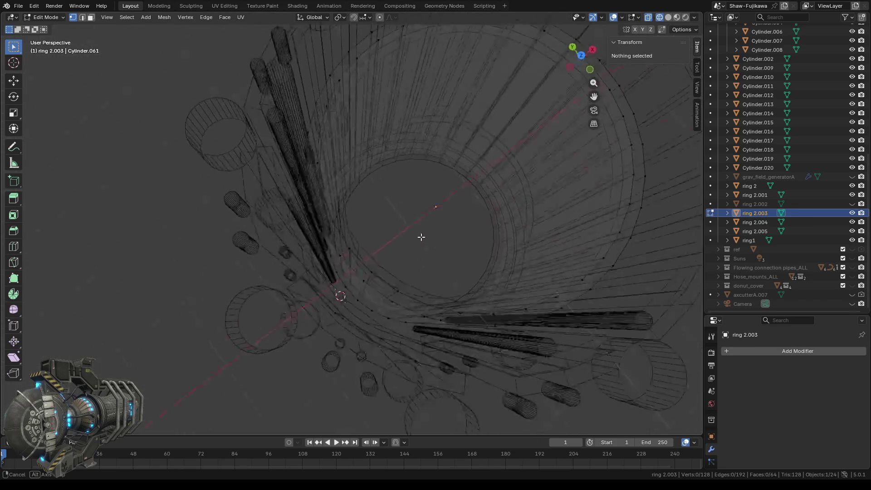
- Return to Solid shading, use Face select, and delete the first two thin vertical strip faces
{"action": "left_click", "coordinate": [669, 17]}
{"action": "mouse_move", "coordinate": [377, 236]}
{"action": "middle_mouse_down"}
{"action": "mouse_move", "coordinate": [389, 271]}
{"action": "mouse_move", "coordinate": [375, 274]}
{"action": "middle_mouse_up"}
{"action": "scroll", "coordinate": [389, 271], "scroll_direction": "up", "scroll_amount": 4}
{"action": "scroll", "coordinate": [378, 288], "scroll_direction": "down", "scroll_amount": 5}
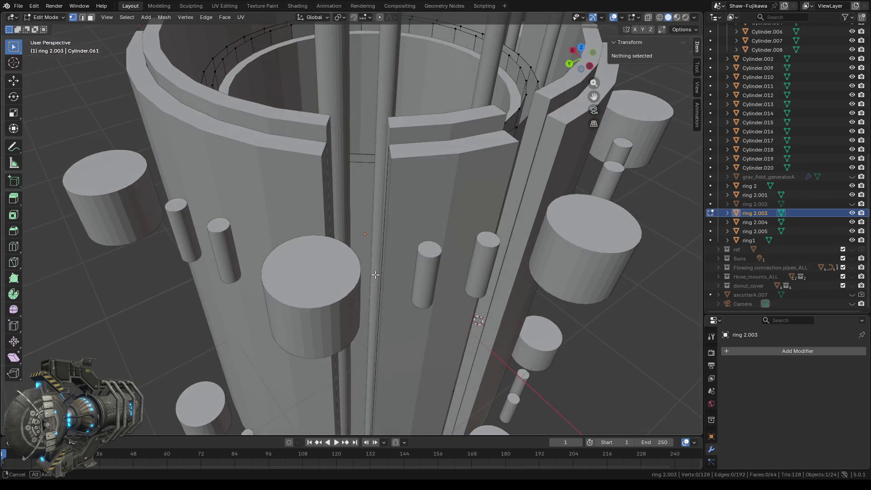
{"action": "left_click", "coordinate": [91, 19]}
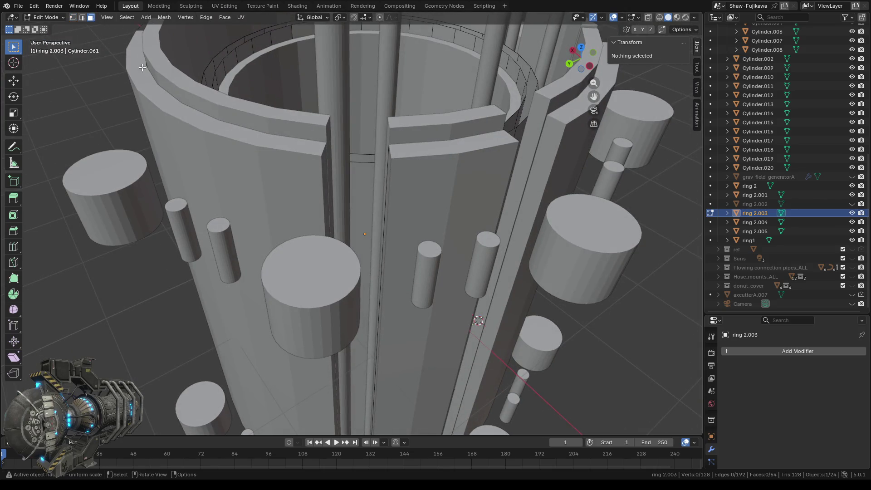
{"action": "left_click", "coordinate": [360, 180]}
{"action": "key", "text": "x"}
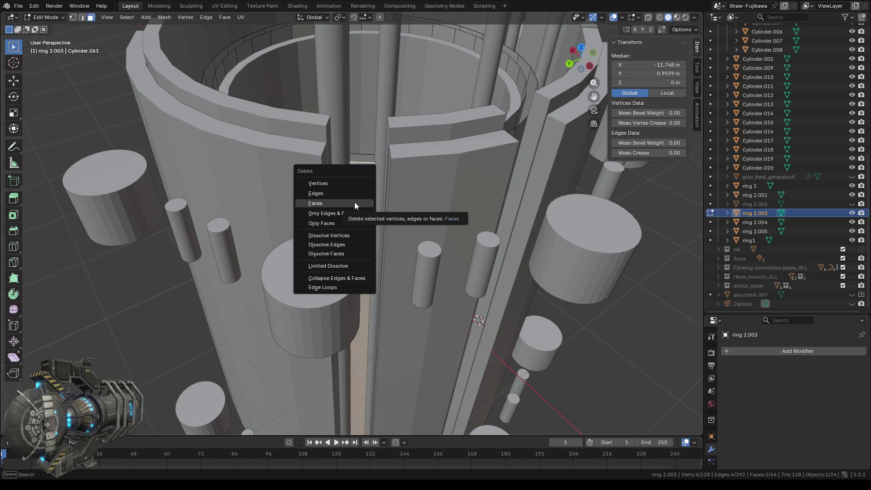
{"action": "left_click", "coordinate": [350, 203]}
{"action": "middle_click_drag", "start_coordinate": [363, 192], "coordinate": [359, 210]}
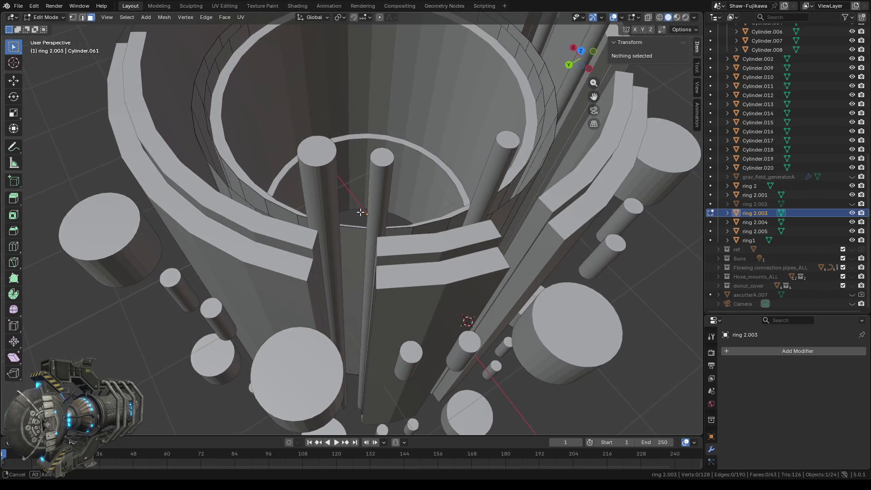
{"action": "left_click", "coordinate": [358, 243]}
{"action": "key", "text": "x"}
{"action": "left_click", "coordinate": [330, 243]}
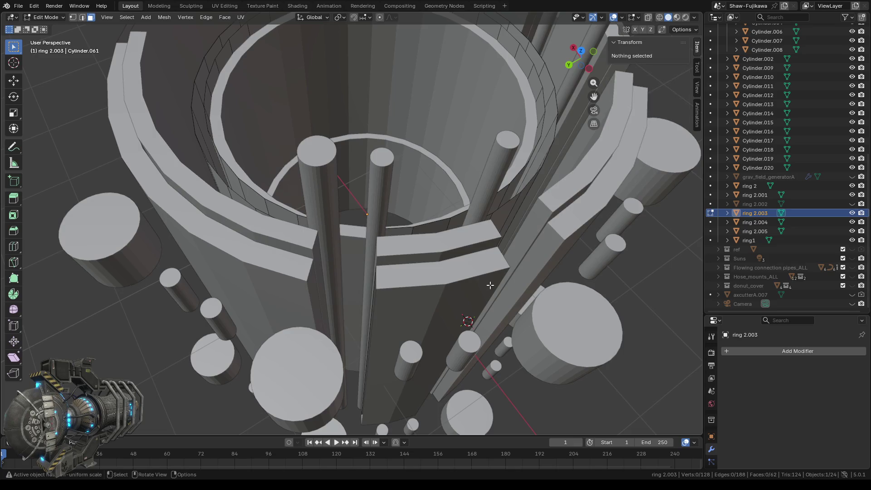
- Delete three more thin vertical strip faces around ring 2.003
{"action": "middle_click_drag", "start_coordinate": [330, 243], "coordinate": [411, 219]}
{"action": "left_click", "coordinate": [388, 213]}
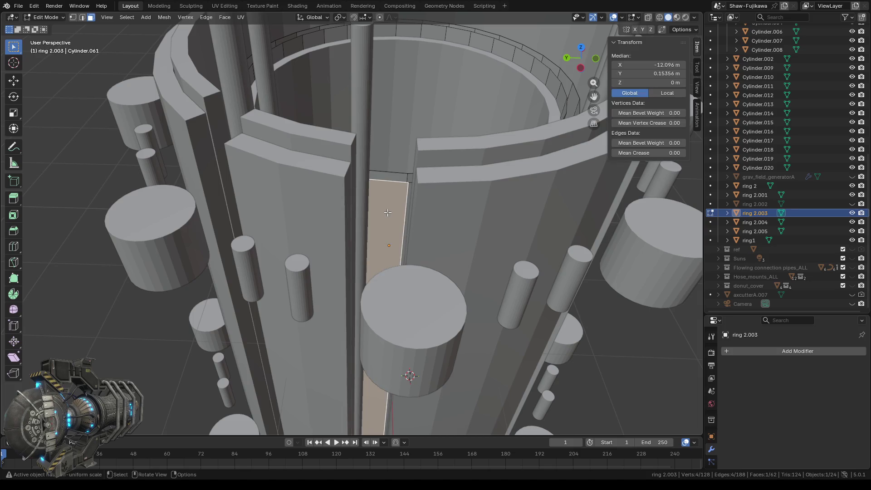
{"action": "key", "text": "x"}
{"action": "left_click", "coordinate": [386, 210]}
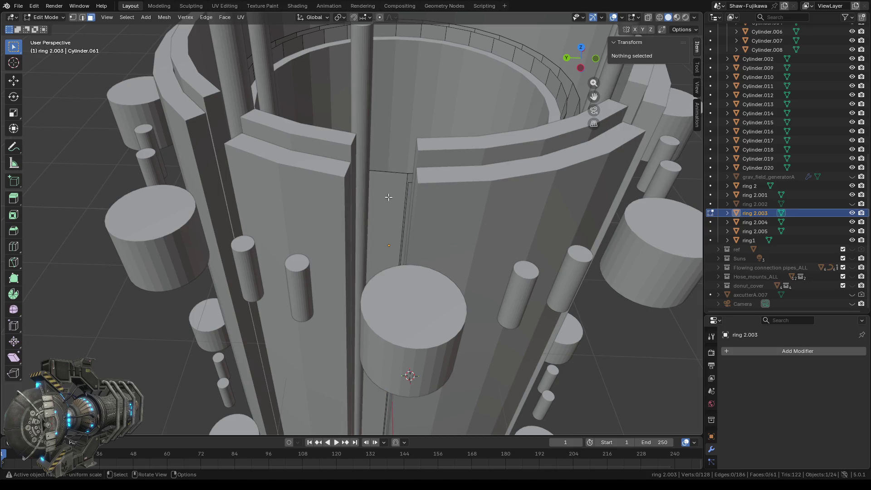
{"action": "left_click", "coordinate": [388, 197]}
{"action": "key", "text": "x"}
{"action": "left_click", "coordinate": [373, 202]}
{"action": "middle_click_drag", "start_coordinate": [510, 233], "coordinate": [440, 227]}
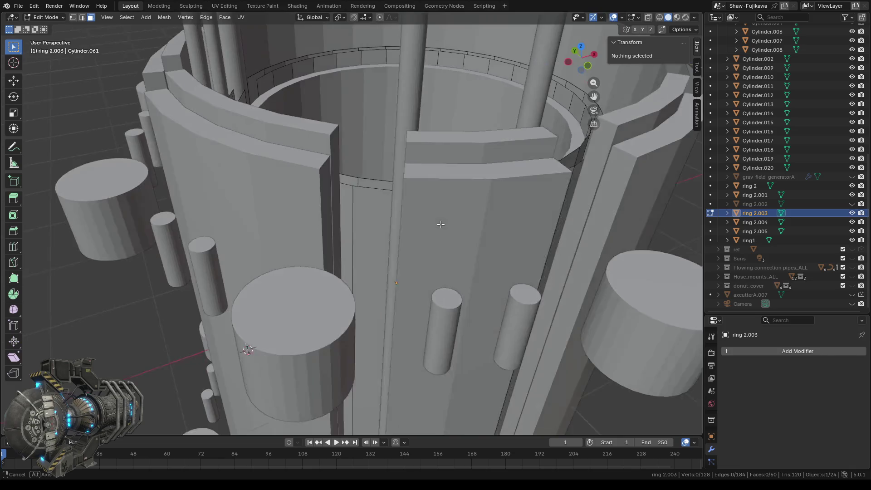
{"action": "left_click", "coordinate": [379, 213]}
{"action": "key", "text": "x"}
{"action": "left_click", "coordinate": [380, 214]}
- Delete the last three thin strip faces, leaving ring 2.003 with 56 faces
{"action": "left_click", "coordinate": [384, 212]}
{"action": "key", "text": "x"}
{"action": "left_click", "coordinate": [379, 213]}
{"action": "middle_click_drag", "start_coordinate": [433, 223], "coordinate": [404, 212]}
{"action": "left_click", "coordinate": [386, 198]}
{"action": "key", "text": "x"}
{"action": "left_click", "coordinate": [385, 199]}
{"action": "left_click", "coordinate": [379, 196]}
{"action": "key", "text": "x"}
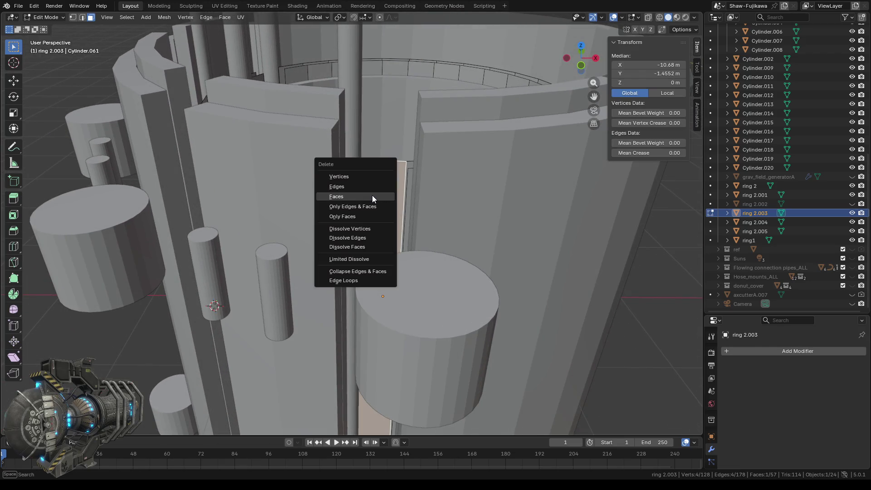
{"action": "left_click", "coordinate": [372, 195]}
{"action": "mouse_move", "coordinate": [372, 195]}
{"action": "middle_mouse_down"}
{"action": "mouse_move", "coordinate": [432, 236]}
{"action": "mouse_move", "coordinate": [528, 253]}
{"action": "mouse_move", "coordinate": [559, 92]}
{"action": "middle_mouse_up"}
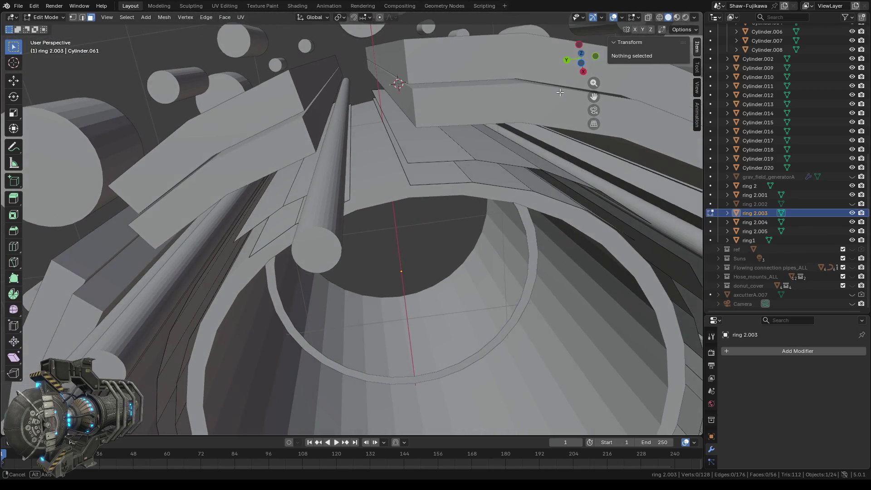
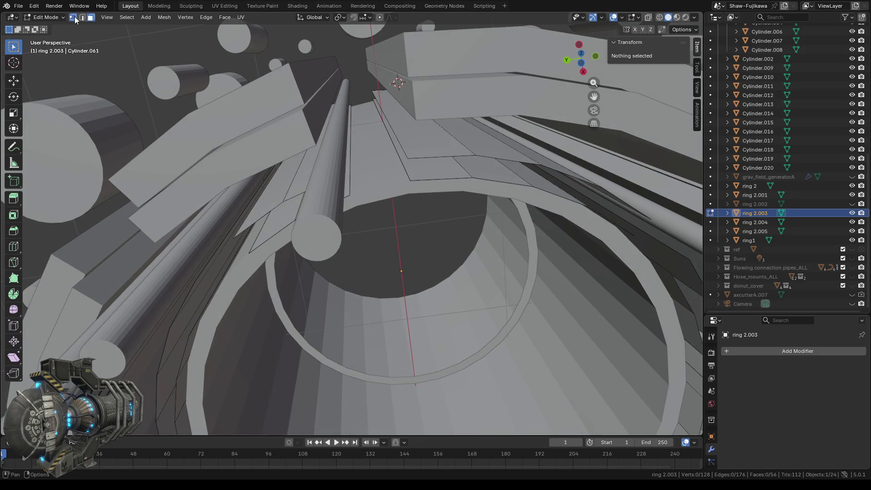
- Select the four corner vertices of the first arc gap and fill it with a face
{"action": "mouse_move", "coordinate": [408, 286]}
{"action": "middle_mouse_down"}
{"action": "mouse_move", "coordinate": [298, 104]}
{"action": "mouse_move", "coordinate": [574, 206]}
{"action": "mouse_move", "coordinate": [409, 149]}
{"action": "mouse_move", "coordinate": [455, 153]}
{"action": "mouse_move", "coordinate": [460, 186]}
{"action": "mouse_move", "coordinate": [438, 157]}
{"action": "mouse_move", "coordinate": [398, 194]}
{"action": "middle_mouse_up"}
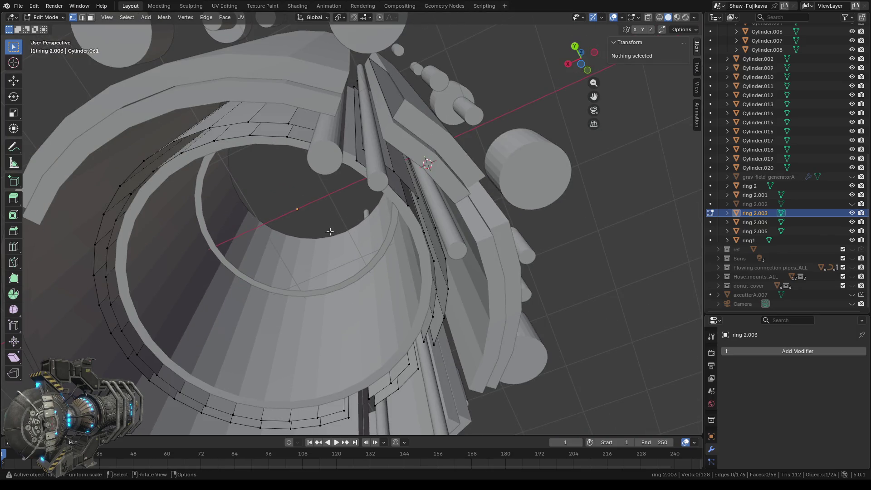
{"action": "middle_click_drag", "start_coordinate": [332, 232], "coordinate": [330, 220]}
{"action": "scroll", "coordinate": [325, 191], "scroll_direction": "up", "scroll_amount": 3}
{"action": "mouse_move", "coordinate": [324, 190]}
{"action": "middle_mouse_down"}
{"action": "mouse_move", "coordinate": [349, 201]}
{"action": "mouse_move", "coordinate": [364, 189]}
{"action": "middle_mouse_up"}
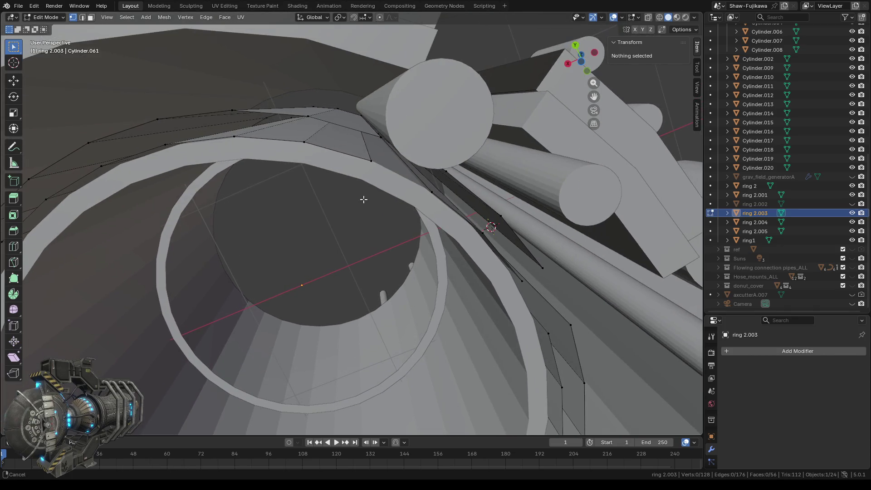
{"action": "middle_click_drag", "start_coordinate": [363, 189], "coordinate": [376, 115]}
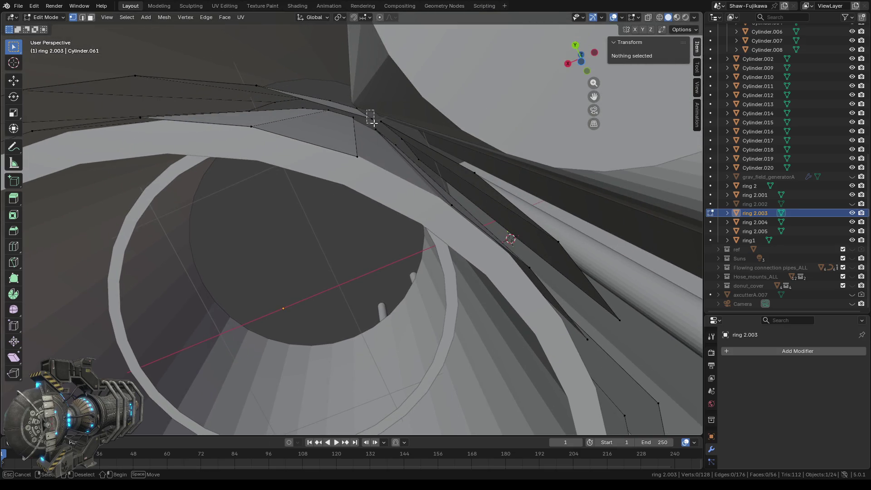
{"action": "left_click", "coordinate": [372, 119]}
{"action": "left_click", "coordinate": [357, 156], "text": "shift"}
{"action": "middle_click_drag", "start_coordinate": [357, 157], "coordinate": [335, 173]}
{"action": "left_click_drag", "start_coordinate": [348, 109], "coordinate": [359, 124]}
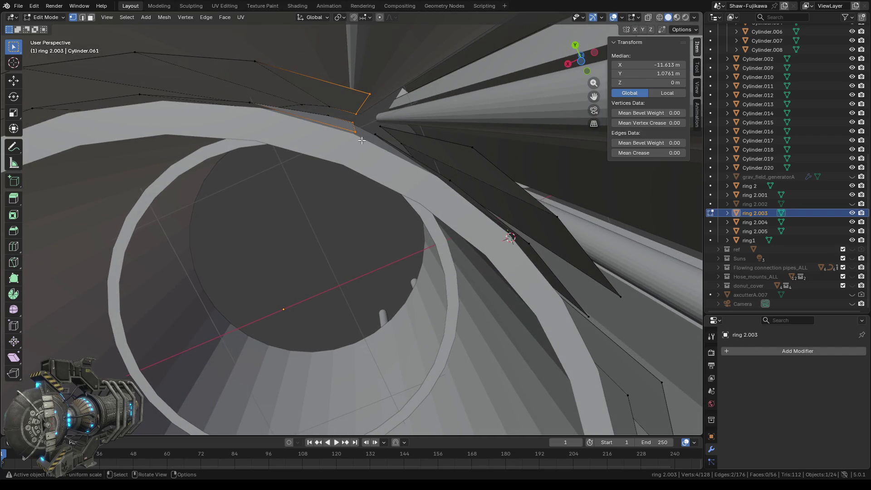
{"action": "left_click_drag", "start_coordinate": [375, 122], "coordinate": [380, 144]}
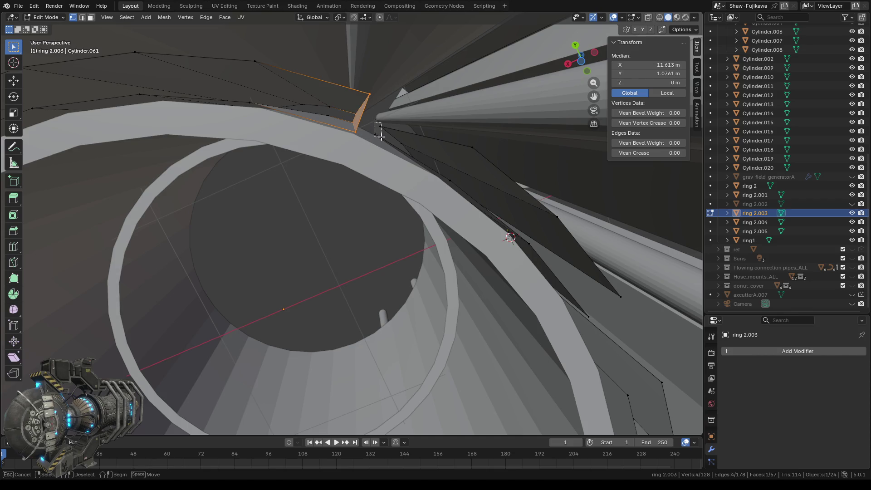
{"action": "left_click", "coordinate": [469, 145], "text": "shift"}
{"action": "left_click", "coordinate": [443, 178], "text": "shift"}
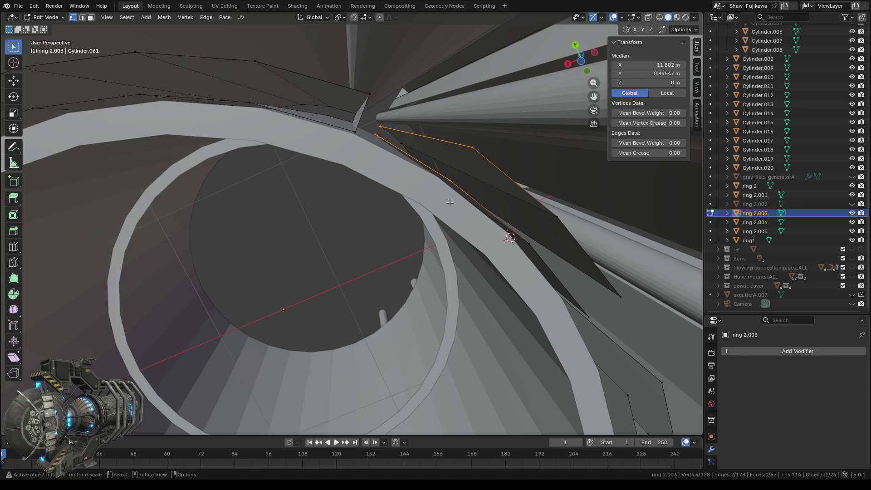
{"action": "key", "text": "f"}
- Fill the second gap from the new face's edge, then select vertices around the next gap
{"action": "middle_click_drag", "start_coordinate": [272, 149], "coordinate": [351, 135]}
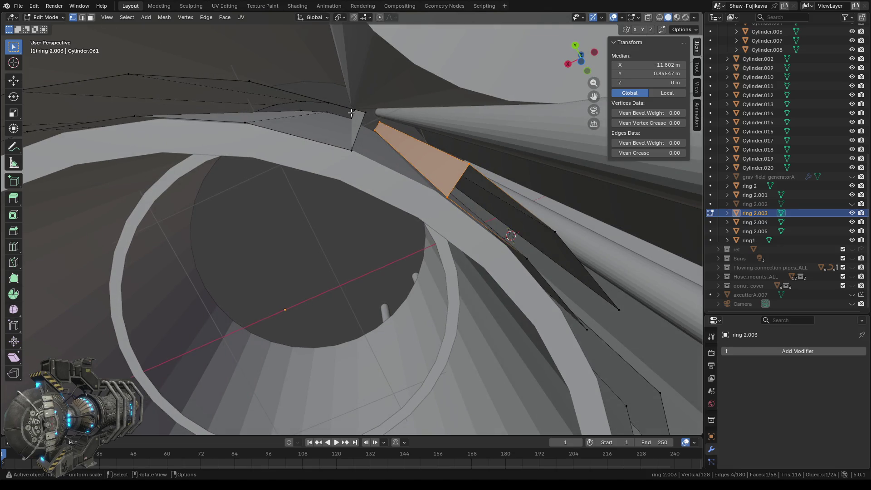
{"action": "left_click", "coordinate": [359, 131], "text": "alt"}
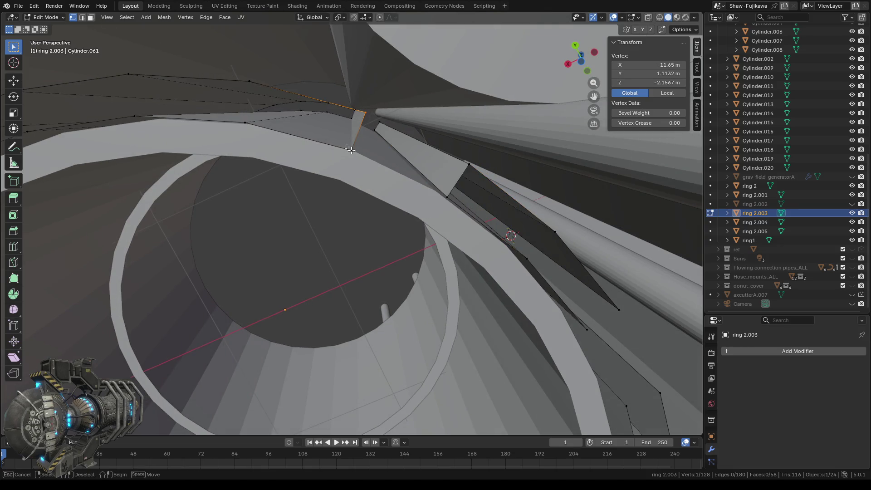
{"action": "left_click", "coordinate": [248, 123], "text": "shift"}
{"action": "left_click", "coordinate": [250, 83], "text": "shift"}
{"action": "key", "text": "f"}
{"action": "middle_click_drag", "start_coordinate": [243, 146], "coordinate": [288, 157]}
{"action": "mouse_move", "coordinate": [396, 107]}
{"action": "left_mouse_down"}
{"action": "mouse_move", "coordinate": [394, 160]}
{"action": "mouse_move", "coordinate": [402, 161]}
{"action": "left_mouse_up"}
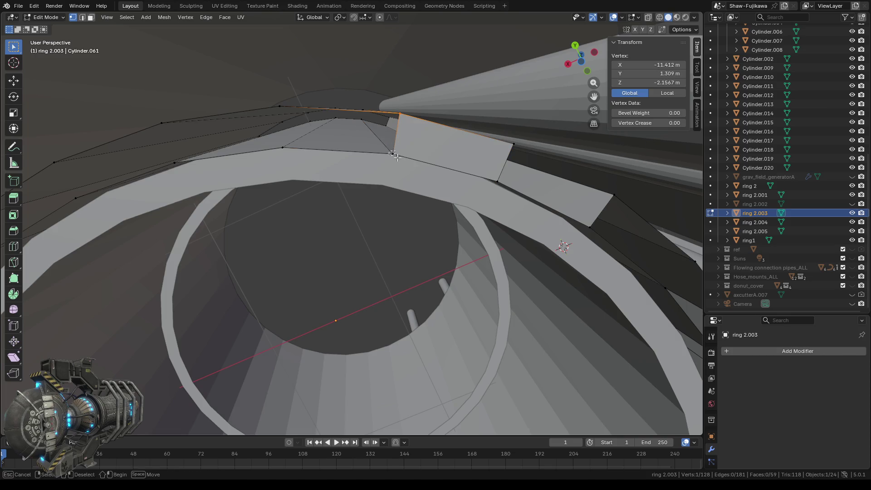
- Fill the pending gap, then bridge the next gap from the new face's left edge
{"action": "left_click", "coordinate": [284, 148], "text": "shift"}
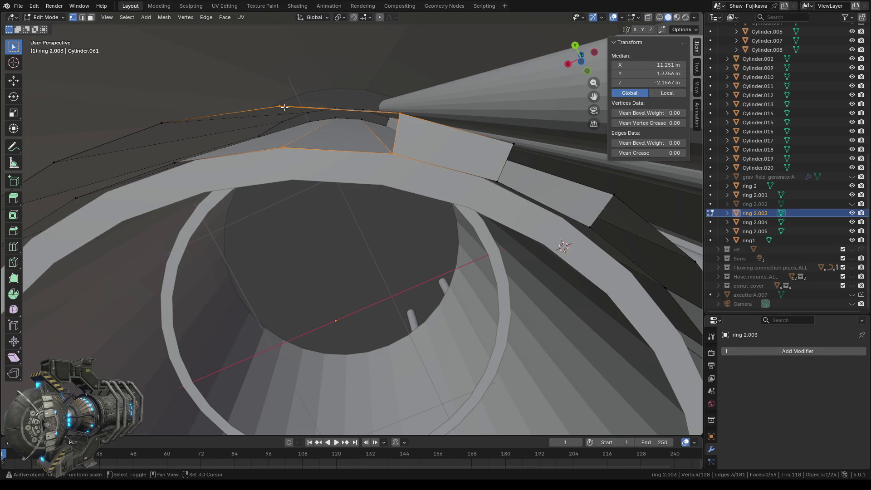
{"action": "key", "text": "f"}
{"action": "middle_click_drag", "start_coordinate": [281, 172], "coordinate": [484, 161], "text": "shift"}
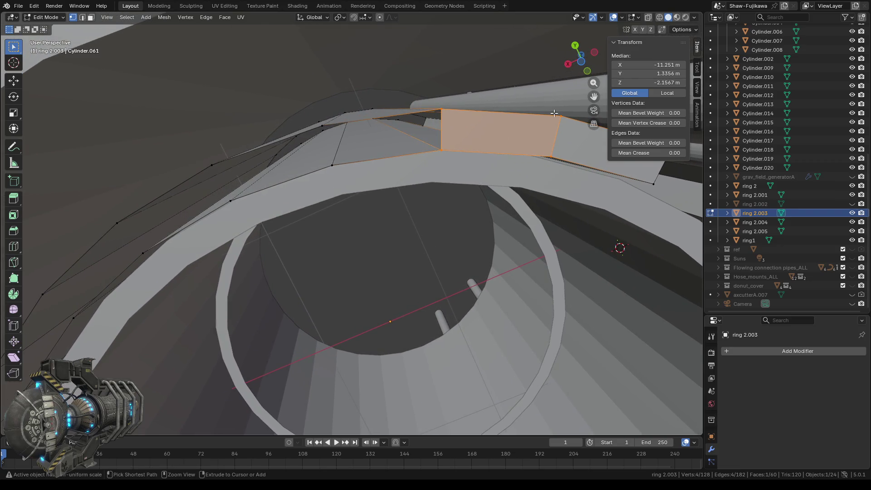
{"action": "left_click_drag", "start_coordinate": [549, 111], "coordinate": [563, 164], "text": "ctrl"}
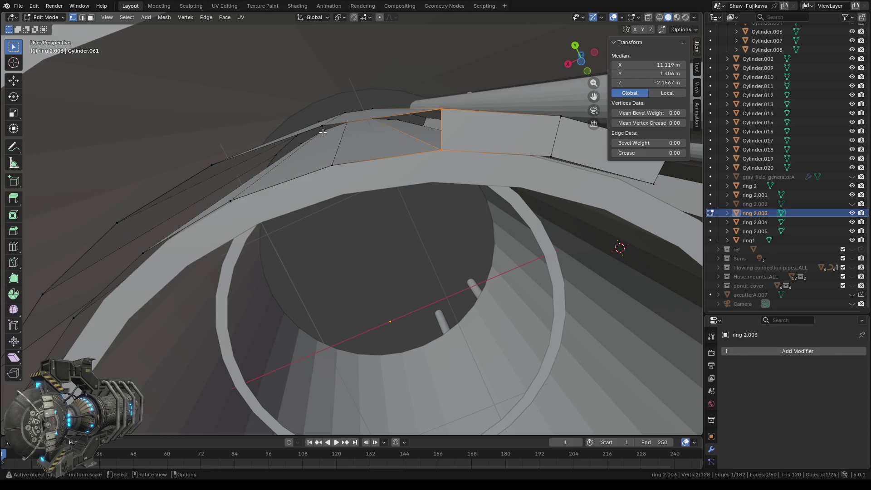
{"action": "middle_click_drag", "start_coordinate": [328, 148], "coordinate": [334, 132]}
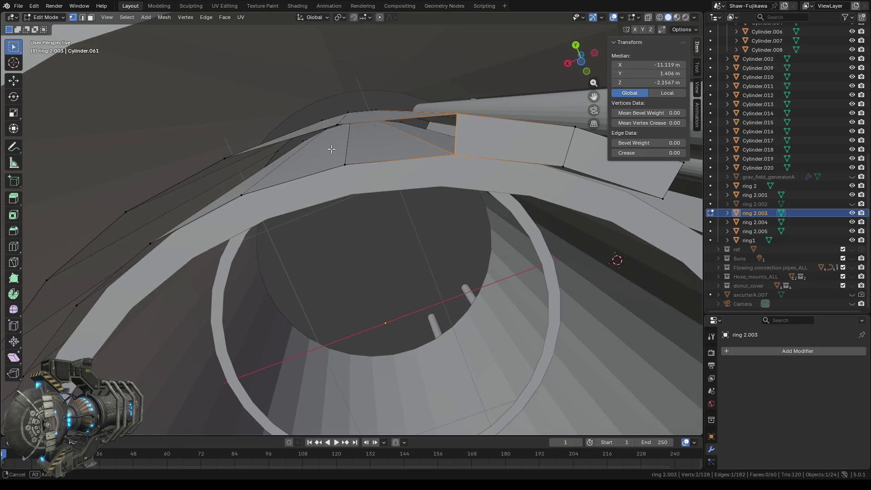
{"action": "key", "text": "b"}
{"action": "left_click", "coordinate": [352, 168], "text": "shift"}
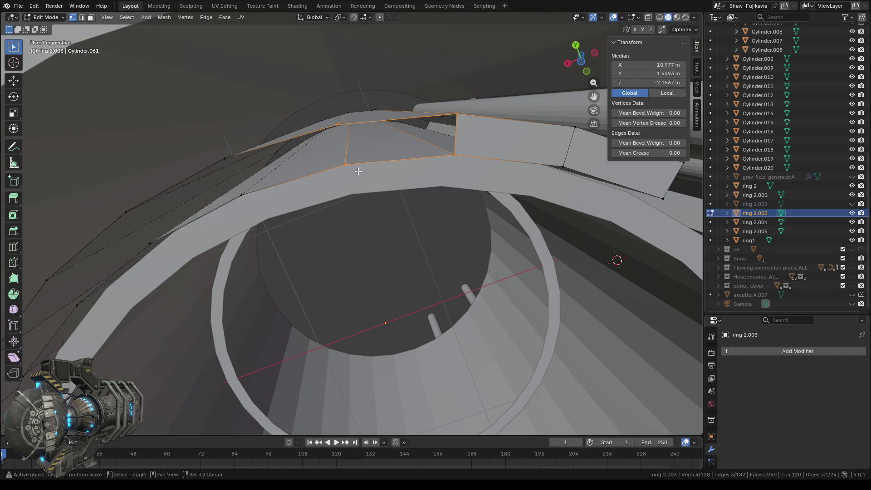
{"action": "key", "text": "f"}
- Fill another gap between the last face's edge and two opposite vertices
{"action": "middle_click_drag", "start_coordinate": [364, 173], "coordinate": [345, 189]}
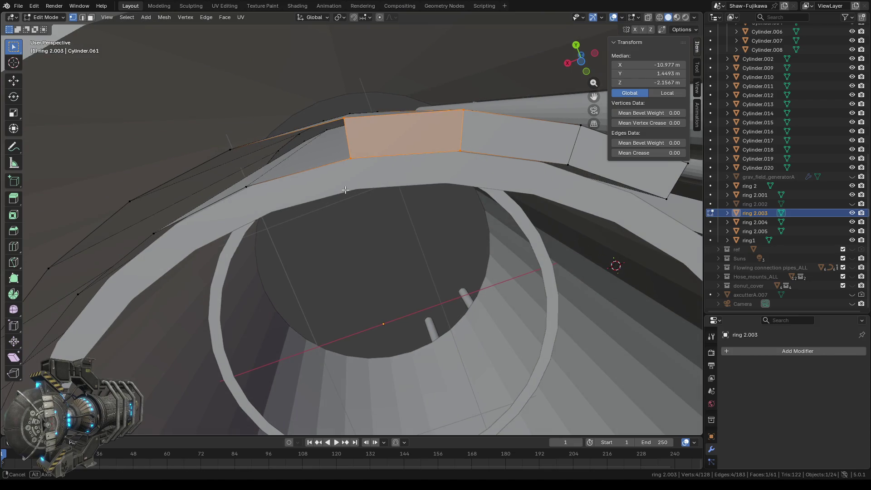
{"action": "scroll", "coordinate": [346, 188], "scroll_direction": "up", "scroll_amount": 2}
{"action": "scroll", "coordinate": [346, 187], "scroll_direction": "up", "scroll_amount": 2}
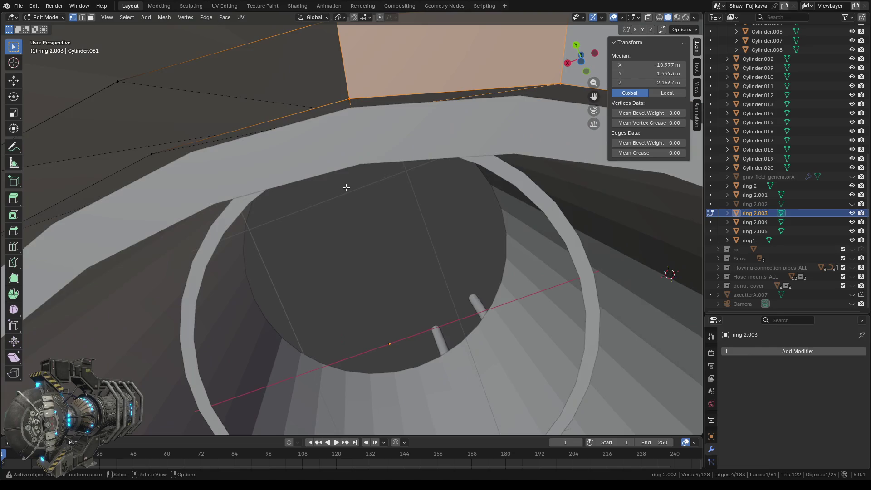
{"action": "scroll", "coordinate": [346, 187], "scroll_direction": "down", "scroll_amount": 1}
{"action": "left_click", "coordinate": [350, 158]}
{"action": "left_click", "coordinate": [345, 118], "text": "shift"}
{"action": "middle_click_drag", "start_coordinate": [308, 167], "coordinate": [317, 184]}
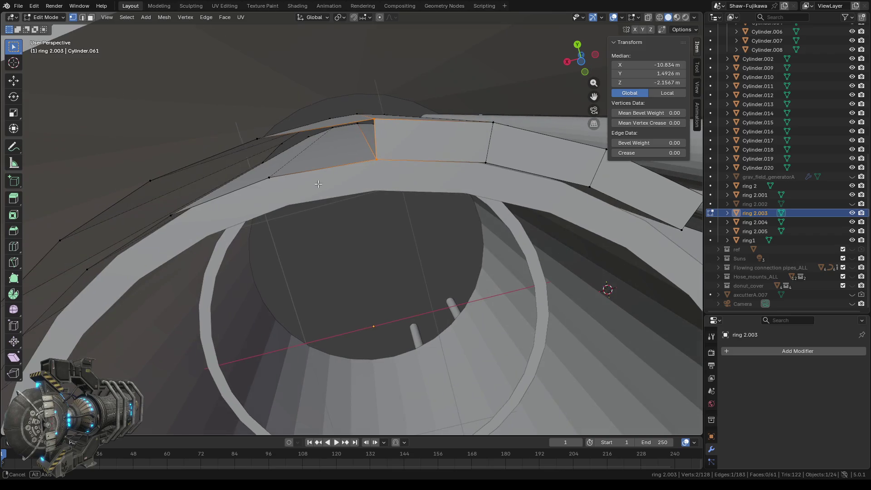
{"action": "left_click", "coordinate": [263, 139], "text": "shift"}
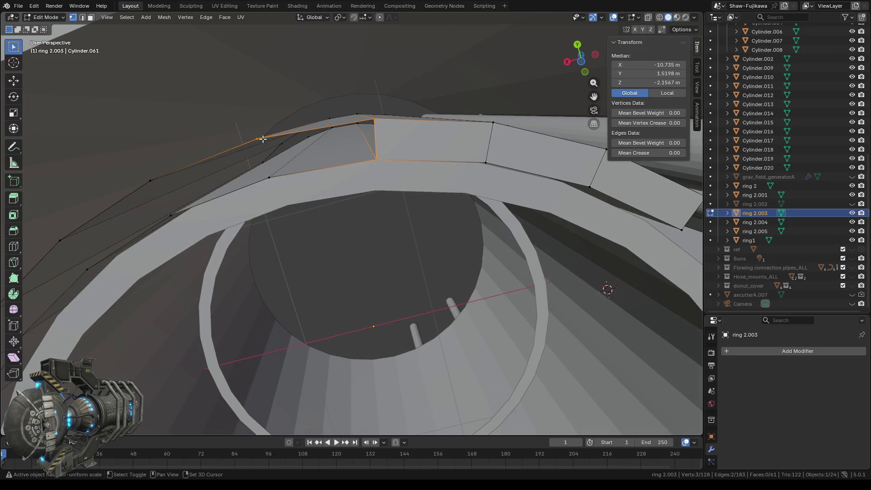
{"action": "left_click", "coordinate": [268, 172], "text": "shift"}
{"action": "key", "text": "f"}
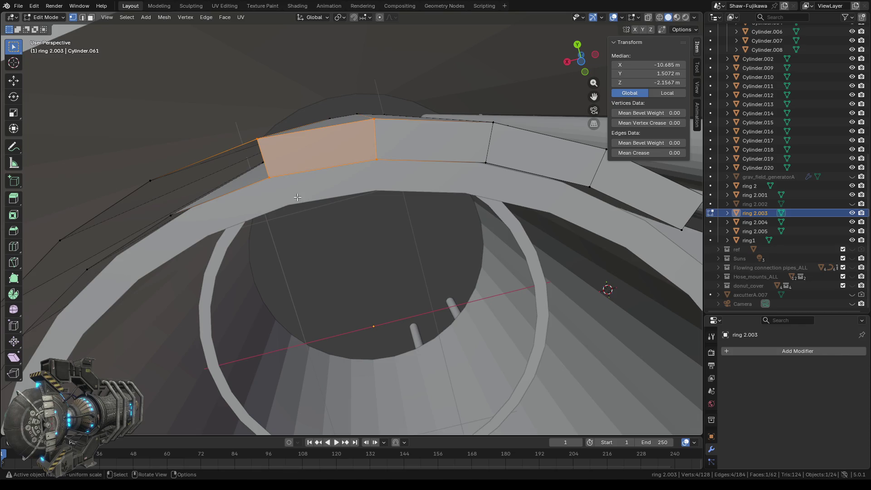
- Select the new face's left edge plus a vertex across the following gap
{"action": "middle_click_drag", "start_coordinate": [290, 200], "coordinate": [317, 200]}
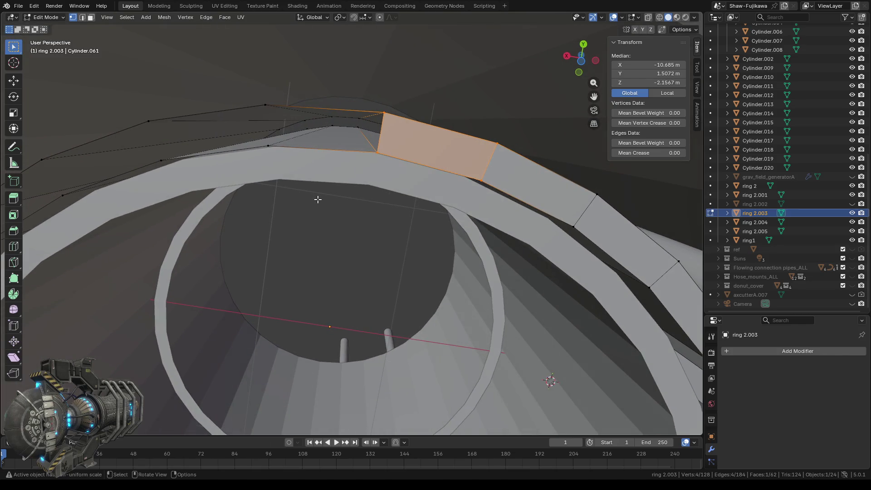
{"action": "left_click", "coordinate": [496, 143], "text": "shift"}
{"action": "left_click", "coordinate": [481, 180], "text": "shift"}
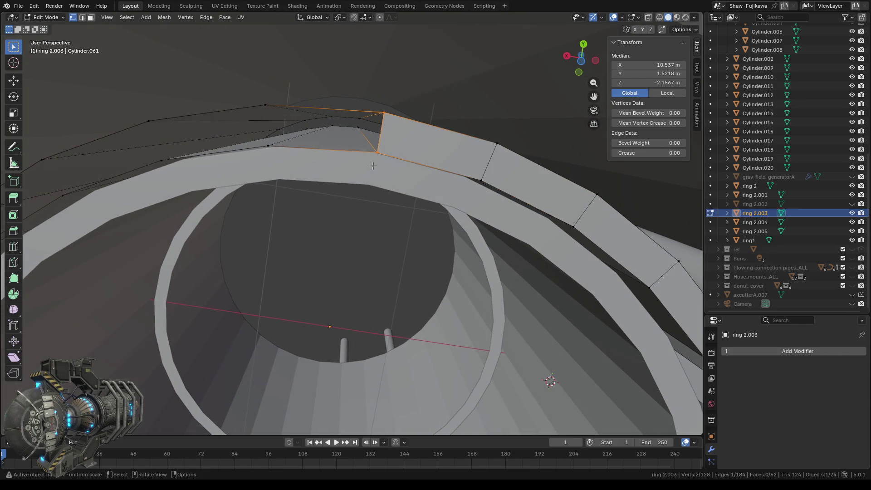
{"action": "left_click", "coordinate": [260, 100], "text": "shift"}
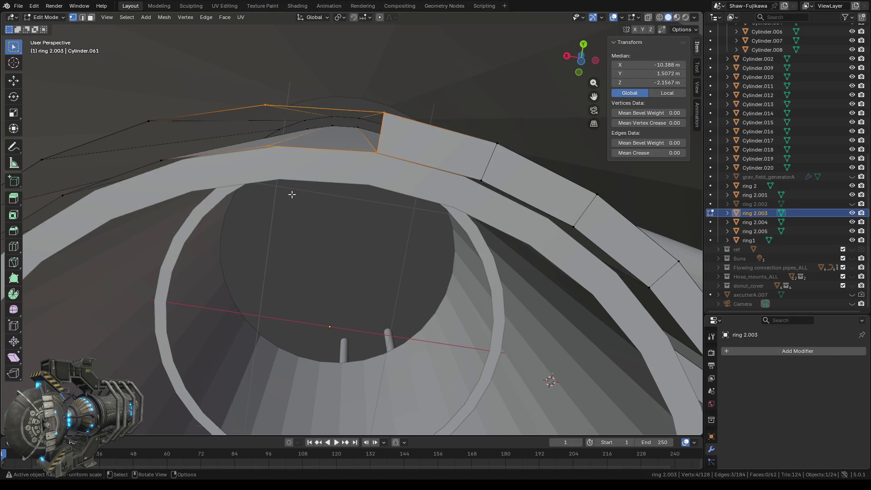
- Fill the selected gap, then fill the next gap from the new face's edge
{"action": "key", "text": "f"}
{"action": "mouse_move", "coordinate": [271, 195]}
{"action": "middle_mouse_down"}
{"action": "mouse_move", "coordinate": [311, 192]}
{"action": "mouse_move", "coordinate": [329, 221]}
{"action": "middle_mouse_up"}
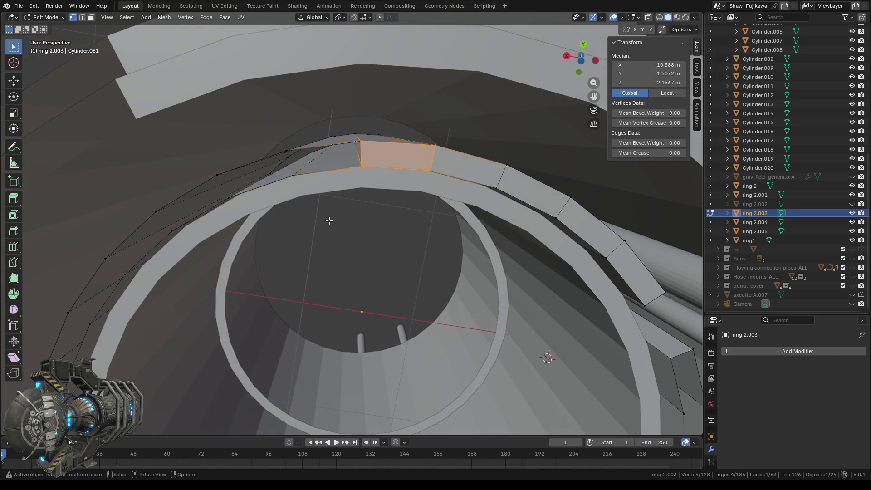
{"action": "scroll", "coordinate": [330, 218], "scroll_direction": "up", "scroll_amount": 2}
{"action": "left_click", "coordinate": [362, 166]}
{"action": "left_click", "coordinate": [360, 142], "text": "shift"}
{"action": "scroll", "coordinate": [313, 165], "scroll_direction": "up", "scroll_amount": 2}
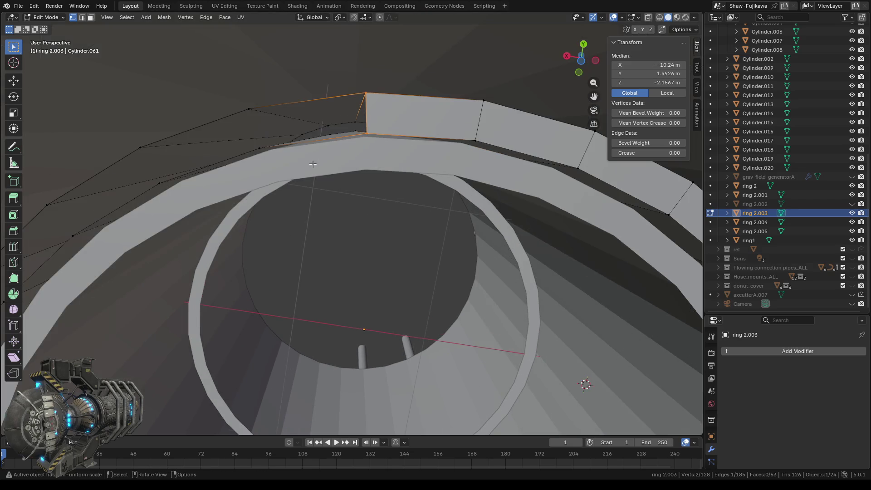
{"action": "left_click", "coordinate": [253, 111], "text": "shift"}
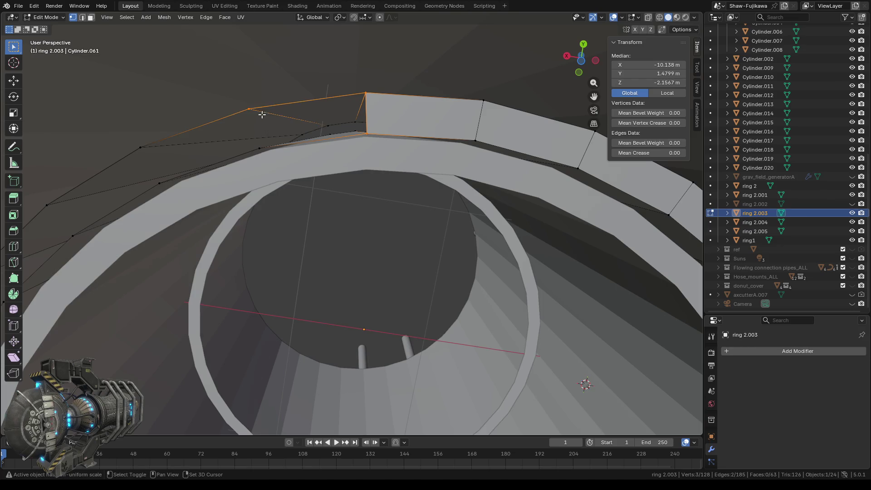
{"action": "left_click", "coordinate": [267, 150], "text": "shift"}
{"action": "key", "text": "f"}
- Bridge one more arc gap with a face and view down into the ring
{"action": "middle_click_drag", "start_coordinate": [287, 191], "coordinate": [295, 190]}
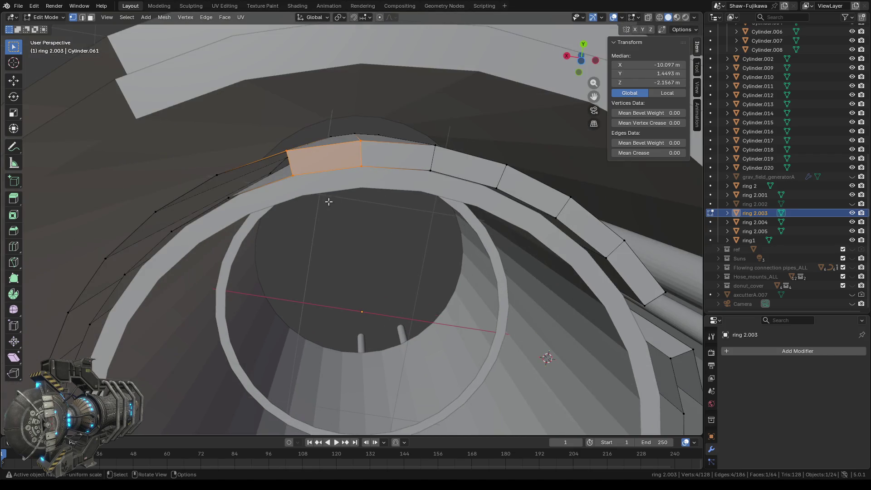
{"action": "left_click", "coordinate": [354, 206], "text": "alt"}
{"action": "middle_click_drag", "start_coordinate": [353, 206], "coordinate": [363, 210]}
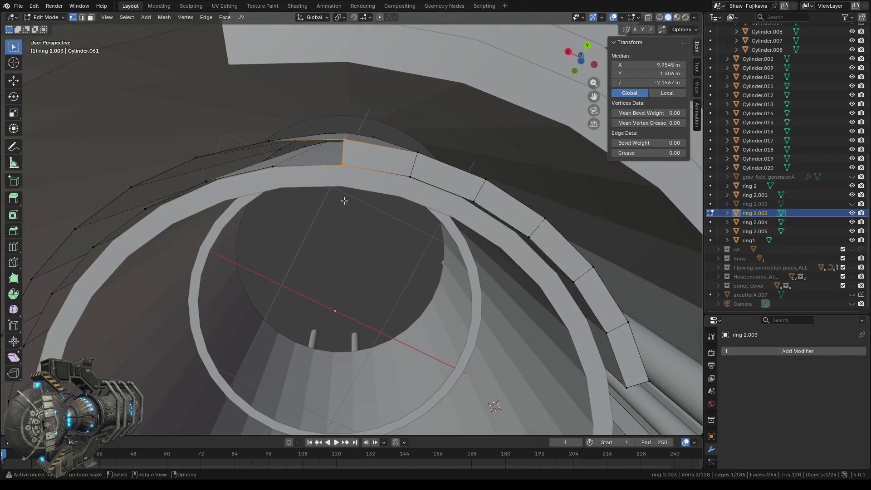
{"action": "left_click", "coordinate": [268, 141], "text": "shift"}
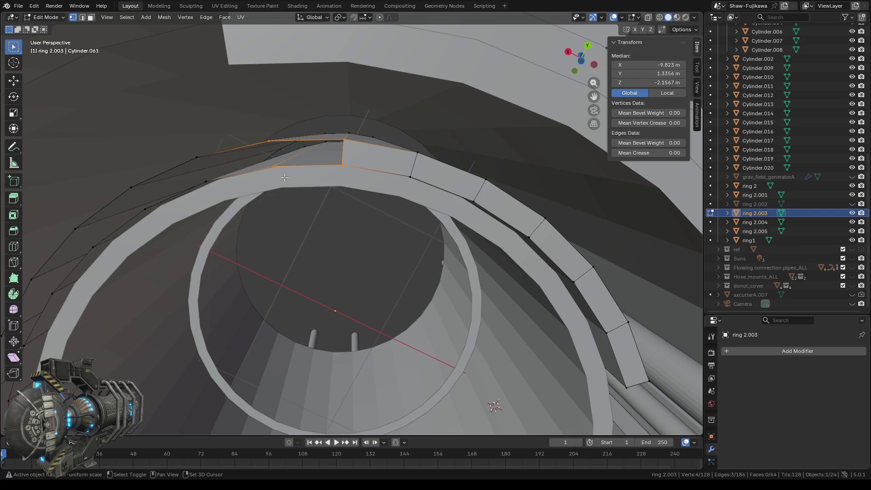
{"action": "key", "text": "f"}
{"action": "mouse_move", "coordinate": [297, 190]}
{"action": "middle_mouse_down"}
{"action": "mouse_move", "coordinate": [350, 221]}
{"action": "mouse_move", "coordinate": [355, 162]}
{"action": "mouse_move", "coordinate": [390, 165]}
{"action": "mouse_move", "coordinate": [327, 138]}
{"action": "mouse_move", "coordinate": [346, 140]}
{"action": "mouse_move", "coordinate": [332, 119]}
{"action": "mouse_move", "coordinate": [355, 236]}
{"action": "mouse_move", "coordinate": [524, 288]}
{"action": "mouse_move", "coordinate": [356, 259]}
{"action": "mouse_move", "coordinate": [390, 296]}
{"action": "middle_mouse_up"}
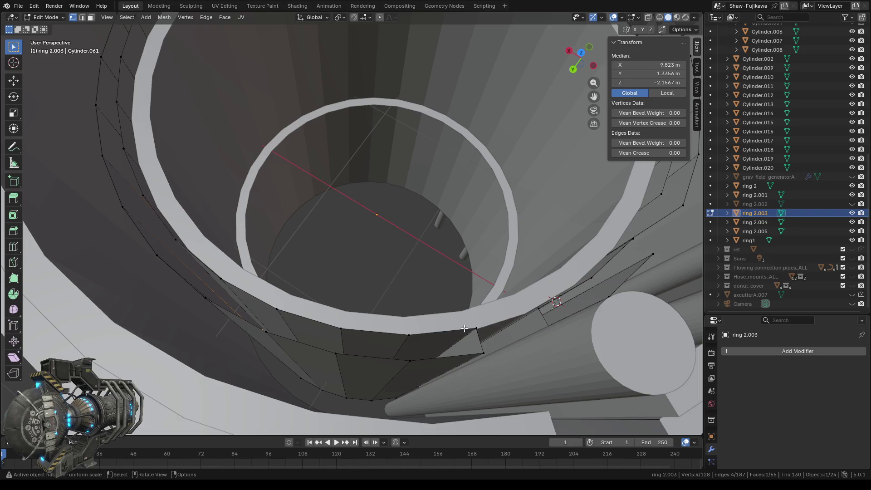
- Fill the first two gaps at the ring's lower right with quad faces
{"action": "left_click_drag", "start_coordinate": [467, 324], "coordinate": [487, 365]}
{"action": "left_click", "coordinate": [409, 337], "text": "shift"}
{"action": "left_click", "coordinate": [411, 362], "text": "shift"}
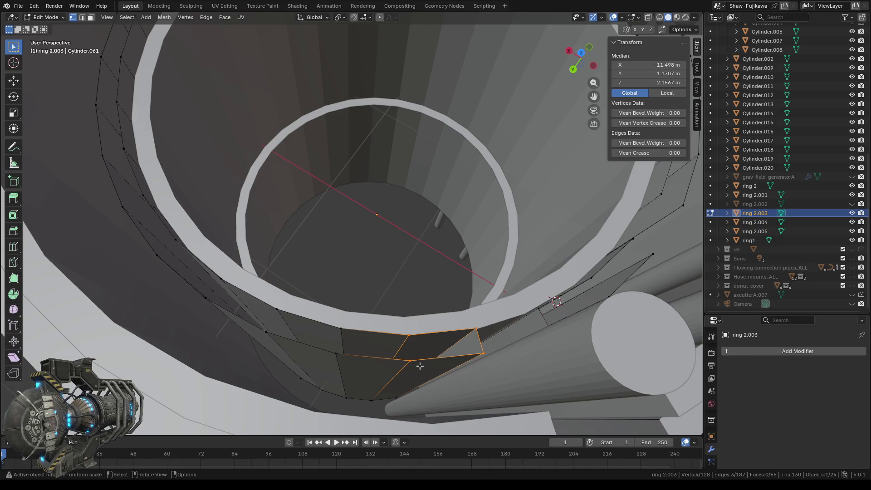
{"action": "key", "text": "f"}
{"action": "left_click_drag", "start_coordinate": [471, 321], "coordinate": [491, 369], "text": "ctrl"}
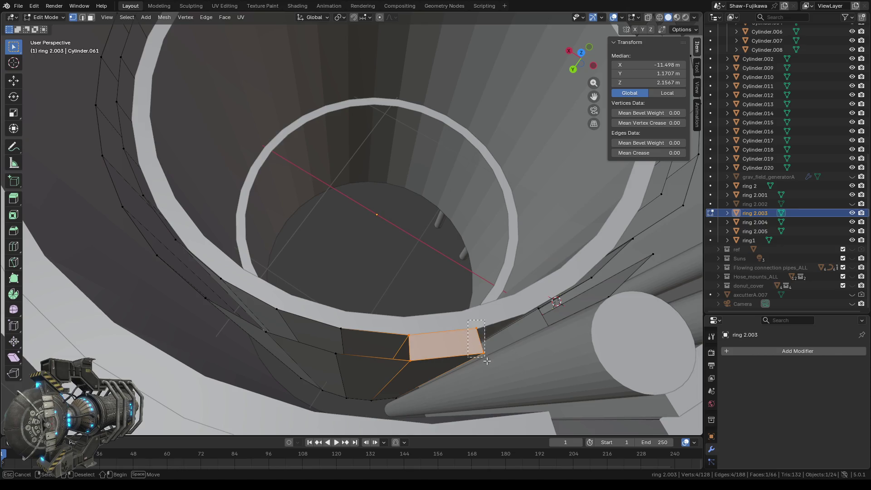
{"action": "left_click", "coordinate": [327, 326], "text": "shift"}
{"action": "left_click", "coordinate": [346, 360], "text": "shift"}
{"action": "key", "text": "f"}
- Fill the next two lower-arc gaps, each from the previous face's edge
{"action": "left_click_drag", "start_coordinate": [374, 321], "coordinate": [419, 369], "text": "ctrl"}
{"action": "left_click", "coordinate": [275, 309], "text": "shift"}
{"action": "left_click", "coordinate": [267, 331], "text": "shift"}
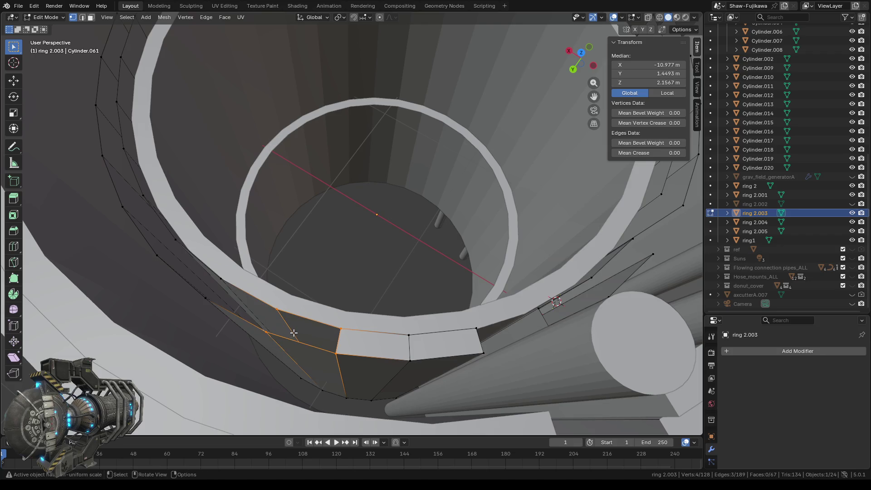
{"action": "key", "text": "f"}
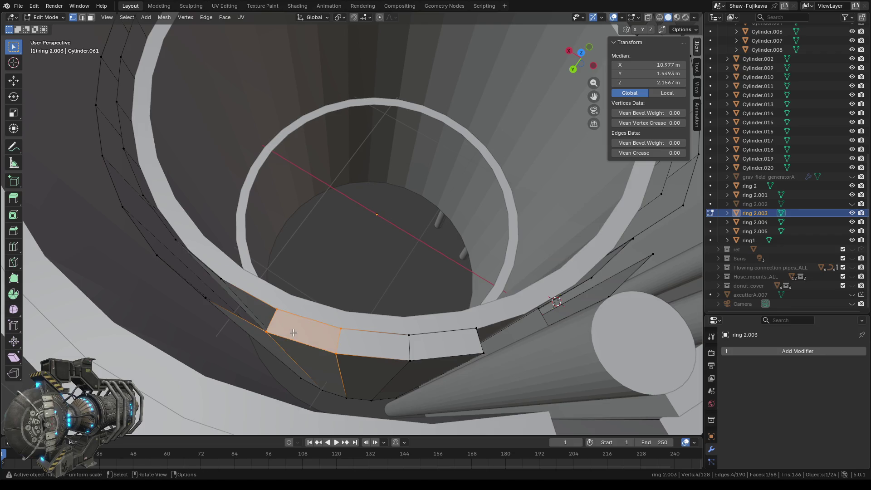
{"action": "middle_click_drag", "start_coordinate": [293, 333], "coordinate": [319, 332]}
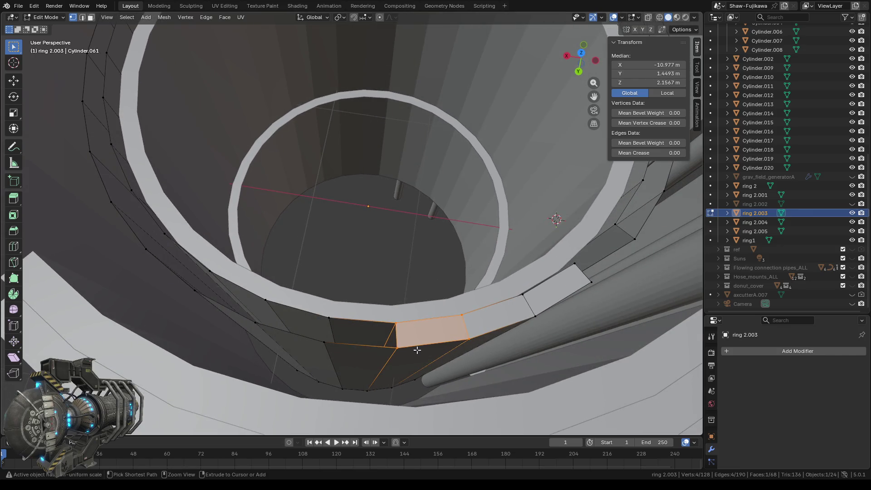
{"action": "left_click", "coordinate": [383, 330]}
{"action": "left_click", "coordinate": [341, 345], "text": "ctrl"}
{"action": "key", "text": "f"}
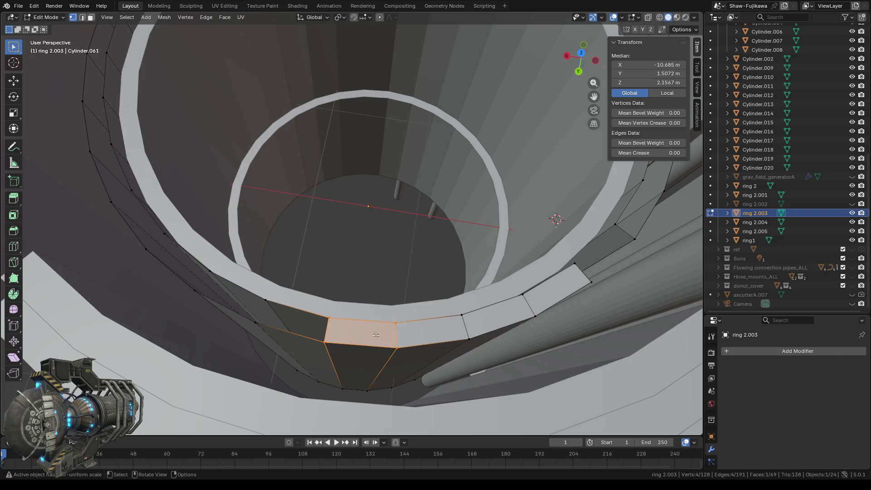
- Box-select vertices across two more gaps and fill each with a face
{"action": "left_click_drag", "start_coordinate": [382, 308], "coordinate": [411, 359], "text": "ctrl"}
{"action": "key", "text": "b"}
{"action": "left_click_drag", "start_coordinate": [250, 295], "coordinate": [272, 326]}
{"action": "key", "text": "f"}
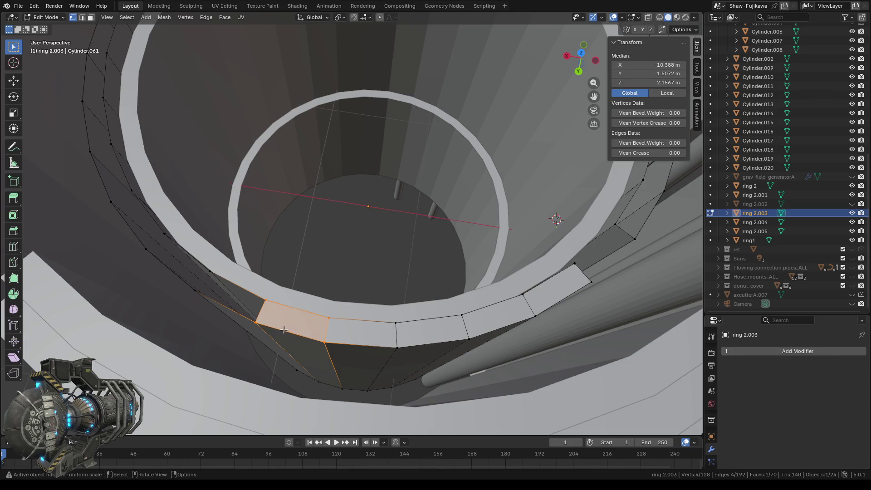
{"action": "middle_click_drag", "start_coordinate": [303, 324], "coordinate": [439, 349]}
{"action": "key", "text": "b"}
{"action": "left_click_drag", "start_coordinate": [430, 280], "coordinate": [455, 319]}
{"action": "key", "text": "b"}
{"action": "left_click_drag", "start_coordinate": [295, 295], "coordinate": [324, 332]}
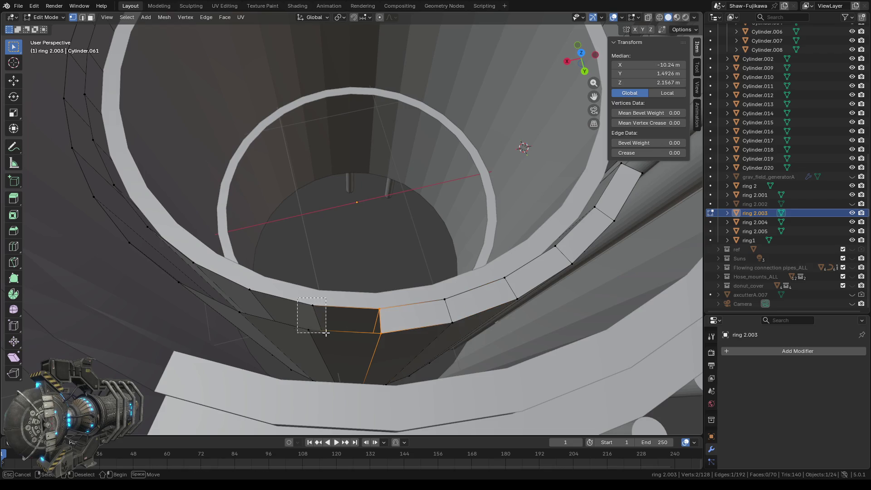
{"action": "key", "text": "f"}
- Fill two further gaps, the second by picking its two opposite edges
{"action": "key", "text": "b"}
{"action": "mouse_move", "coordinate": [378, 344]}
{"action": "left_mouse_down"}
{"action": "mouse_move", "coordinate": [267, 301]}
{"action": "mouse_move", "coordinate": [255, 313]}
{"action": "left_mouse_up"}
{"action": "key", "text": "b"}
{"action": "key", "text": "f"}
{"action": "mouse_move", "coordinate": [257, 313]}
{"action": "middle_mouse_down"}
{"action": "mouse_move", "coordinate": [364, 335]}
{"action": "mouse_move", "coordinate": [241, 326]}
{"action": "middle_mouse_up"}
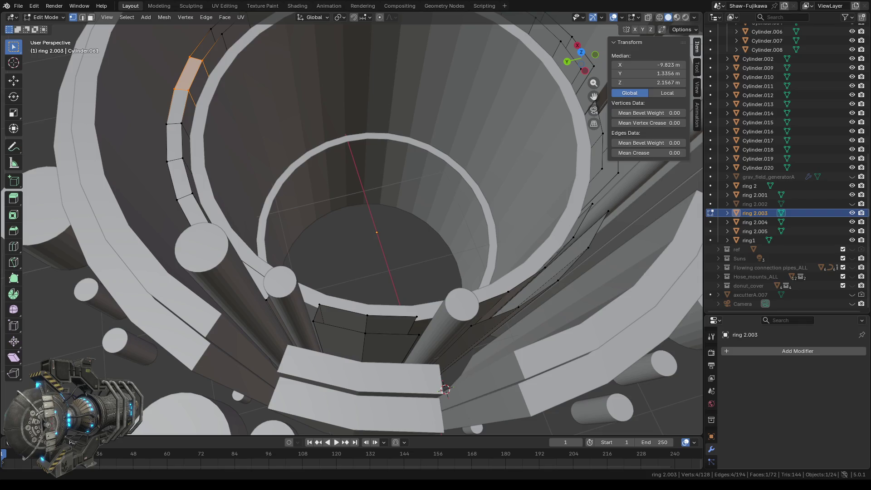
{"action": "middle_click_drag", "start_coordinate": [316, 283], "coordinate": [316, 282]}
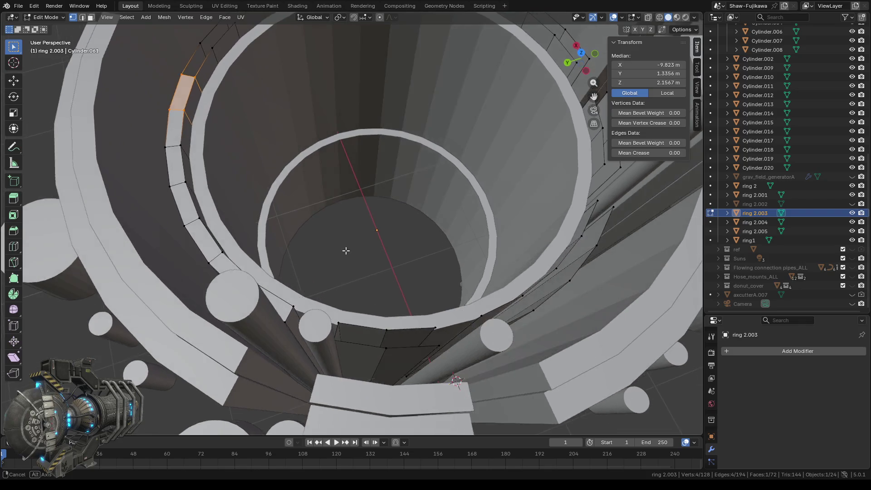
{"action": "left_click", "coordinate": [301, 296]}
{"action": "left_click", "coordinate": [364, 321], "text": "shift"}
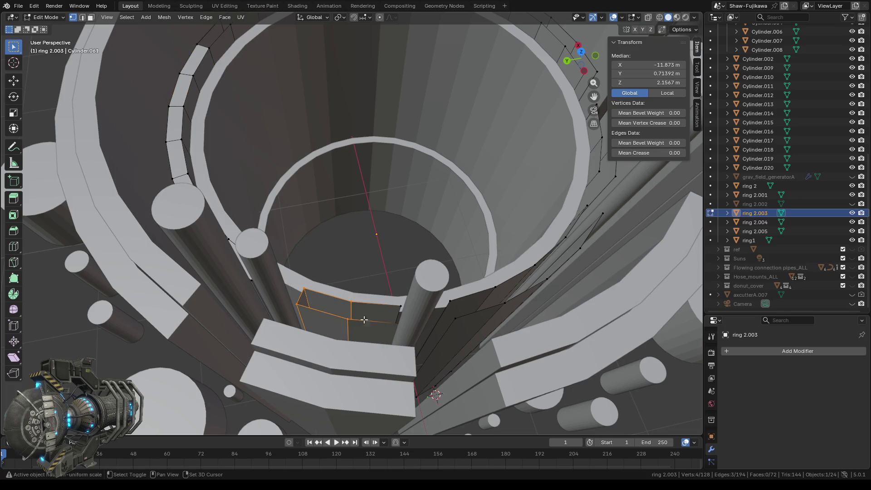
{"action": "key", "text": "f"}
- Fill the adjacent gap between its top edge and box-selected vertices
{"action": "left_click", "coordinate": [384, 305]}
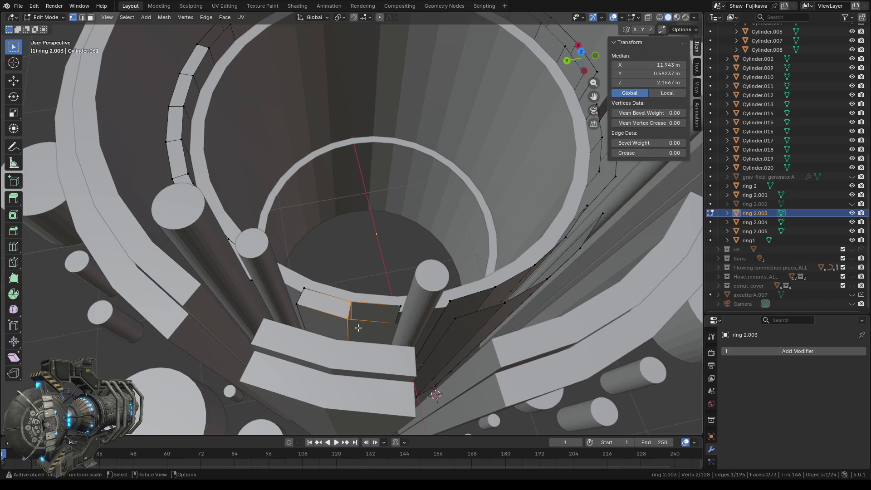
{"action": "middle_click_drag", "start_coordinate": [389, 298], "coordinate": [436, 305]}
{"action": "key", "text": "b"}
{"action": "left_click_drag", "start_coordinate": [445, 323], "coordinate": [453, 340]}
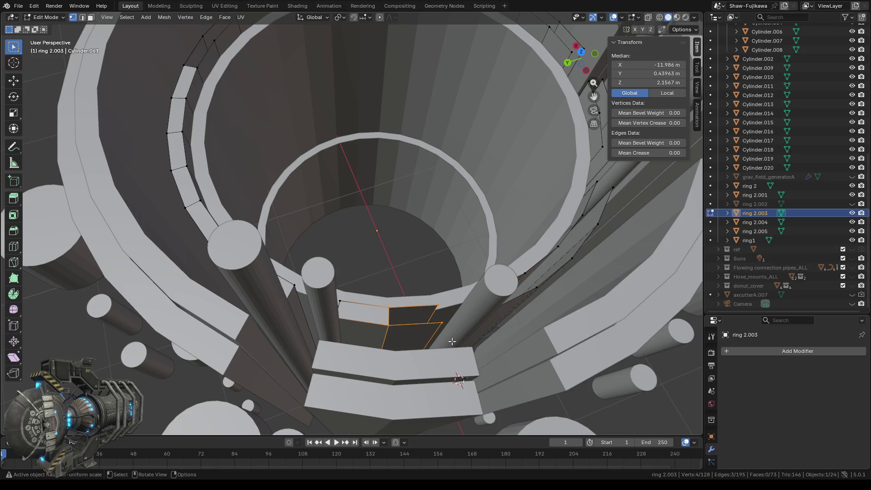
{"action": "key", "text": "f"}
{"action": "mouse_move", "coordinate": [392, 338]}
{"action": "middle_mouse_down"}
{"action": "mouse_move", "coordinate": [382, 336]}
{"action": "mouse_move", "coordinate": [395, 182]}
{"action": "mouse_move", "coordinate": [387, 183]}
{"action": "middle_mouse_up"}
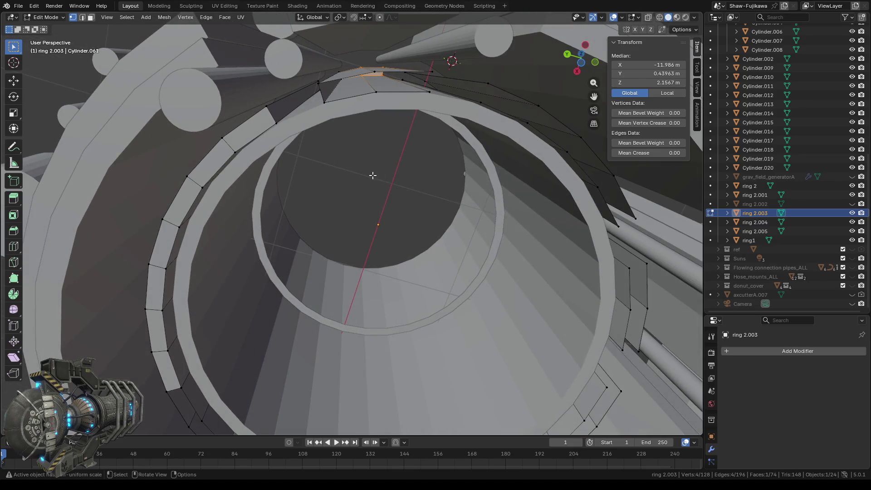
- Fill the gap near the top of the arc and the next one beside it
{"action": "scroll", "coordinate": [373, 175], "scroll_direction": "up", "scroll_amount": 4, "text": "shift"}
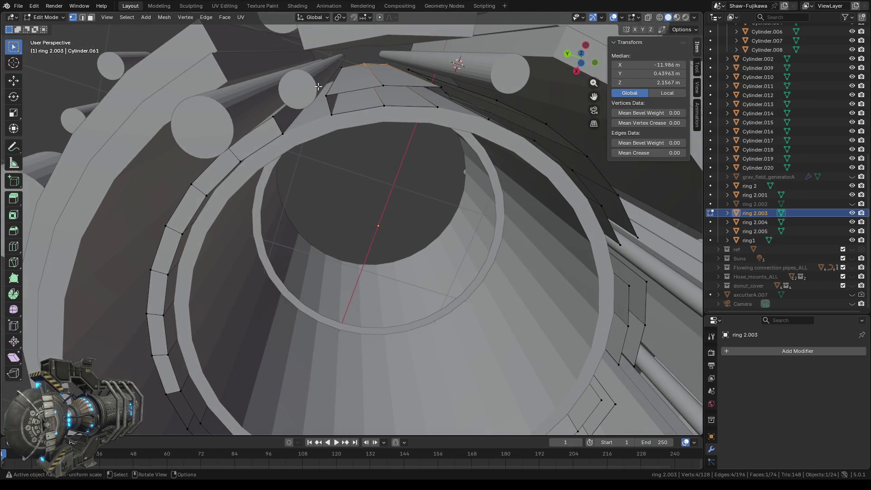
{"action": "left_click", "coordinate": [332, 114], "text": "shift"}
{"action": "left_click", "coordinate": [383, 105], "text": "shift"}
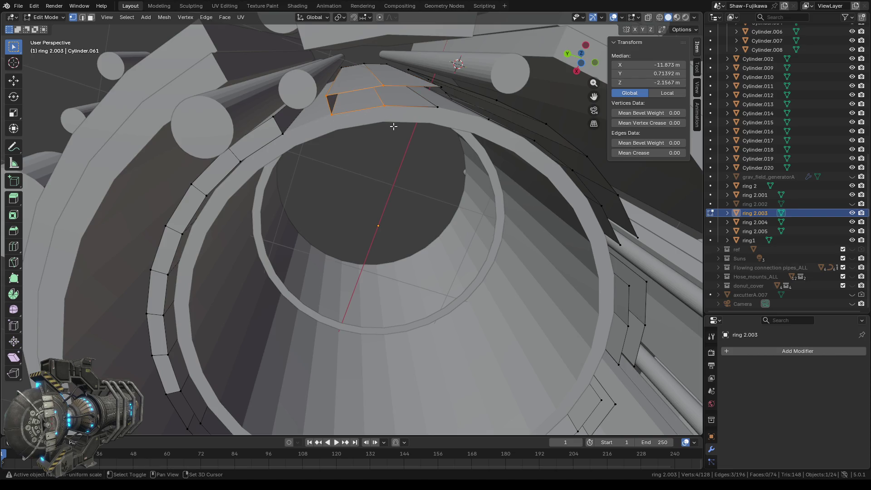
{"action": "key", "text": "f"}
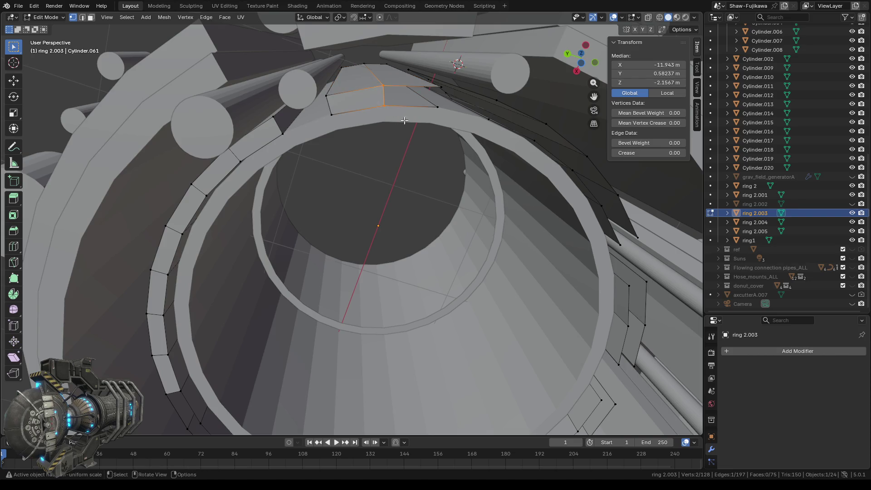
{"action": "middle_click_drag", "start_coordinate": [425, 122], "coordinate": [398, 132]}
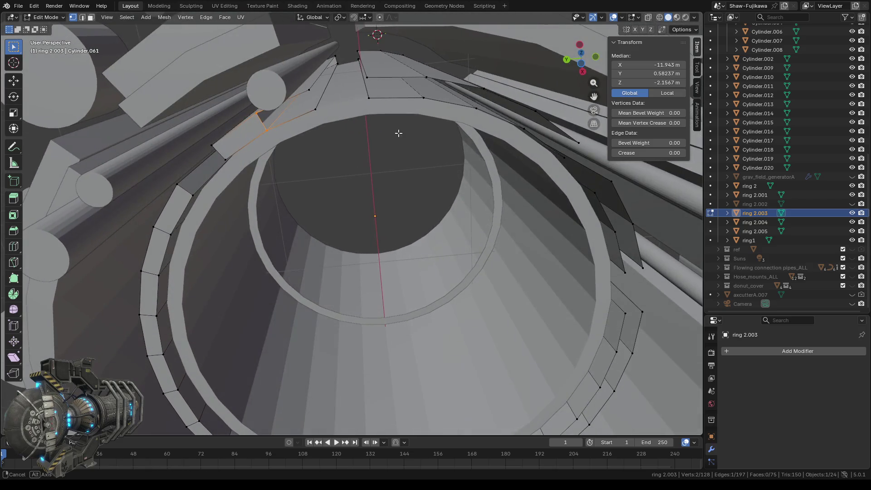
{"action": "left_click", "coordinate": [312, 92], "text": "shift"}
{"action": "left_click", "coordinate": [316, 113], "text": "shift"}
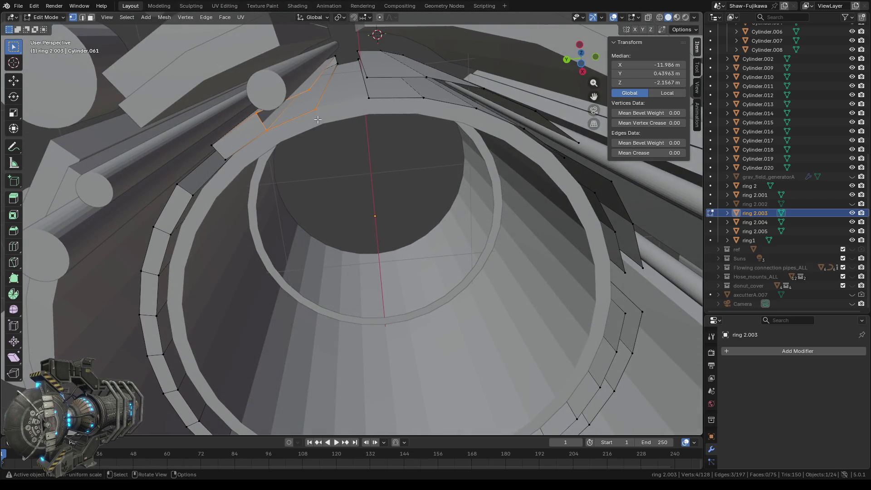
{"action": "key", "text": "f"}
- Fill two more upper gaps, including the top-centre gap
{"action": "left_click", "coordinate": [256, 112], "text": "shift"}
{"action": "left_click_drag", "start_coordinate": [252, 119], "coordinate": [275, 136]}
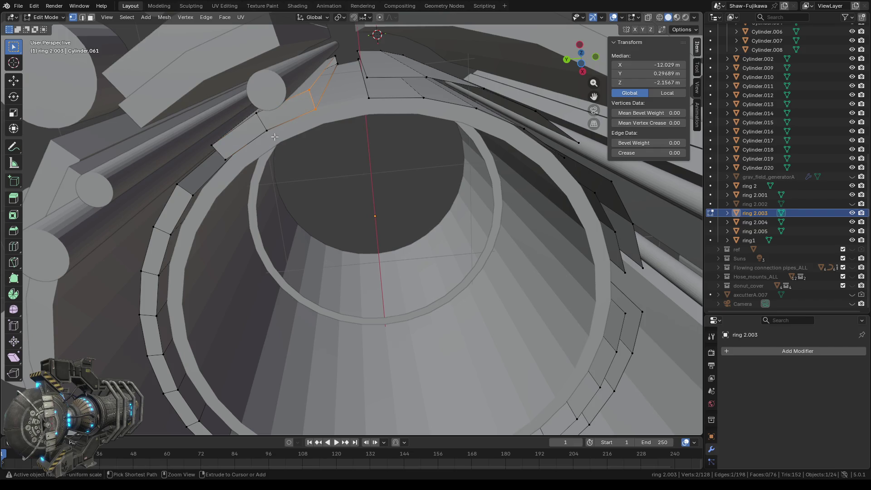
{"action": "left_click", "coordinate": [335, 56], "text": "shift"}
{"action": "left_click", "coordinate": [338, 63], "text": "shift"}
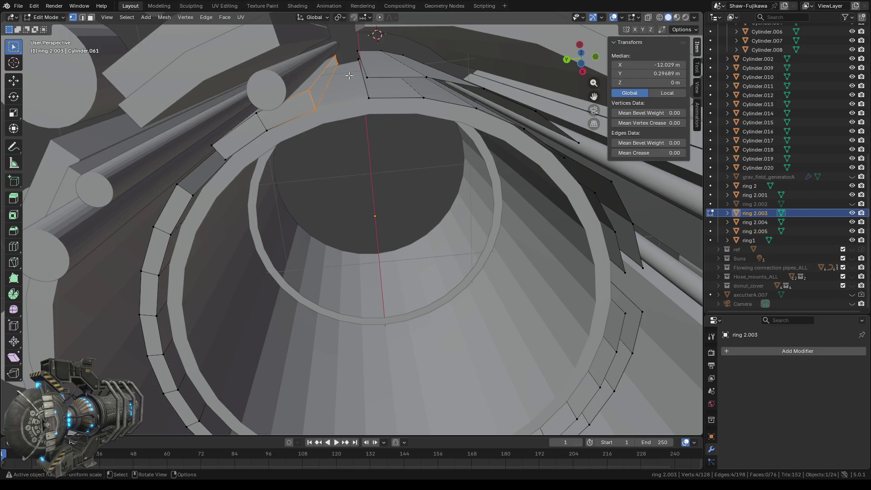
{"action": "key", "text": "f"}
{"action": "left_click", "coordinate": [367, 76]}
{"action": "left_click", "coordinate": [370, 97], "text": "shift"}
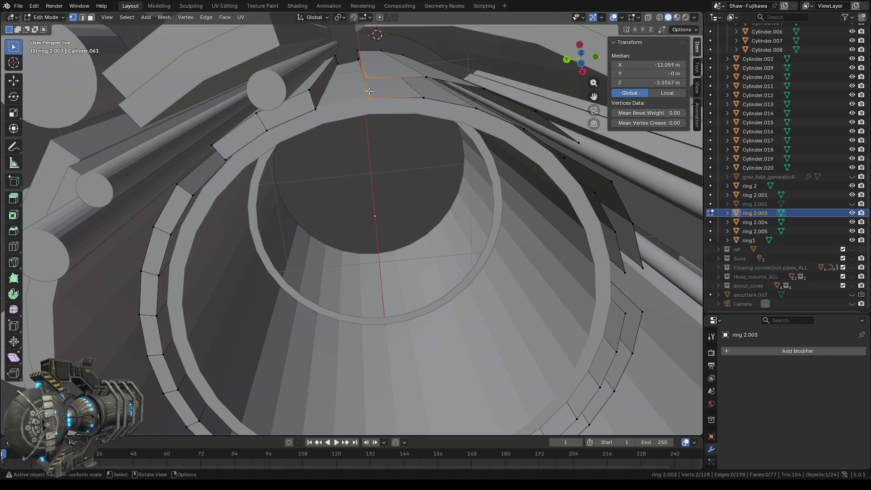
{"action": "left_click", "coordinate": [363, 62], "text": "shift"}
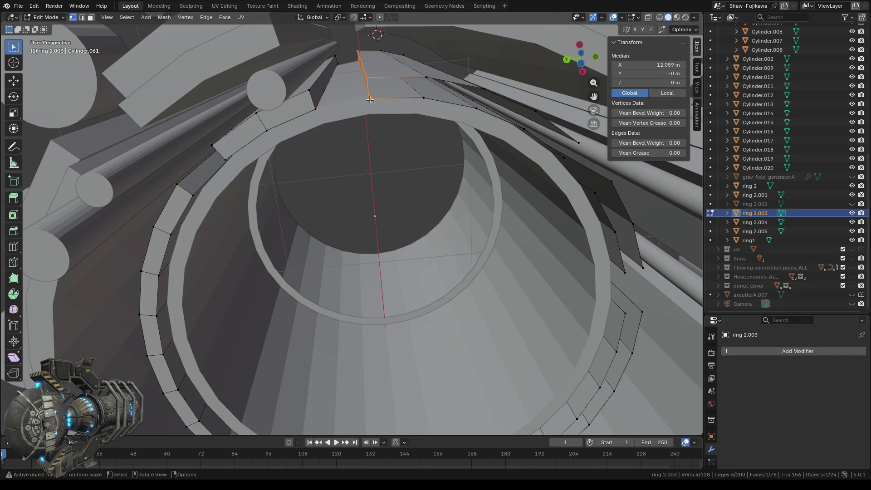
{"action": "left_click_drag", "start_coordinate": [359, 72], "coordinate": [379, 103]}
{"action": "left_click_drag", "start_coordinate": [414, 69], "coordinate": [435, 113], "text": "shift"}
{"action": "key", "text": "f"}
- Fill the gap off the face's right-hand edge and another gap further along
{"action": "left_click_drag", "start_coordinate": [415, 67], "coordinate": [430, 101]}
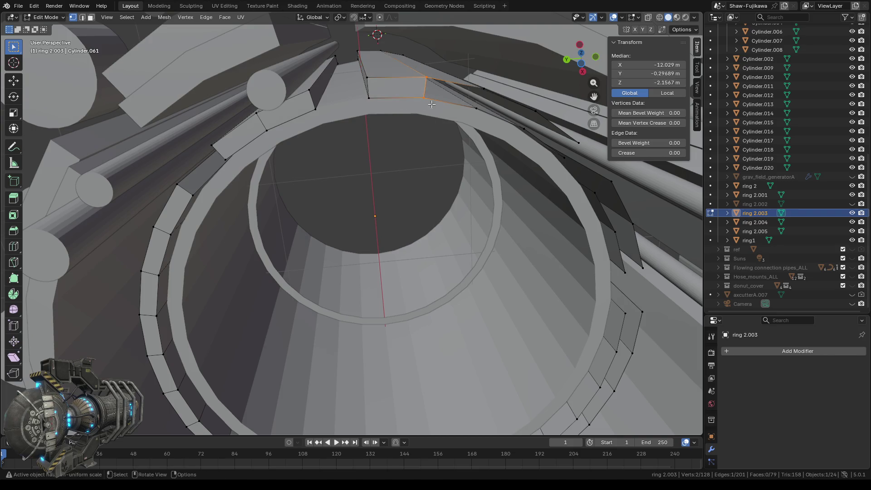
{"action": "left_click_drag", "start_coordinate": [493, 85], "coordinate": [473, 104], "text": "shift"}
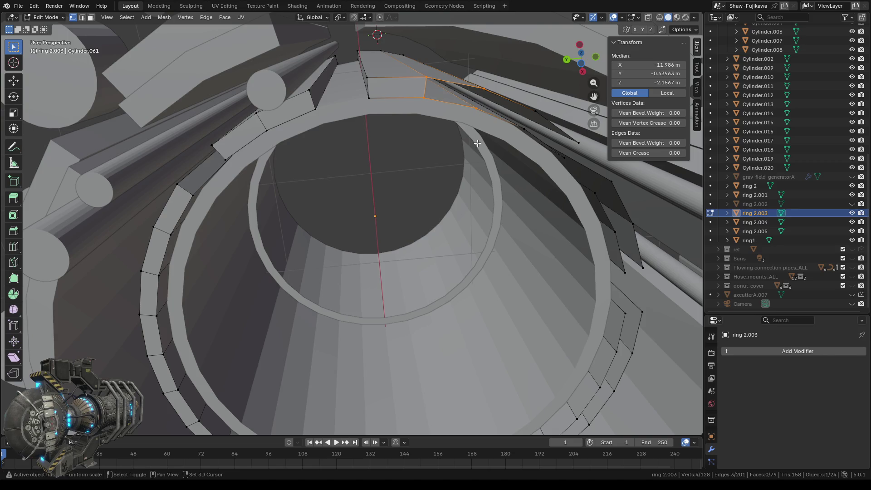
{"action": "key", "text": "f"}
{"action": "middle_click_drag", "start_coordinate": [477, 143], "coordinate": [435, 145]}
{"action": "left_click", "coordinate": [354, 105]}
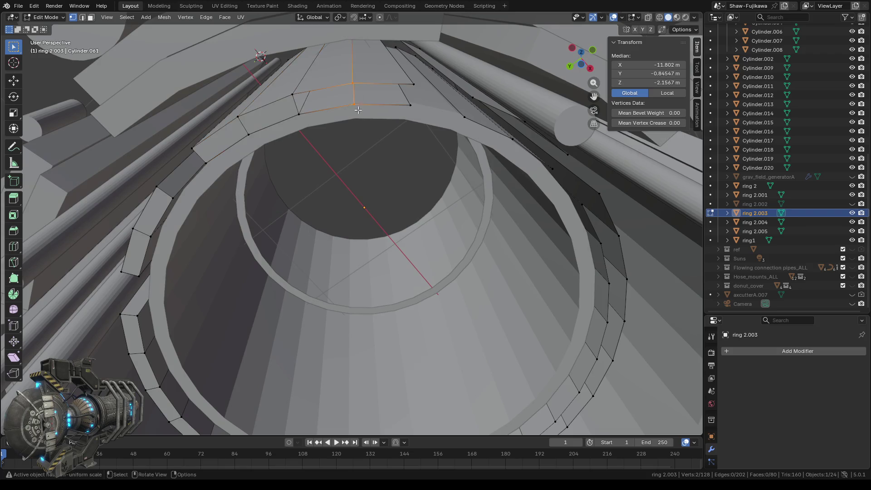
{"action": "left_click", "coordinate": [301, 119], "text": "shift"}
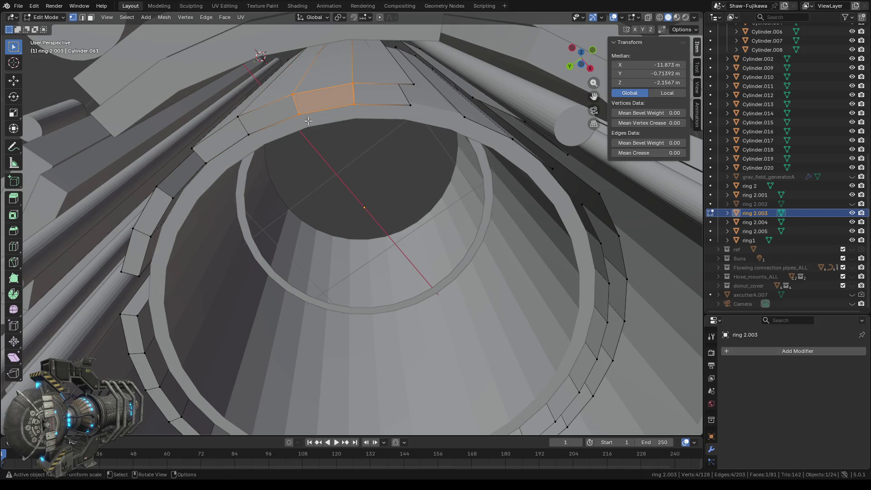
{"action": "left_click", "coordinate": [354, 84]}
{"action": "left_click", "coordinate": [412, 84], "text": "shift"}
{"action": "left_click", "coordinate": [410, 105], "text": "shift"}
{"action": "key", "text": "f"}
- Fill a face between the new face's outer edge and the short top edge
{"action": "middle_click_drag", "start_coordinate": [418, 113], "coordinate": [344, 112]}
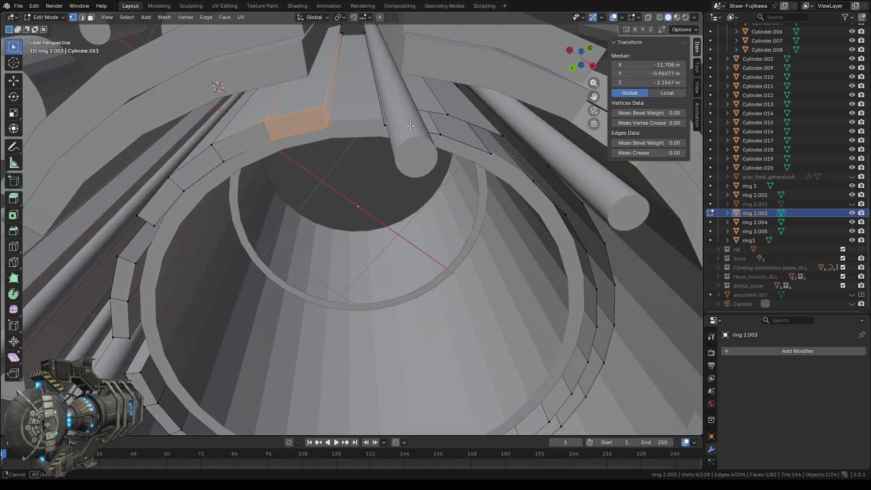
{"action": "left_click_drag", "start_coordinate": [319, 99], "coordinate": [332, 127]}
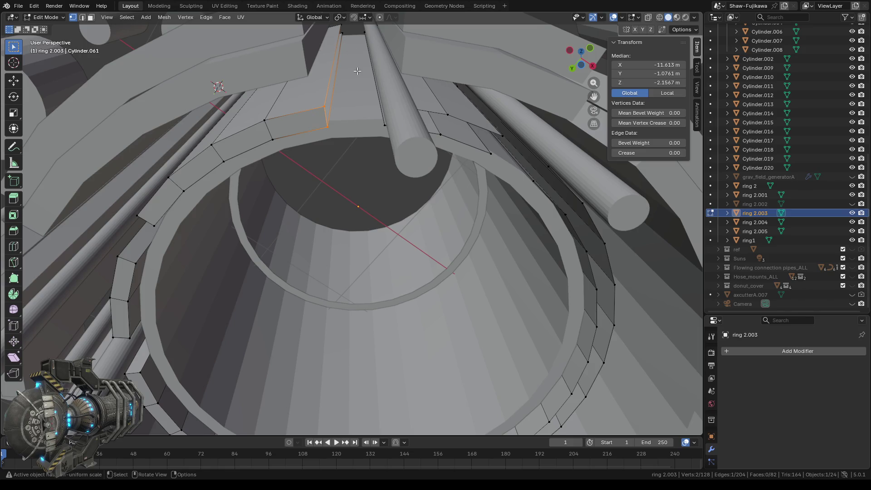
{"action": "middle_click_drag", "start_coordinate": [357, 71], "coordinate": [343, 77]}
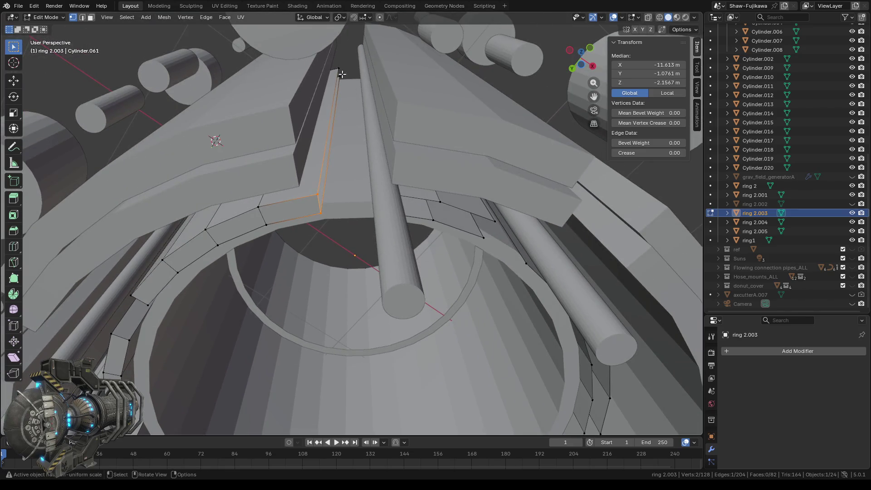
{"action": "left_click", "coordinate": [340, 77], "text": "shift"}
{"action": "key", "text": "f"}
{"action": "middle_click_drag", "start_coordinate": [348, 91], "coordinate": [369, 267]}
- Bridge the first two gaps on ring 2.003's lower arc with quad faces
{"action": "left_click", "coordinate": [373, 277]}
{"action": "left_click_drag", "start_coordinate": [313, 280], "coordinate": [332, 300]}
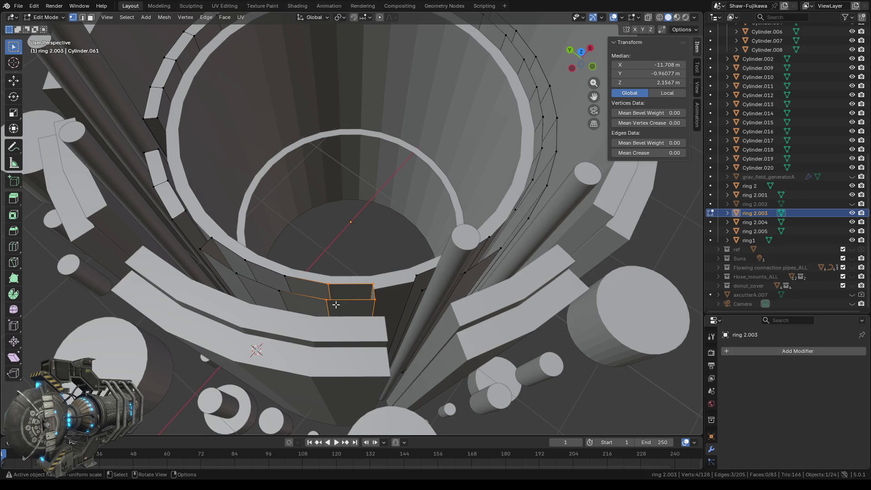
{"action": "key", "text": "f"}
{"action": "left_click", "coordinate": [287, 285]}
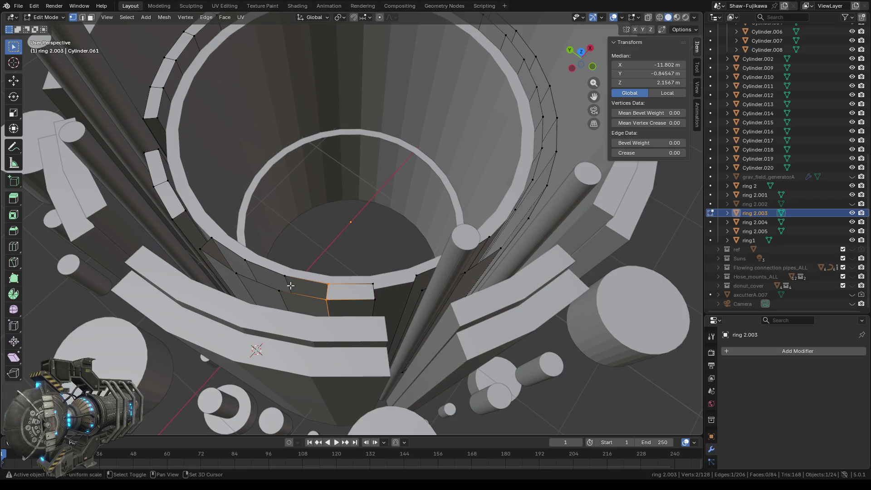
{"action": "mouse_move", "coordinate": [275, 268]}
{"action": "left_mouse_down", "text": "shift"}
{"action": "mouse_move", "coordinate": [299, 298]}
{"action": "mouse_move", "coordinate": [291, 294]}
{"action": "left_mouse_up", "text": "shift"}
{"action": "key", "text": "f"}
- Fill another lower-arc gap with a quad and select the edge at the next gap
{"action": "mouse_move", "coordinate": [232, 260]}
{"action": "left_mouse_down"}
{"action": "mouse_move", "coordinate": [245, 275]}
{"action": "mouse_move", "coordinate": [229, 252]}
{"action": "mouse_move", "coordinate": [223, 258]}
{"action": "left_mouse_up"}
{"action": "key", "text": "f"}
{"action": "key", "text": "f"}
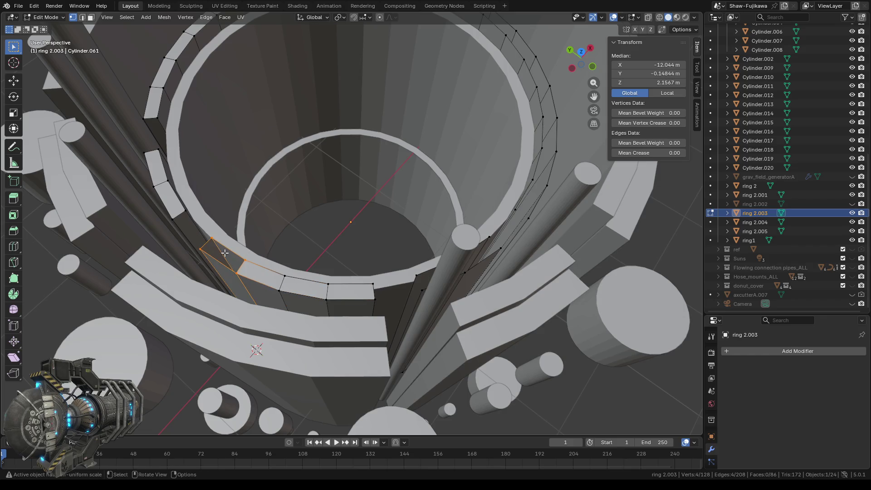
{"action": "middle_click_drag", "start_coordinate": [351, 302], "coordinate": [413, 265]}
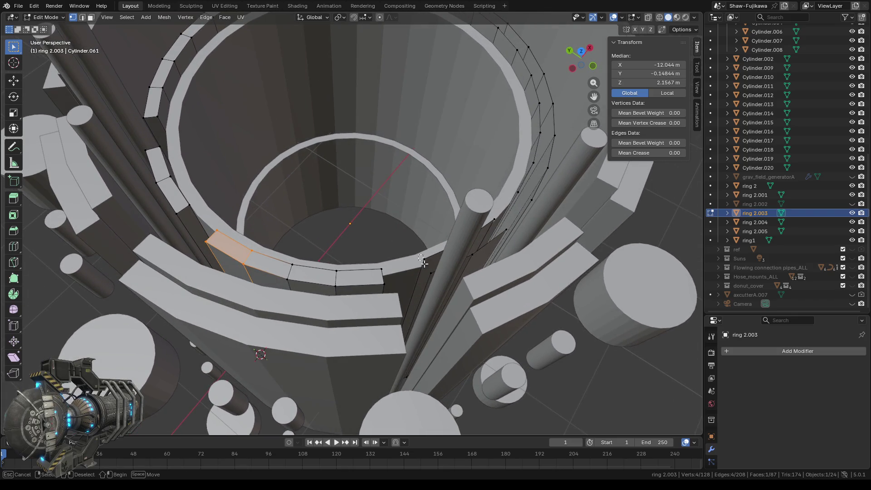
{"action": "left_click_drag", "start_coordinate": [417, 254], "coordinate": [435, 299]}
{"action": "middle_click_drag", "start_coordinate": [405, 319], "coordinate": [393, 164]}
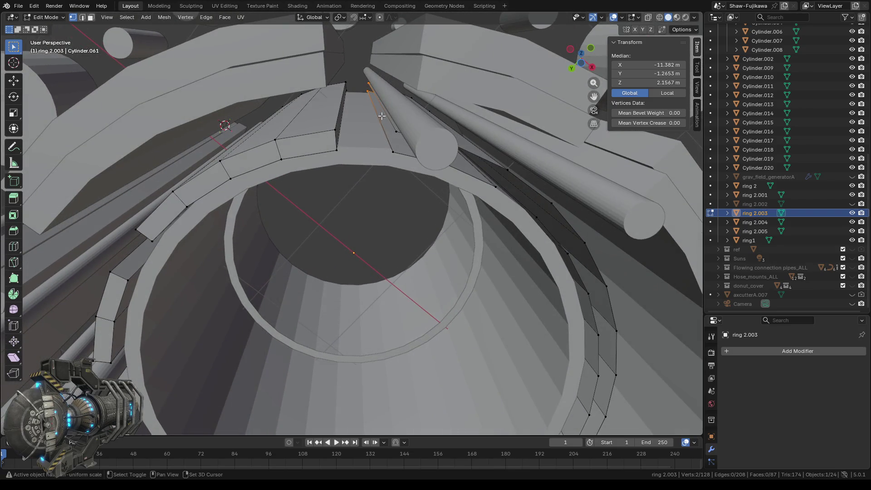
- Fill three consecutive gaps on the upper part of the arc with quad faces
{"action": "left_click_drag", "start_coordinate": [383, 118], "coordinate": [399, 160], "text": "shift"}
{"action": "key", "text": "f"}
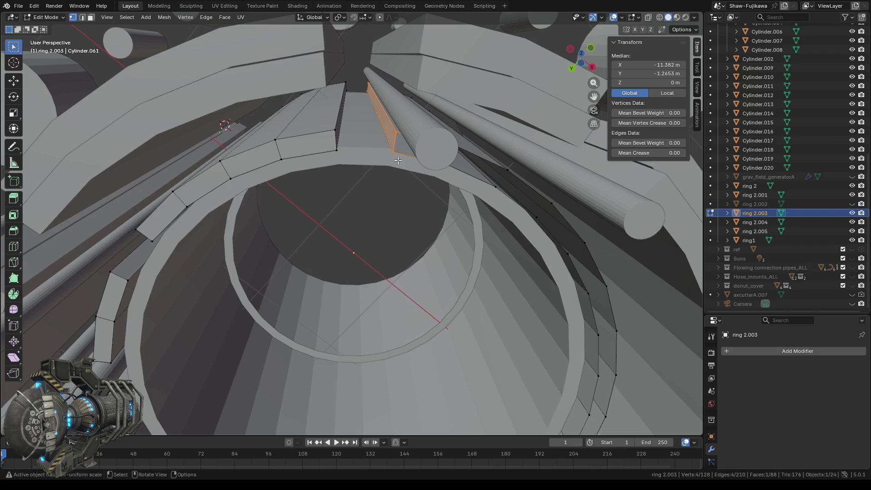
{"action": "left_click", "coordinate": [391, 127]}
{"action": "middle_click_drag", "start_coordinate": [443, 189], "coordinate": [421, 207]}
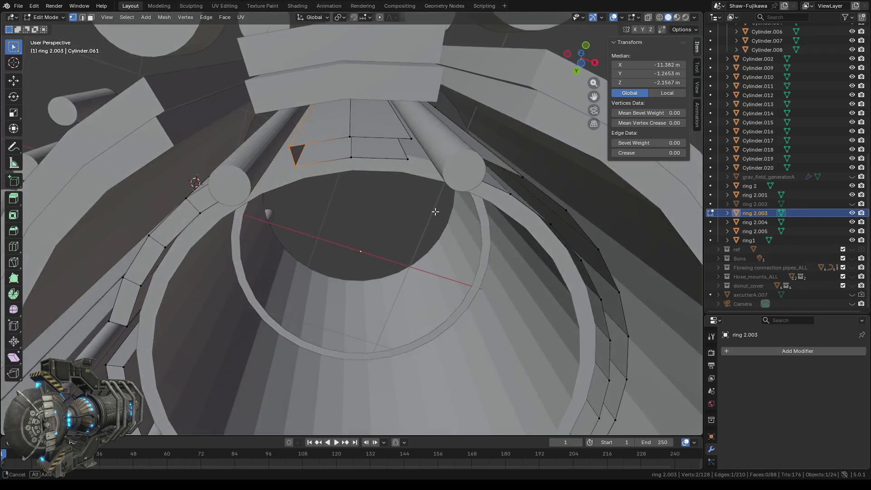
{"action": "left_click_drag", "start_coordinate": [347, 125], "coordinate": [364, 162], "text": "shift"}
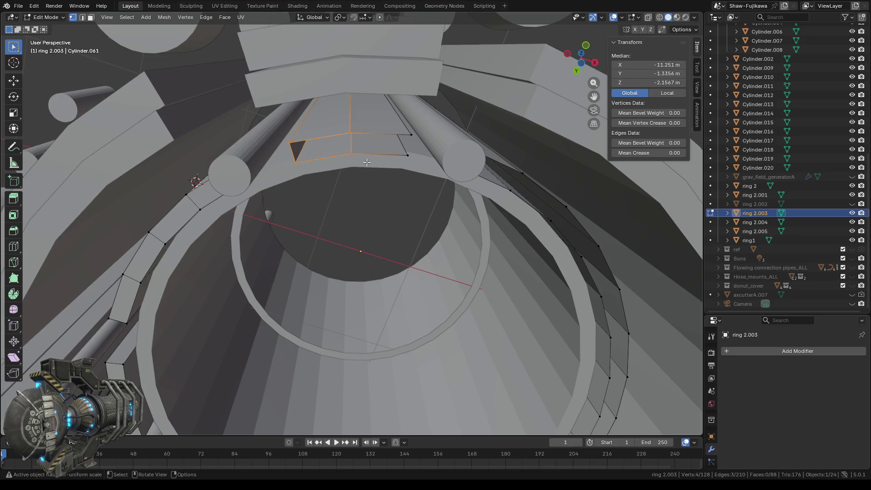
{"action": "key", "text": "f"}
{"action": "left_click", "coordinate": [350, 132], "text": "shift"}
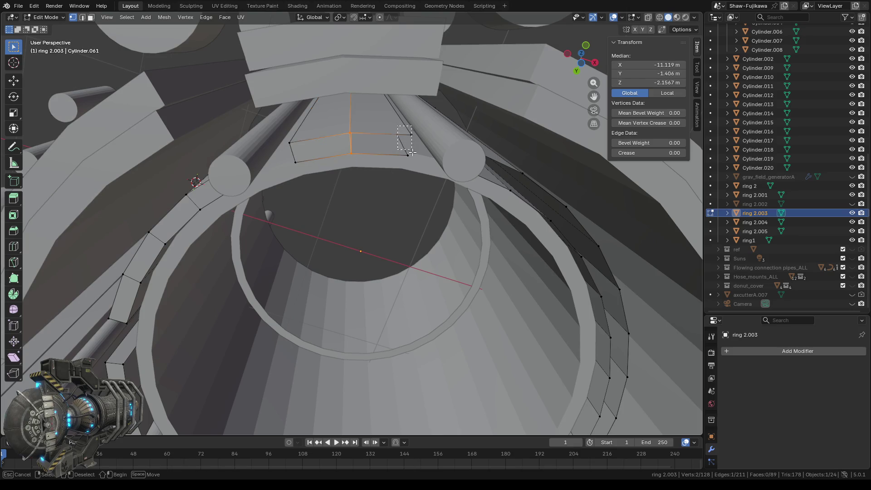
{"action": "key", "text": "f"}
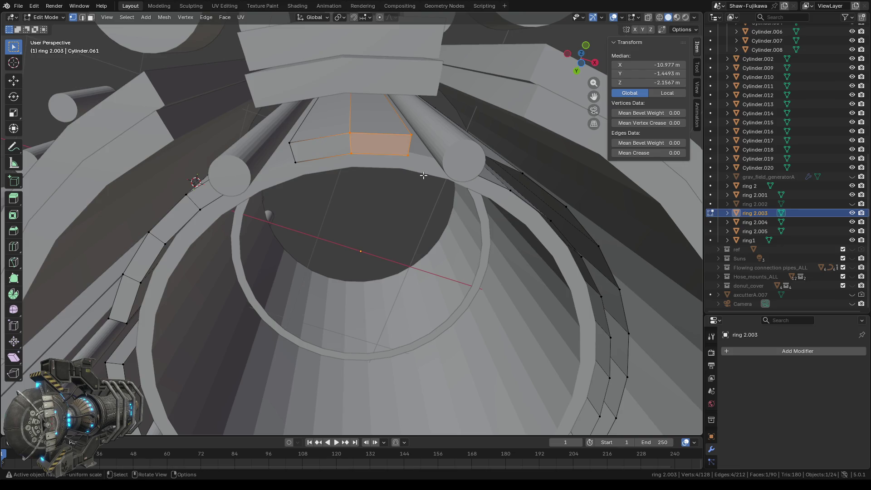
- Fill two gaps at the other end of the arc with new faces
{"action": "mouse_move", "coordinate": [438, 131]}
{"action": "middle_mouse_down"}
{"action": "mouse_move", "coordinate": [413, 281]}
{"action": "mouse_move", "coordinate": [402, 282]}
{"action": "middle_mouse_up"}
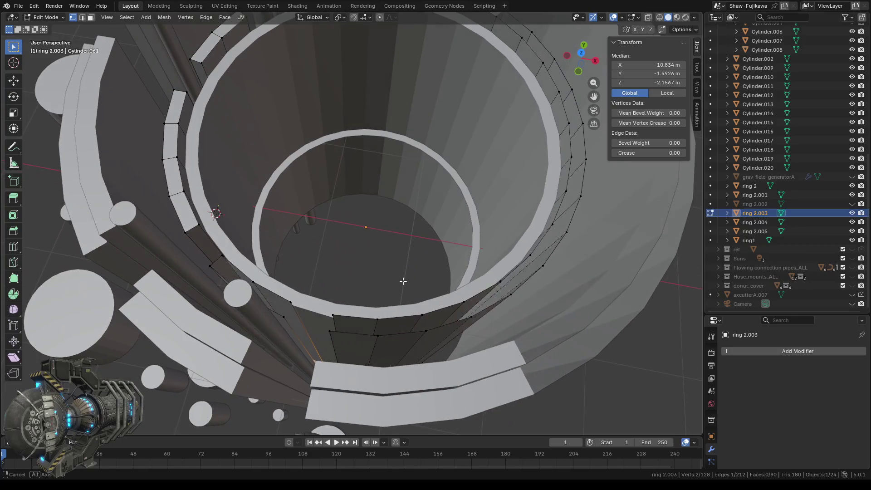
{"action": "left_click", "coordinate": [293, 310], "text": "shift"}
{"action": "left_click", "coordinate": [293, 310], "text": "shift"}
{"action": "key", "text": "f"}
{"action": "middle_click_drag", "start_coordinate": [293, 310], "coordinate": [359, 327]}
{"action": "left_click", "coordinate": [298, 318], "text": "shift"}
{"action": "left_click", "coordinate": [373, 311], "text": "shift"}
{"action": "left_click", "coordinate": [375, 327], "text": "shift"}
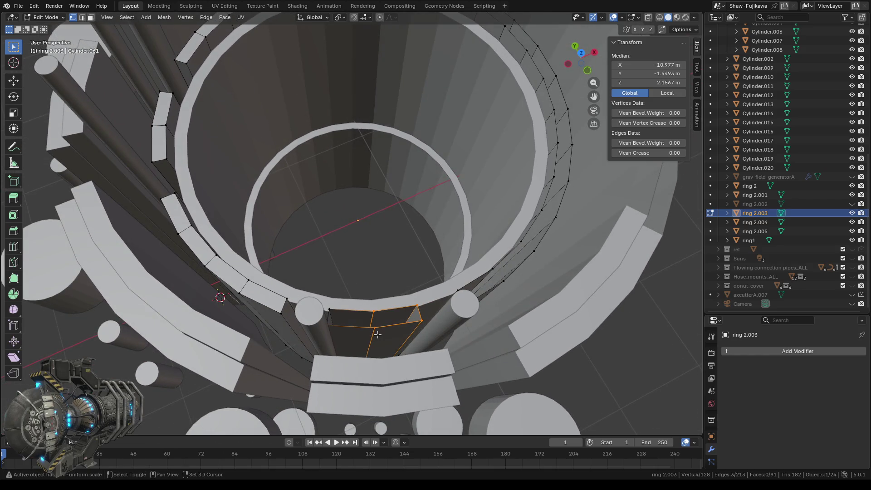
{"action": "key", "text": "f"}
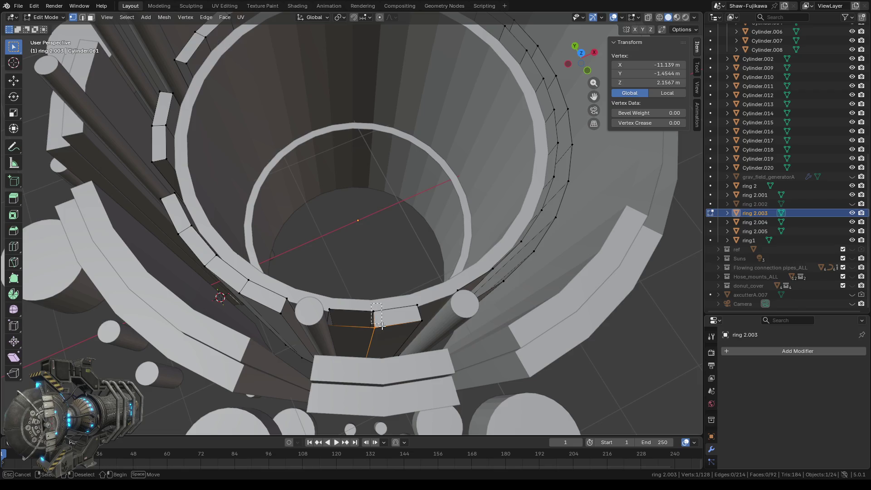
- Fill the next two gaps from their four corner vertices
{"action": "left_click", "coordinate": [372, 327], "text": "shift"}
{"action": "left_click", "coordinate": [329, 310], "text": "shift"}
{"action": "left_click", "coordinate": [334, 330], "text": "shift"}
{"action": "mouse_move", "coordinate": [334, 330]}
{"action": "middle_mouse_down"}
{"action": "mouse_move", "coordinate": [339, 363]}
{"action": "mouse_move", "coordinate": [331, 344]}
{"action": "middle_mouse_up"}
{"action": "key", "text": "f"}
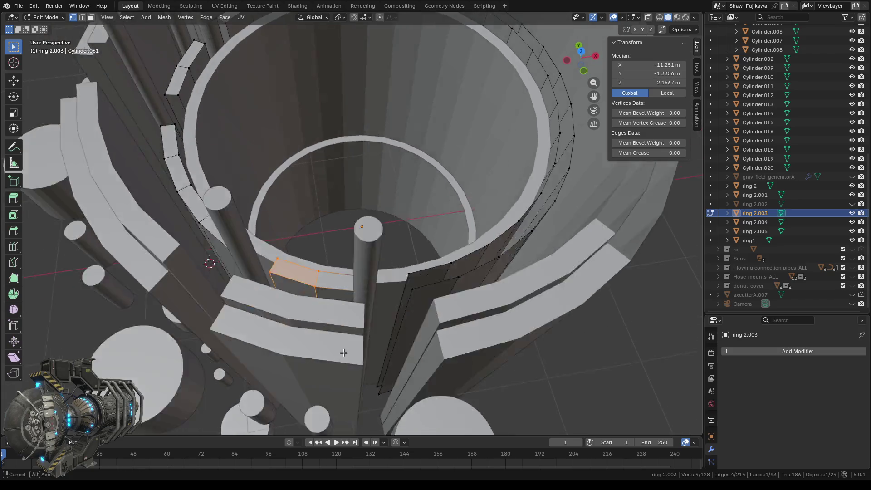
{"action": "left_click", "coordinate": [336, 305]}
{"action": "middle_click_drag", "start_coordinate": [338, 312], "coordinate": [355, 224]}
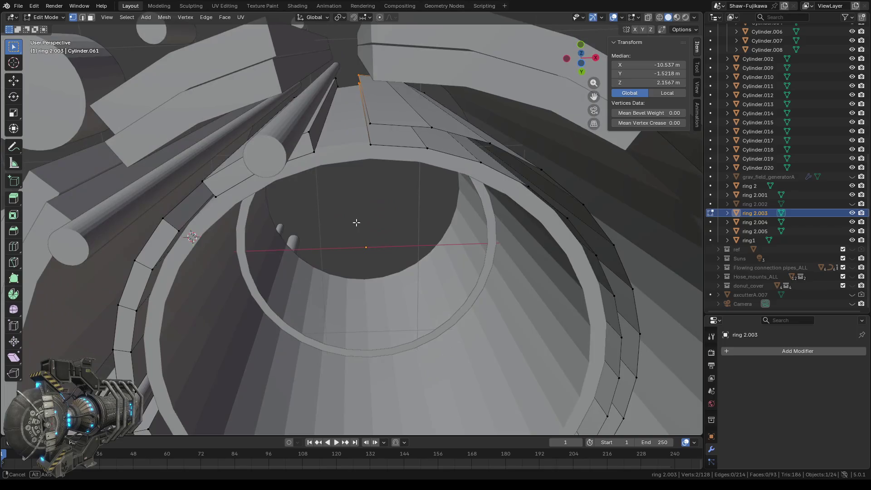
{"action": "left_click", "coordinate": [374, 161], "text": "shift"}
{"action": "key", "text": "f"}
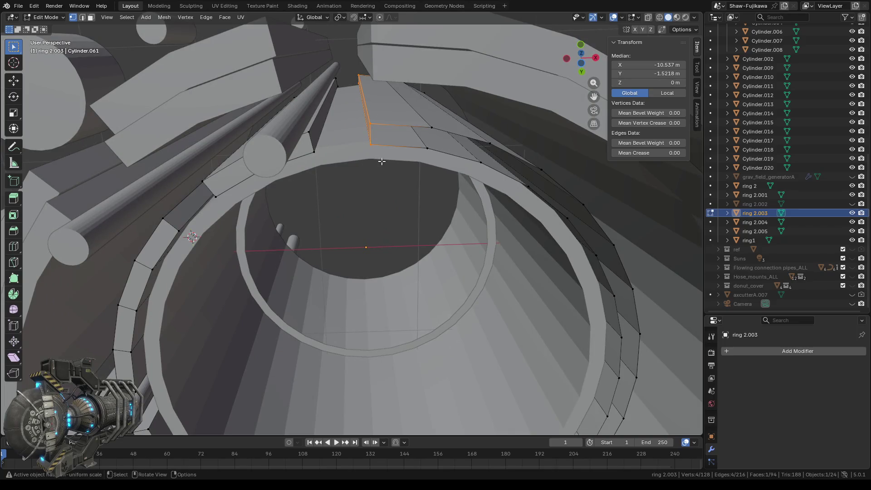
- Fill two further gaps along the arc with faces
{"action": "left_click", "coordinate": [362, 111], "text": "shift"}
{"action": "left_click", "coordinate": [433, 150], "text": "shift"}
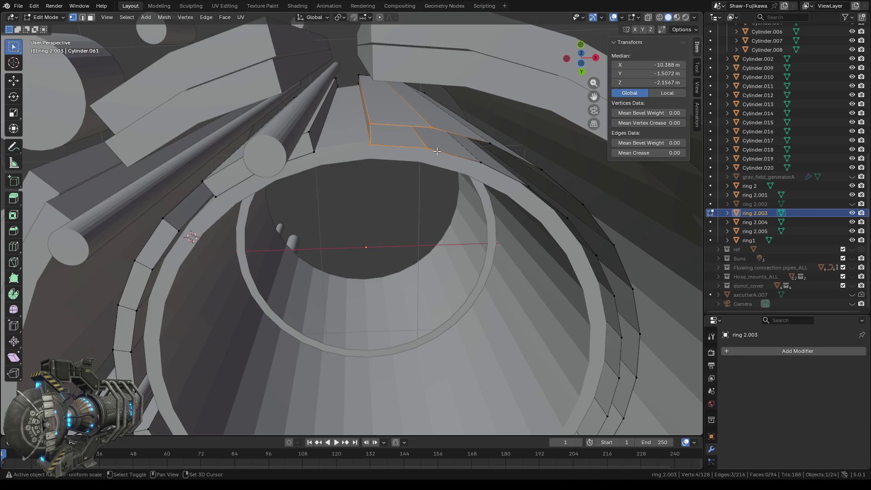
{"action": "key", "text": "f"}
{"action": "left_click", "coordinate": [417, 127]}
{"action": "left_click", "coordinate": [441, 162], "text": "shift"}
{"action": "left_click_drag", "start_coordinate": [480, 132], "coordinate": [495, 169]}
{"action": "key", "text": "f"}
- Fill the following two gaps along the arc with faces
{"action": "middle_click_drag", "start_coordinate": [494, 170], "coordinate": [336, 146]}
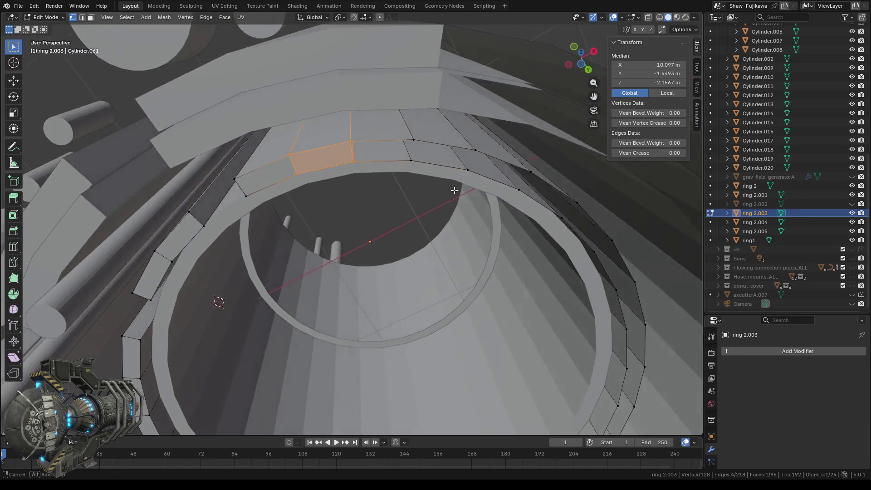
{"action": "left_click_drag", "start_coordinate": [338, 129], "coordinate": [354, 164]}
{"action": "left_click_drag", "start_coordinate": [399, 127], "coordinate": [413, 161], "text": "shift"}
{"action": "key", "text": "f"}
{"action": "left_click_drag", "start_coordinate": [399, 130], "coordinate": [414, 161]}
{"action": "left_click_drag", "start_coordinate": [458, 134], "coordinate": [484, 174], "text": "shift"}
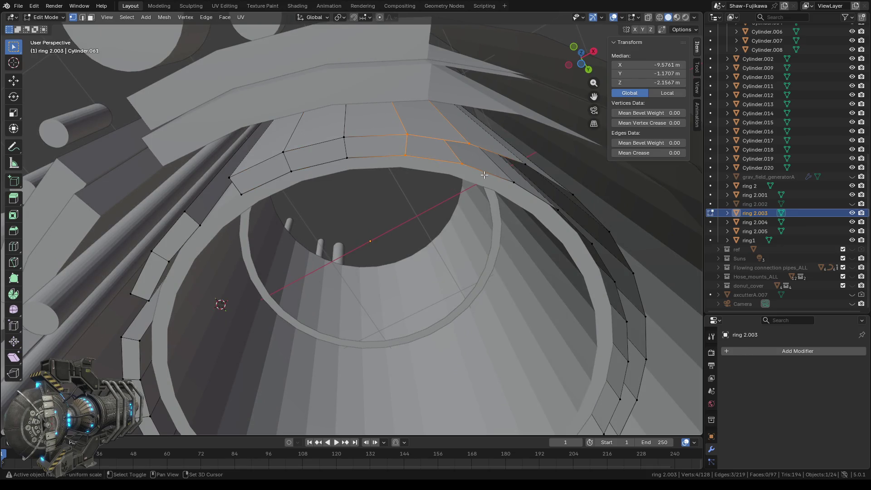
{"action": "key", "text": "f"}
- Fill the last gap, closing the ring at 99 faces, and look into it
{"action": "middle_click_drag", "start_coordinate": [484, 174], "coordinate": [334, 127]}
{"action": "left_click_drag", "start_coordinate": [319, 129], "coordinate": [340, 166]}
{"action": "left_click_drag", "start_coordinate": [380, 127], "coordinate": [410, 159], "text": "shift"}
{"action": "key", "text": "f"}
{"action": "left_click_drag", "start_coordinate": [380, 124], "coordinate": [397, 159]}
{"action": "mouse_move", "coordinate": [397, 159]}
{"action": "middle_mouse_down"}
{"action": "mouse_move", "coordinate": [416, 180]}
{"action": "mouse_move", "coordinate": [405, 241]}
{"action": "middle_mouse_up"}
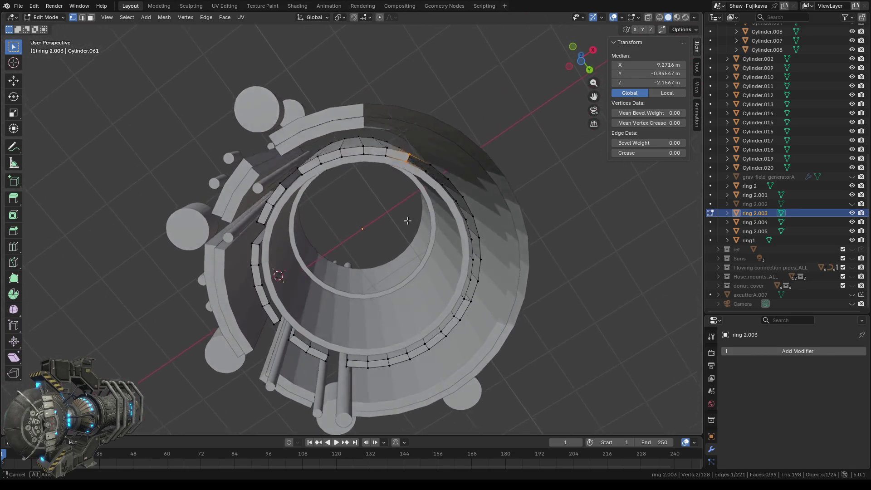
{"action": "mouse_move", "coordinate": [405, 240]}
{"action": "middle_mouse_down"}
{"action": "mouse_move", "coordinate": [410, 156]}
{"action": "mouse_move", "coordinate": [383, 233]}
{"action": "middle_mouse_up"}
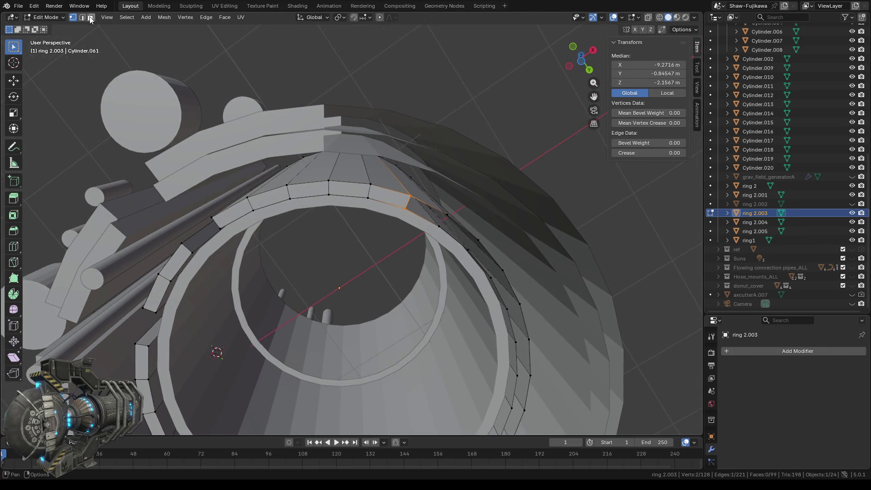
- In face select mode, merge two adjacent arc faces into one with Ctrl+X
{"action": "key", "text": "3"}
{"action": "left_click", "coordinate": [384, 199]}
{"action": "left_click", "coordinate": [343, 189], "text": "ctrl"}
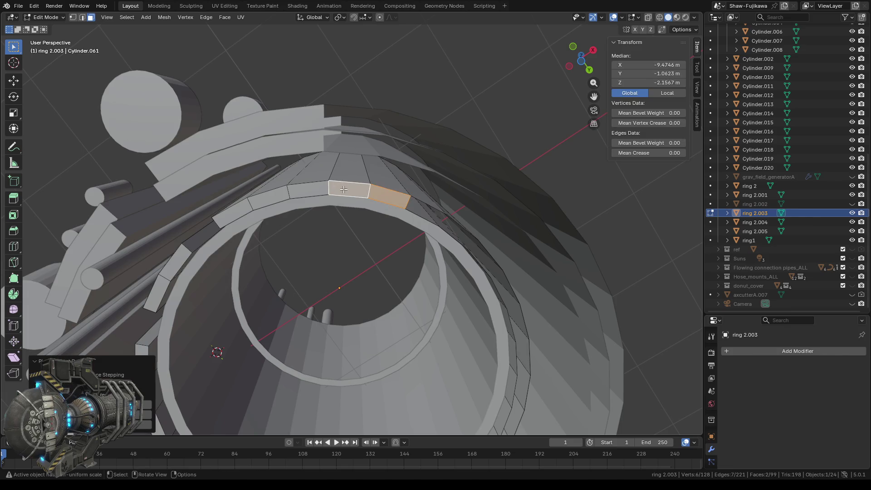
{"action": "key", "text": "ctrl+x"}
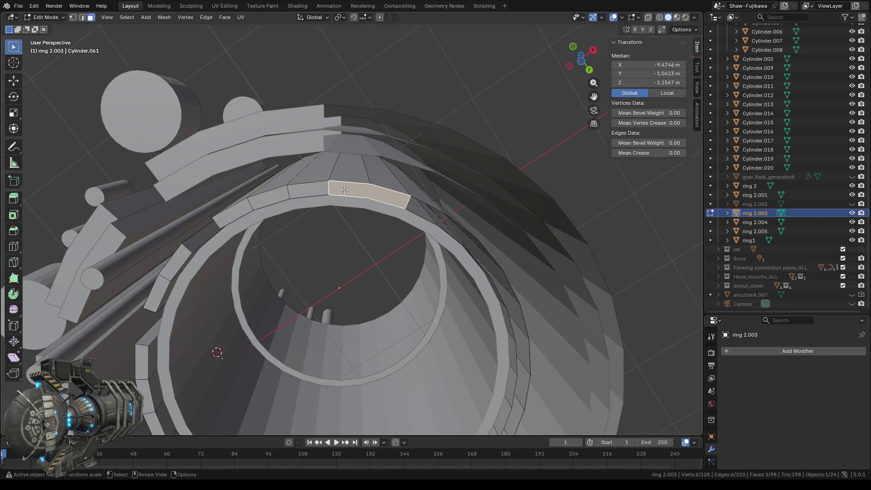
- Delete the merged overlapping face, leaving 97 faces, and switch to vertex select
{"action": "key", "text": "x"}
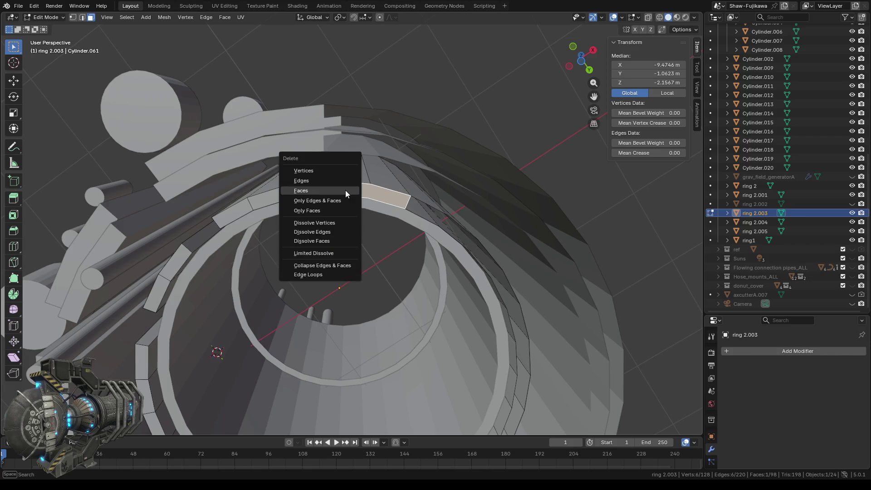
{"action": "left_click", "coordinate": [331, 189]}
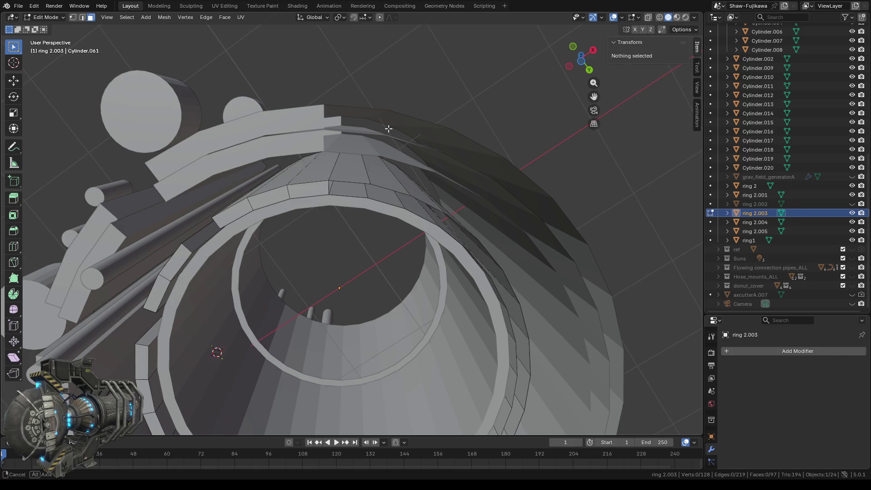
{"action": "mouse_move", "coordinate": [374, 263]}
{"action": "middle_mouse_down"}
{"action": "mouse_move", "coordinate": [365, 311]}
{"action": "mouse_move", "coordinate": [390, 423]}
{"action": "mouse_move", "coordinate": [350, 290]}
{"action": "middle_mouse_up"}
{"action": "left_click", "coordinate": [73, 18]}
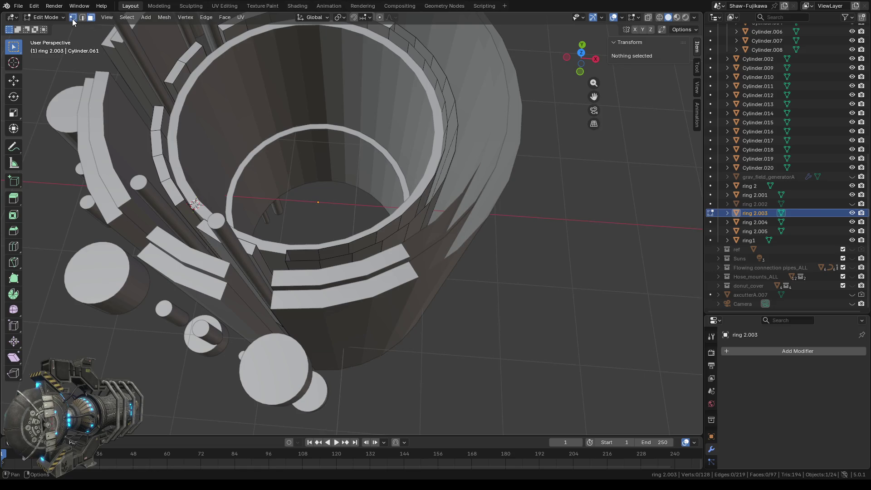
- Box-select gap corner vertices and fill the first two gaps with faces
{"action": "scroll", "coordinate": [223, 225], "scroll_direction": "up", "scroll_amount": 2}
{"action": "left_click_drag", "start_coordinate": [223, 263], "coordinate": [247, 297]}
{"action": "left_click_drag", "start_coordinate": [282, 245], "coordinate": [301, 300], "text": "shift"}
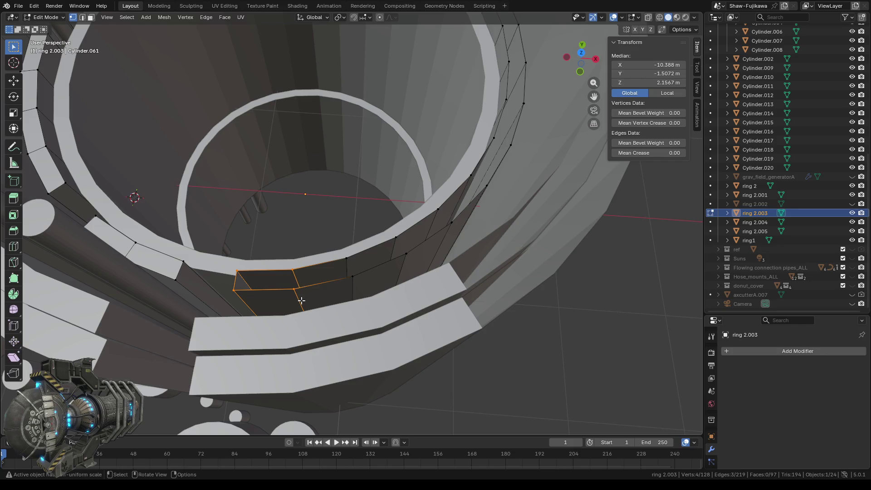
{"action": "key", "text": "f"}
{"action": "left_click_drag", "start_coordinate": [287, 263], "coordinate": [305, 300]}
{"action": "left_click_drag", "start_coordinate": [334, 249], "coordinate": [369, 287], "text": "shift"}
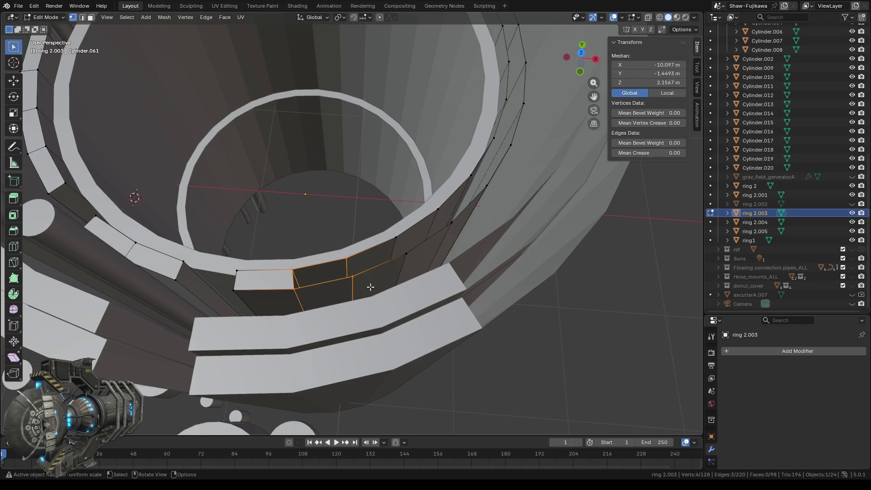
{"action": "key", "text": "f"}
- Fill the third gap, bringing the band to 100 faces, and inspect the whole ring
{"action": "mouse_move", "coordinate": [375, 270]}
{"action": "middle_mouse_down"}
{"action": "mouse_move", "coordinate": [393, 278]}
{"action": "mouse_move", "coordinate": [363, 287]}
{"action": "middle_mouse_up"}
{"action": "left_click_drag", "start_coordinate": [272, 269], "coordinate": [298, 294]}
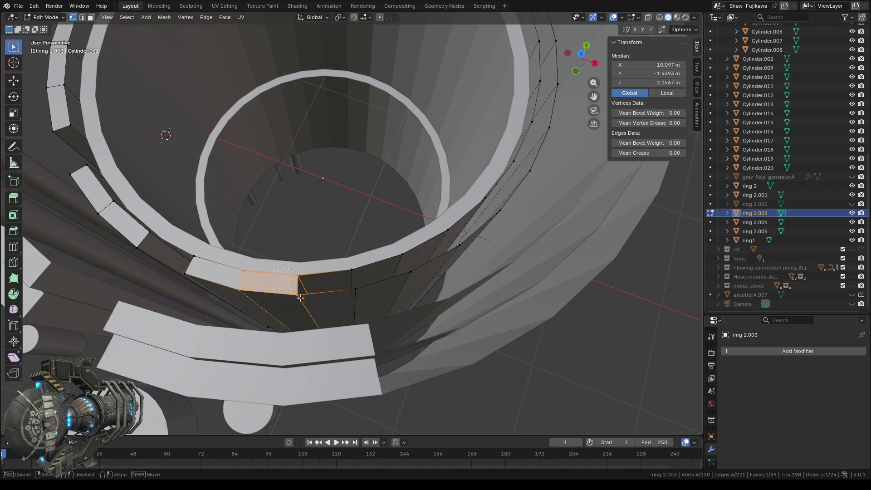
{"action": "left_click_drag", "start_coordinate": [345, 256], "coordinate": [363, 293], "text": "shift"}
{"action": "key", "text": "f"}
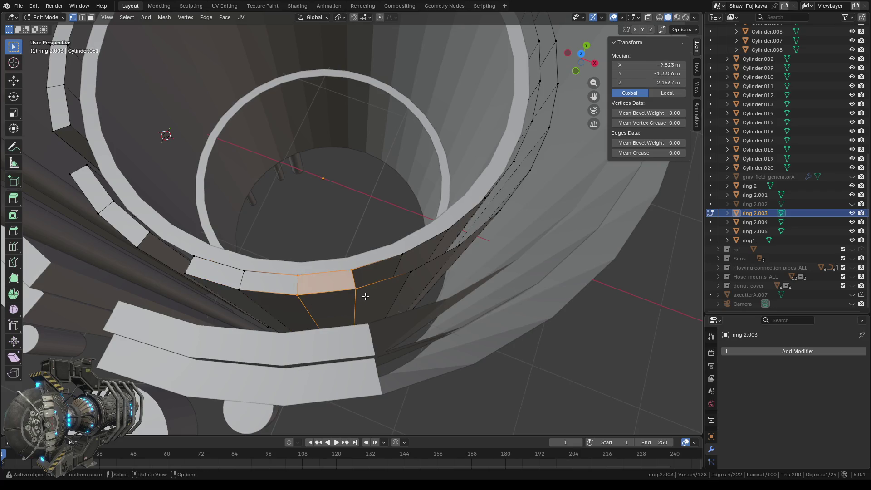
{"action": "scroll", "coordinate": [365, 296], "scroll_direction": "down", "scroll_amount": 5}
{"action": "mouse_move", "coordinate": [365, 296]}
{"action": "middle_mouse_down"}
{"action": "mouse_move", "coordinate": [398, 162]}
{"action": "mouse_move", "coordinate": [315, 173]}
{"action": "mouse_move", "coordinate": [328, 410]}
{"action": "middle_mouse_up"}
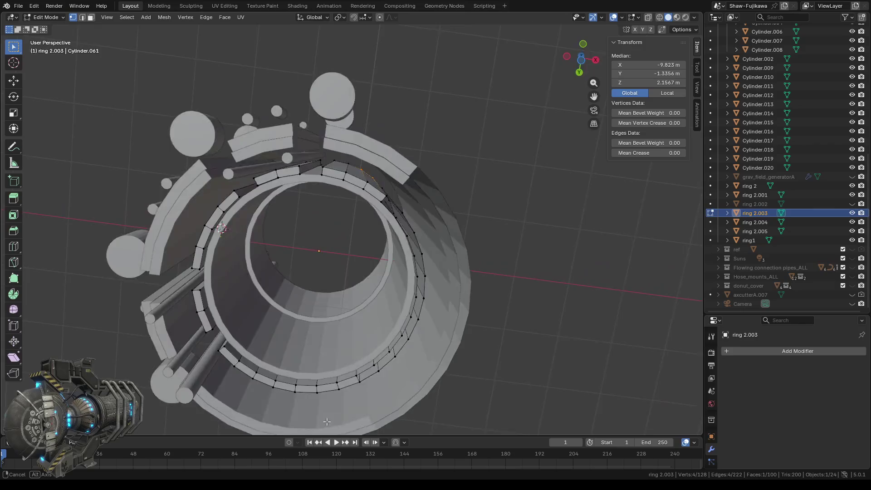
{"action": "mouse_move", "coordinate": [274, 274]}
{"action": "middle_mouse_down", "text": "shift"}
{"action": "mouse_move", "coordinate": [387, 289]}
{"action": "mouse_move", "coordinate": [393, 273]}
{"action": "middle_mouse_up", "text": "shift"}
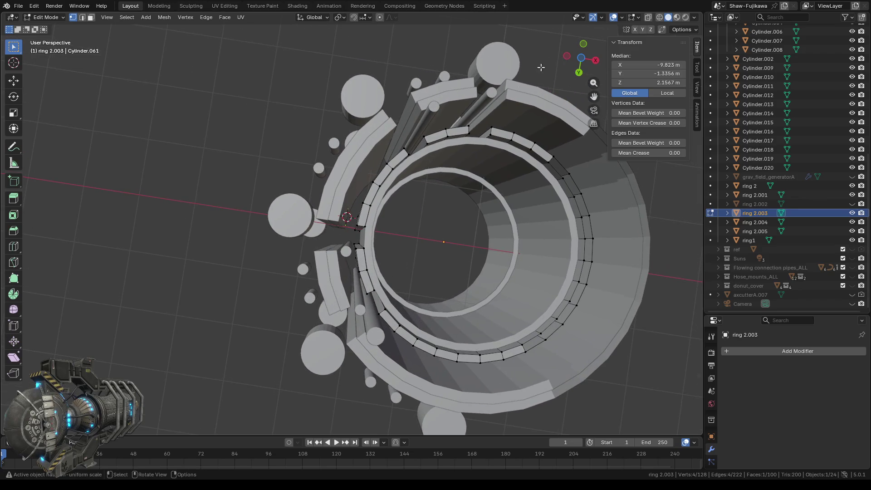
{"action": "left_click", "coordinate": [584, 59]}
- View the rings in Top Orthographic, centre them in Object Mode, and re-enter Edit Mode on ring 2.003
{"action": "left_click", "coordinate": [583, 58]}
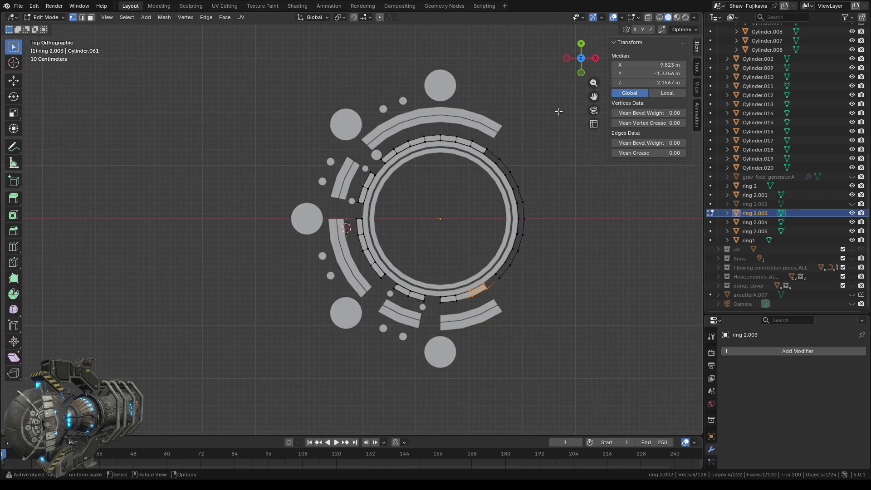
{"action": "key", "text": "Tab"}
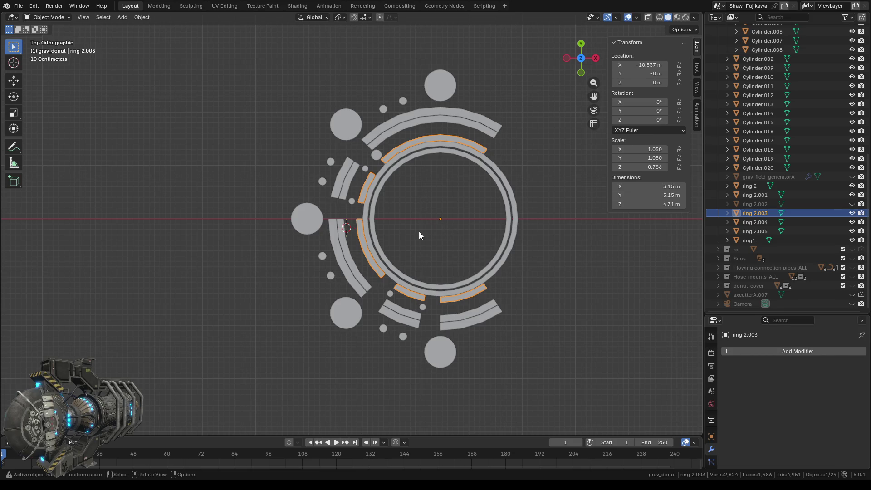
{"action": "scroll", "coordinate": [415, 221], "scroll_direction": "up", "scroll_amount": 3}
{"action": "mouse_move", "coordinate": [458, 235]}
{"action": "middle_mouse_down", "text": "shift"}
{"action": "mouse_move", "coordinate": [412, 217]}
{"action": "mouse_move", "coordinate": [355, 236]}
{"action": "middle_mouse_up", "text": "shift"}
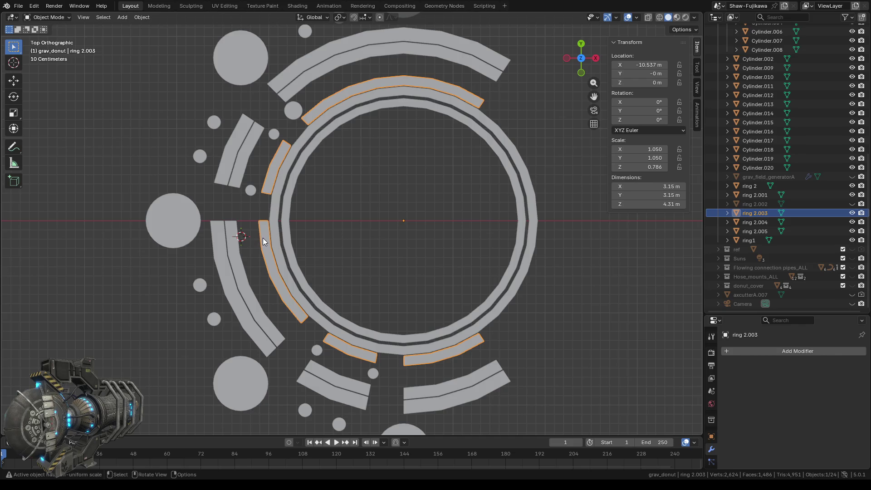
{"action": "key", "text": "Tab"}
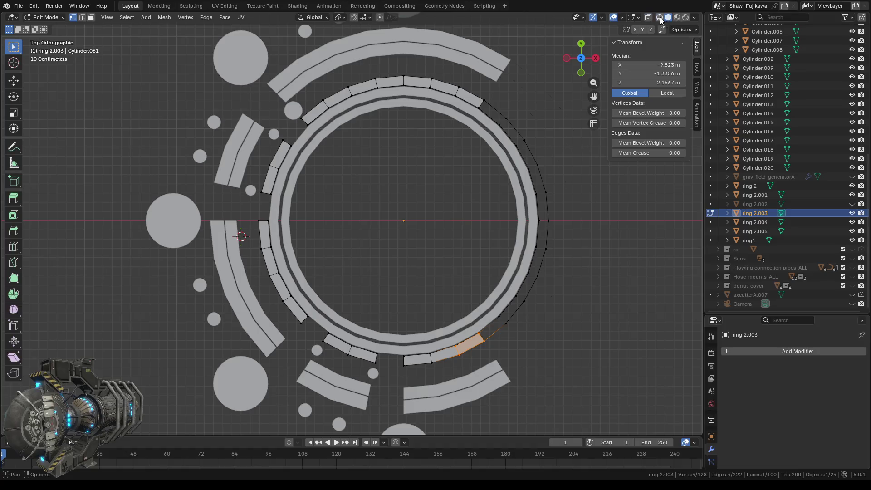
- In wireframe top view, separate the left arc faces into new object ring 2.006, then return to Object Mode
{"action": "key", "text": "shift+z"}
{"action": "left_click_drag", "start_coordinate": [248, 213], "coordinate": [316, 331]}
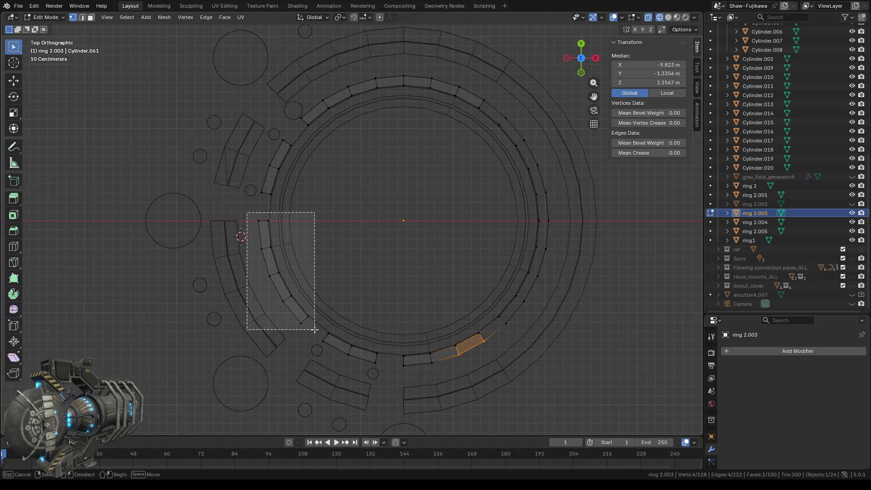
{"action": "scroll", "coordinate": [344, 267], "scroll_direction": "down", "scroll_amount": 2}
{"action": "mouse_move", "coordinate": [344, 258]}
{"action": "middle_mouse_down"}
{"action": "mouse_move", "coordinate": [400, 209]}
{"action": "mouse_move", "coordinate": [356, 243]}
{"action": "middle_mouse_up"}
{"action": "left_click", "coordinate": [580, 55]}
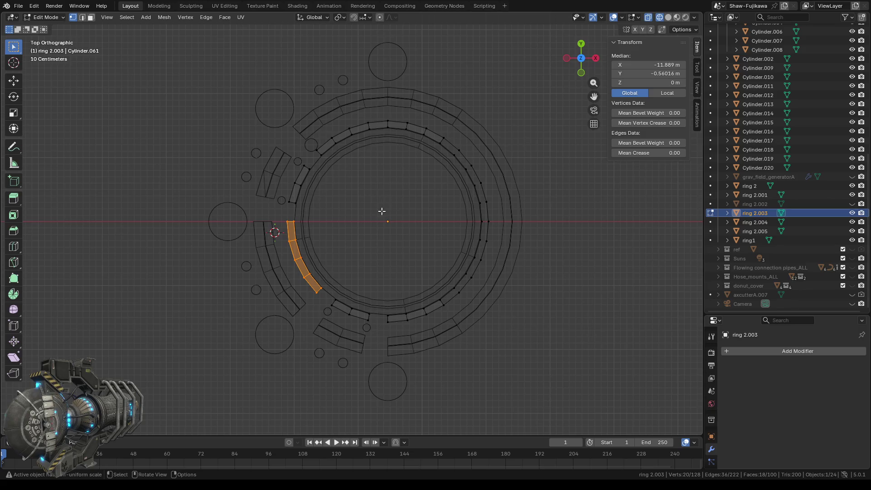
{"action": "right_click", "coordinate": [345, 223]}
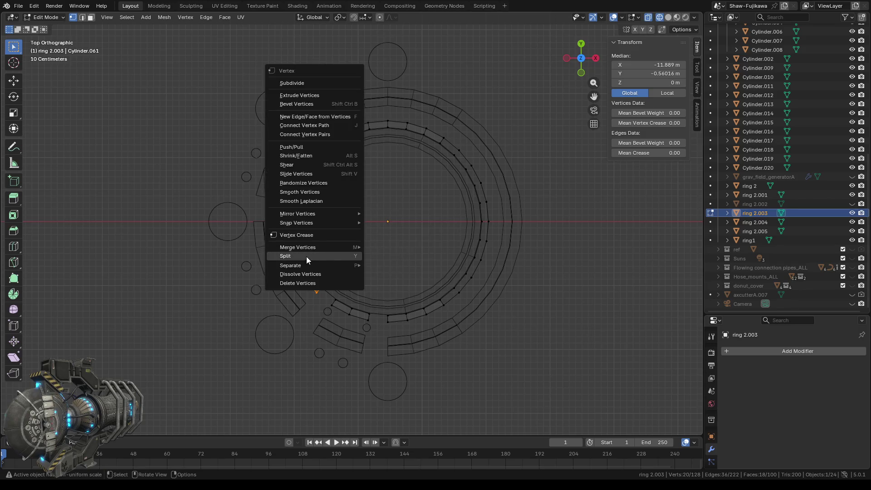
{"action": "mouse_move", "coordinate": [302, 266]}
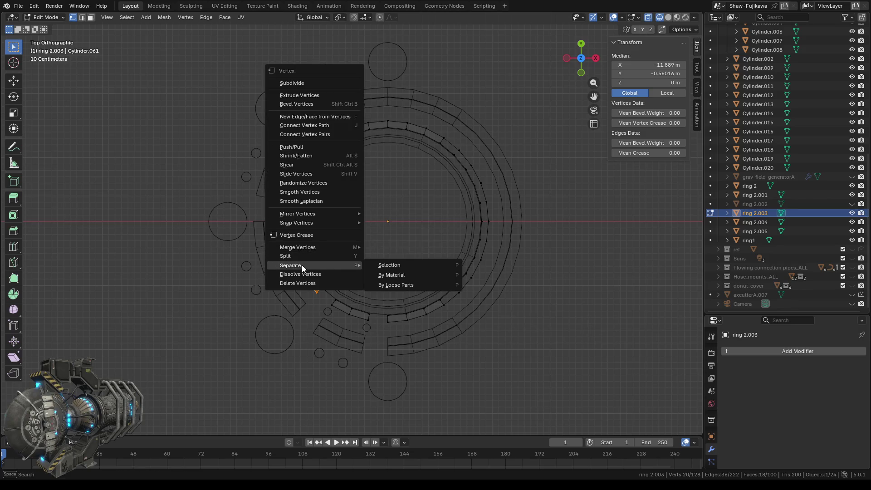
{"action": "left_click", "coordinate": [400, 266]}
{"action": "key", "text": "Tab"}
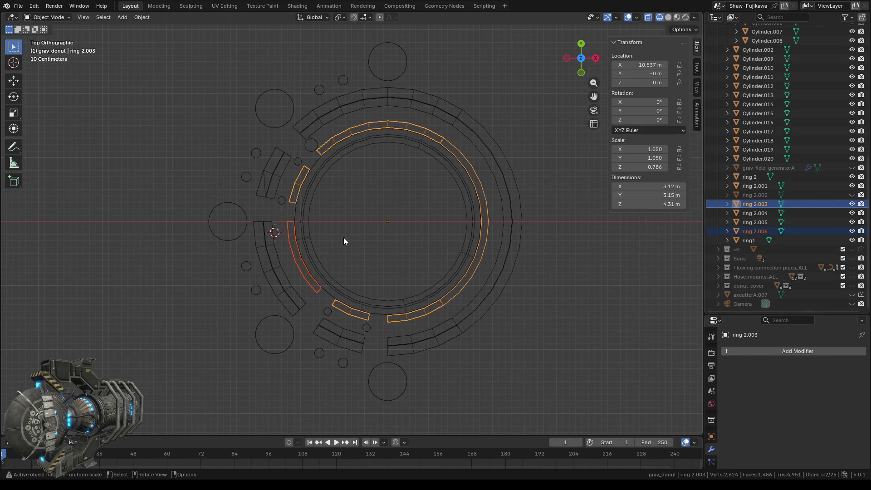
- In Solid shading, hide ring 2.006 and ring 2.005 with their Outliner eye icons
{"action": "left_click", "coordinate": [668, 17]}
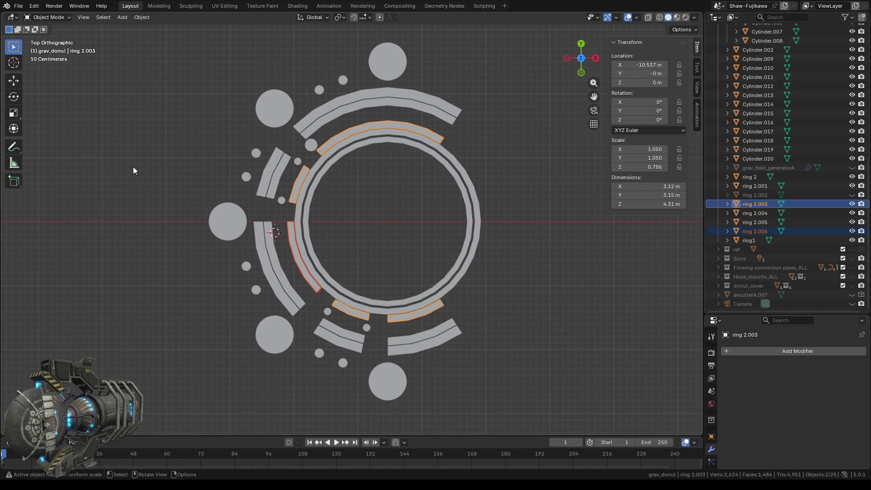
{"action": "scroll", "coordinate": [343, 246], "scroll_direction": "up", "scroll_amount": 2}
{"action": "left_click", "coordinate": [342, 236]}
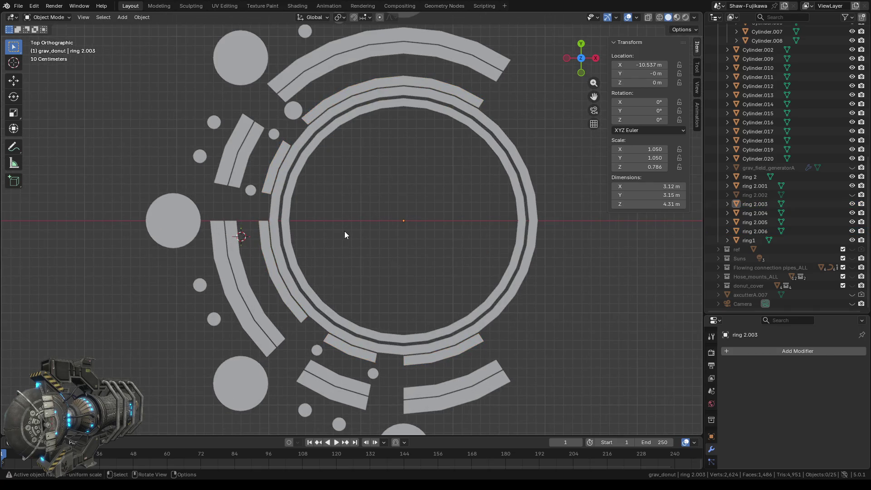
{"action": "left_click", "coordinate": [265, 249]}
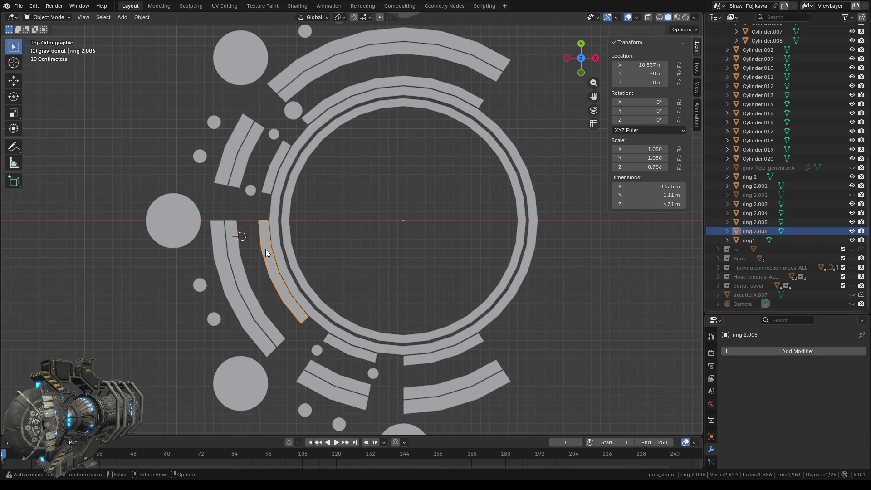
{"action": "left_click", "coordinate": [851, 231]}
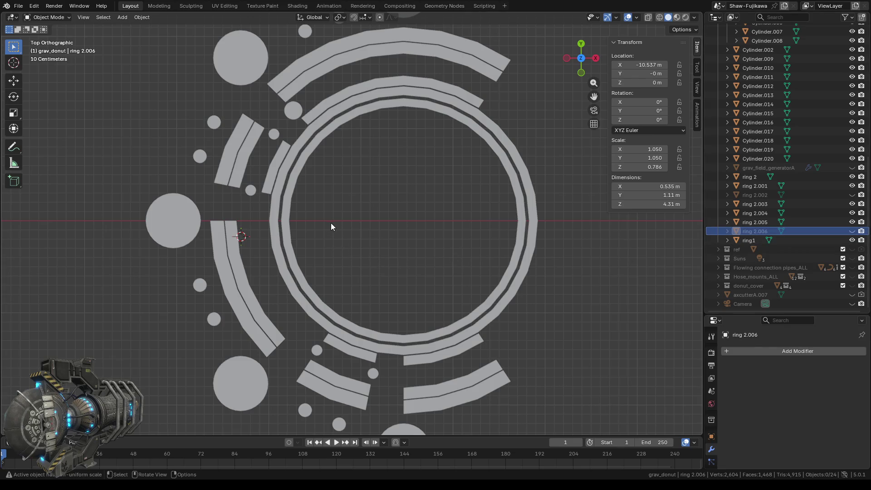
{"action": "left_click", "coordinate": [237, 265]}
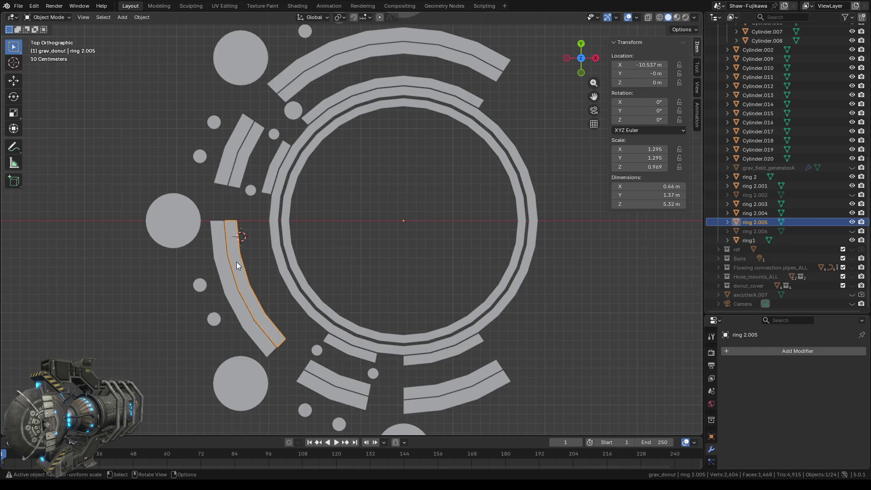
{"action": "left_click", "coordinate": [852, 222]}
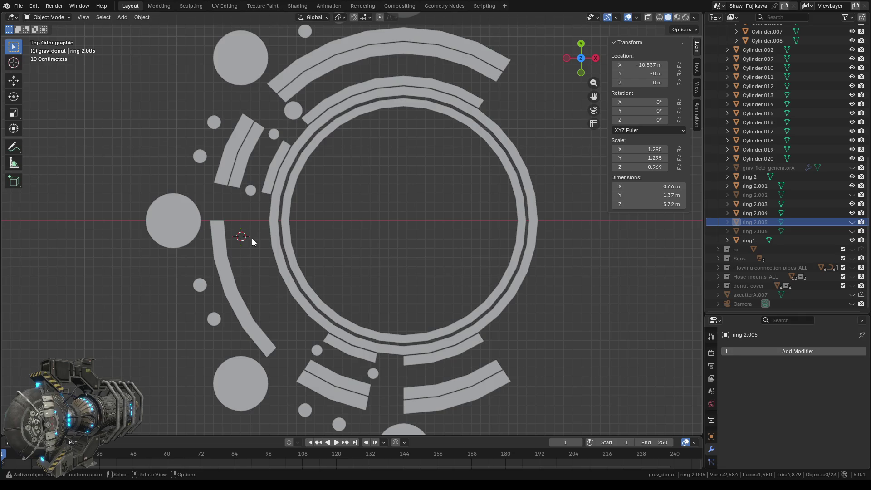
- Leave ring 2.005 hidden, then select ring 2.004 and enter Edit Mode
{"action": "left_click", "coordinate": [851, 223]}
{"action": "left_click", "coordinate": [851, 231]}
{"action": "left_click", "coordinate": [851, 231]}
{"action": "left_click", "coordinate": [852, 222]}
{"action": "left_click", "coordinate": [275, 222]}
{"action": "key", "text": "Tab"}
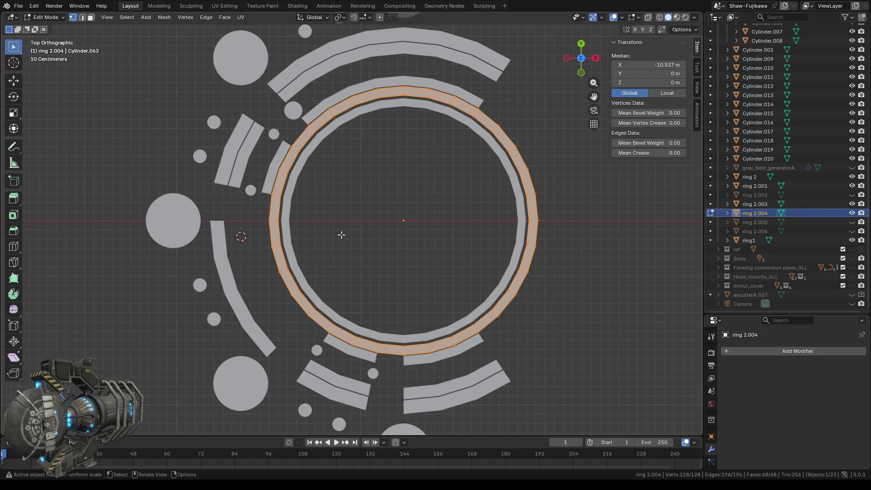
- Deselect all, switch to Face select, and delete the first two top rim faces of ring 2.004
{"action": "key", "text": "alt+a"}
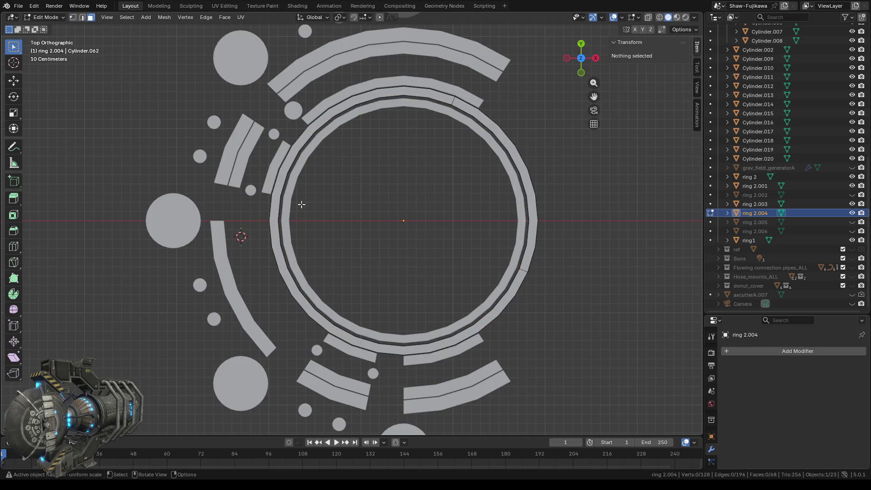
{"action": "middle_click_drag", "start_coordinate": [307, 208], "coordinate": [332, 190]}
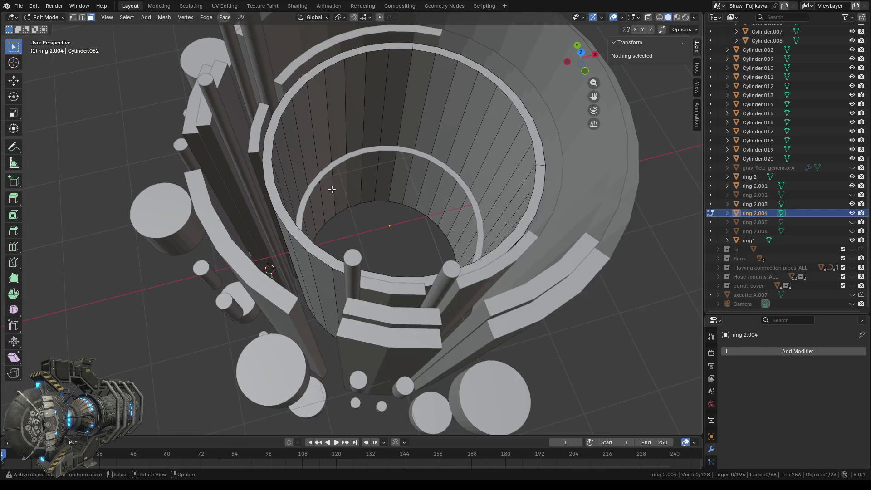
{"action": "left_click", "coordinate": [74, 18]}
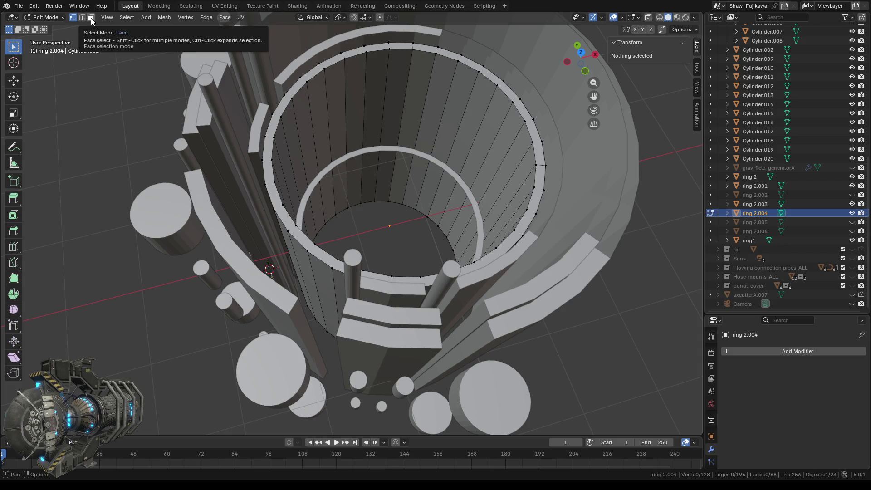
{"action": "left_click", "coordinate": [91, 18]}
{"action": "left_click", "coordinate": [271, 131]}
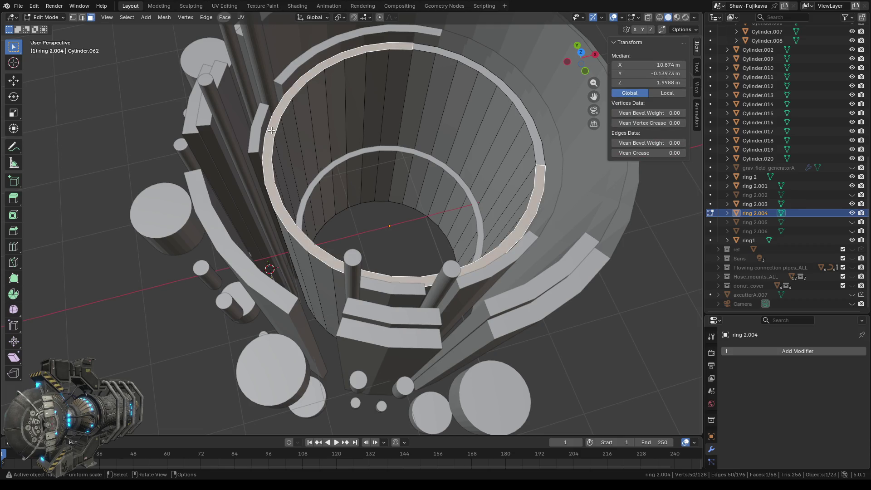
{"action": "key", "text": "x"}
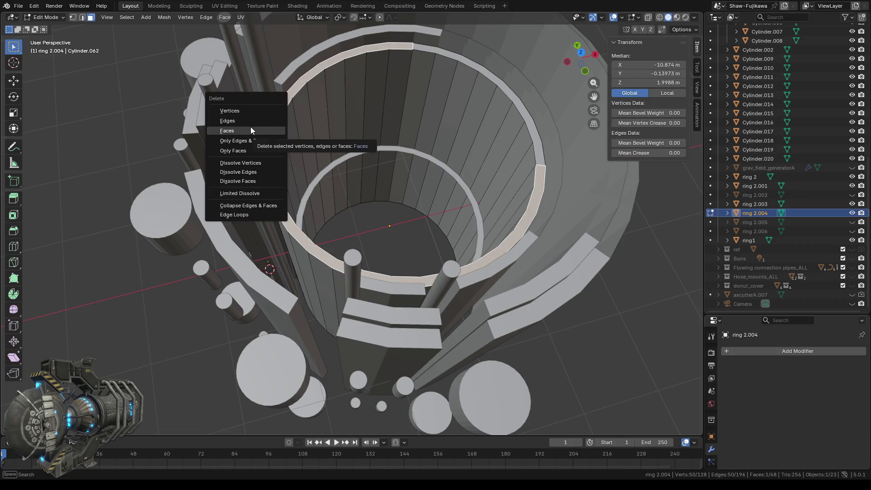
{"action": "left_click", "coordinate": [250, 127]}
{"action": "left_click", "coordinate": [425, 48]}
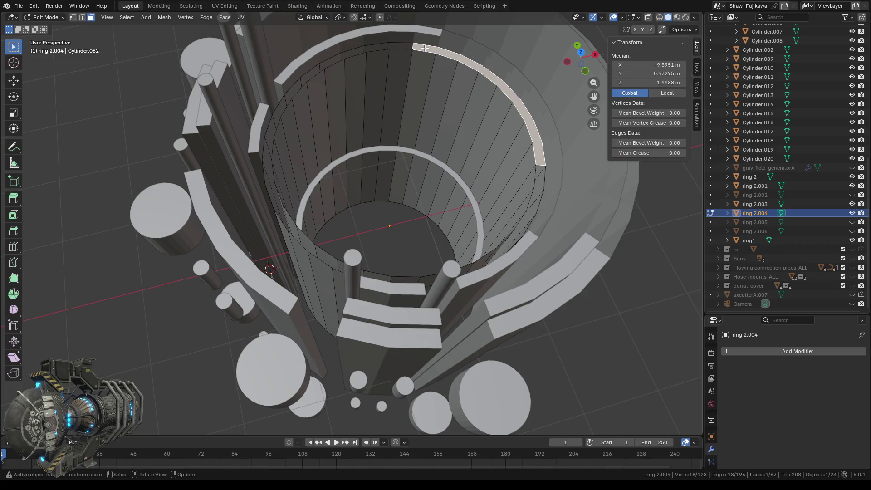
{"action": "key", "text": "x"}
{"action": "left_click", "coordinate": [410, 47]}
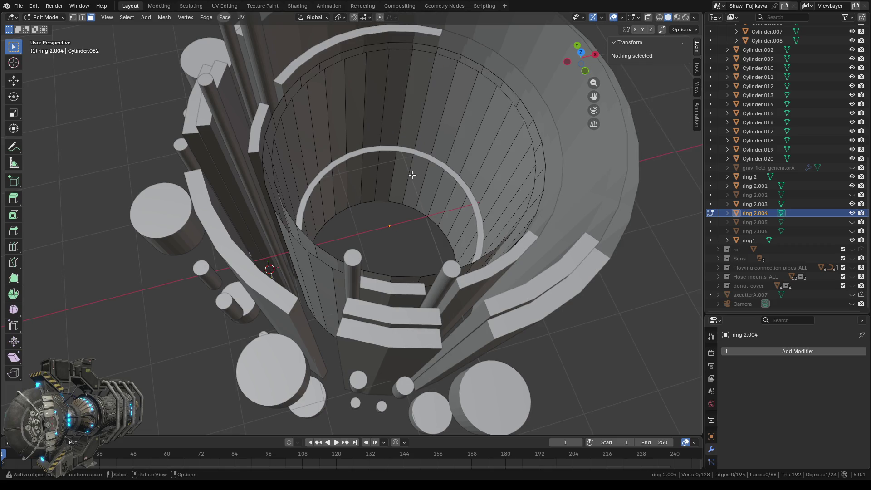
- From a top-down view, delete two more rim faces of the ring
{"action": "middle_click_drag", "start_coordinate": [375, 328], "coordinate": [362, 204]}
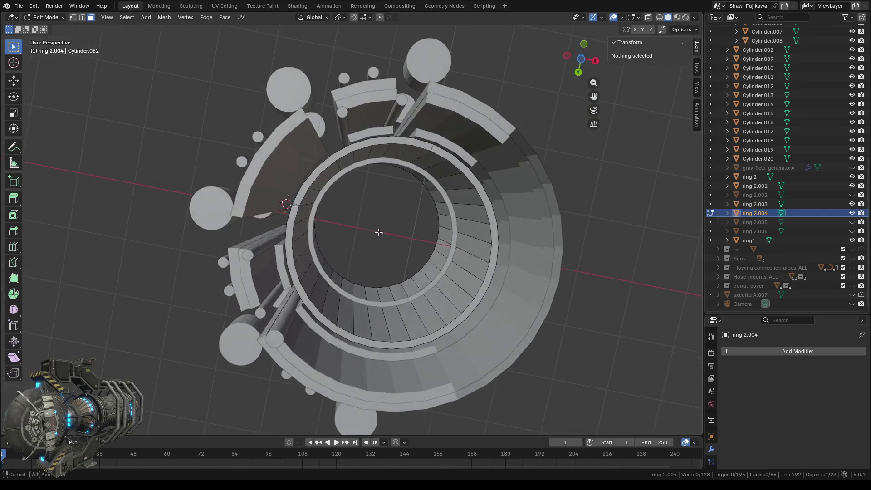
{"action": "middle_click_drag", "start_coordinate": [381, 242], "coordinate": [385, 224]}
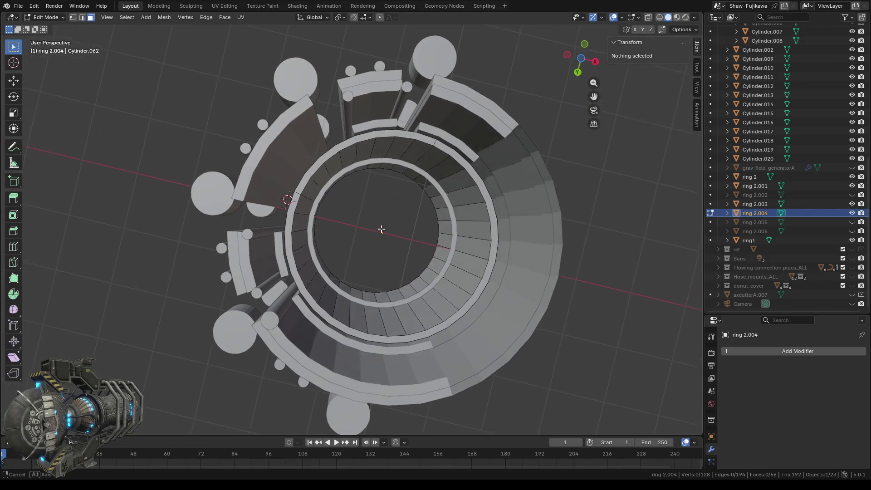
{"action": "left_click", "coordinate": [73, 18]}
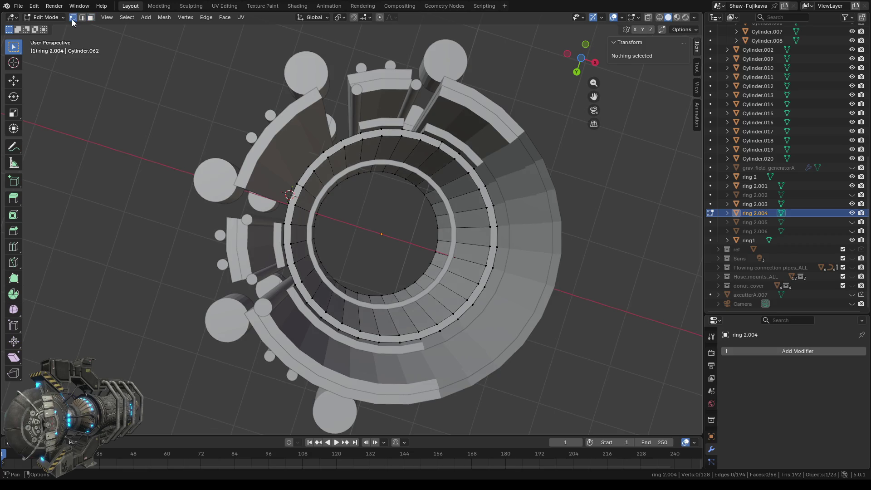
{"action": "left_click", "coordinate": [91, 19]}
{"action": "left_click", "coordinate": [355, 138]}
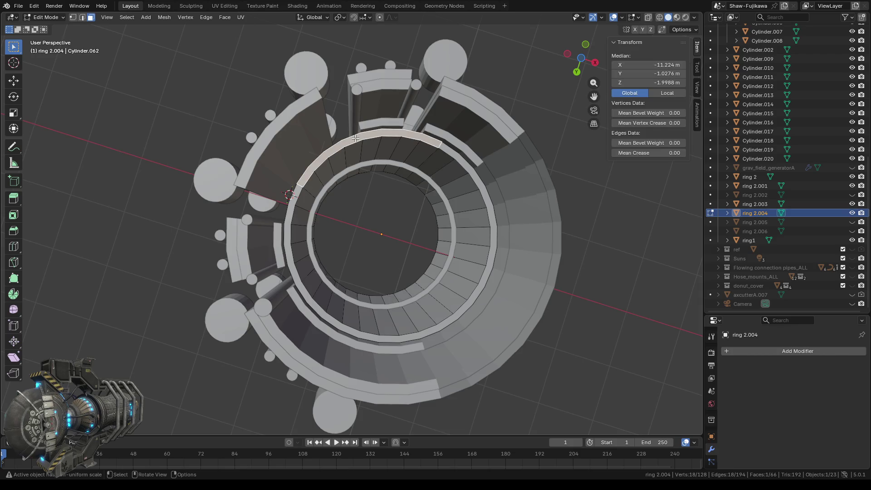
{"action": "key", "text": "x"}
{"action": "left_click", "coordinate": [353, 138]}
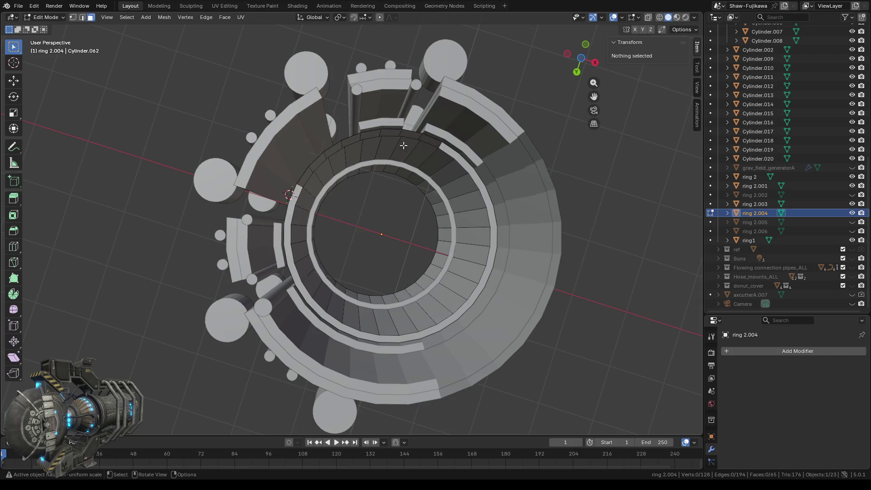
{"action": "left_click", "coordinate": [453, 154]}
{"action": "key", "text": "x"}
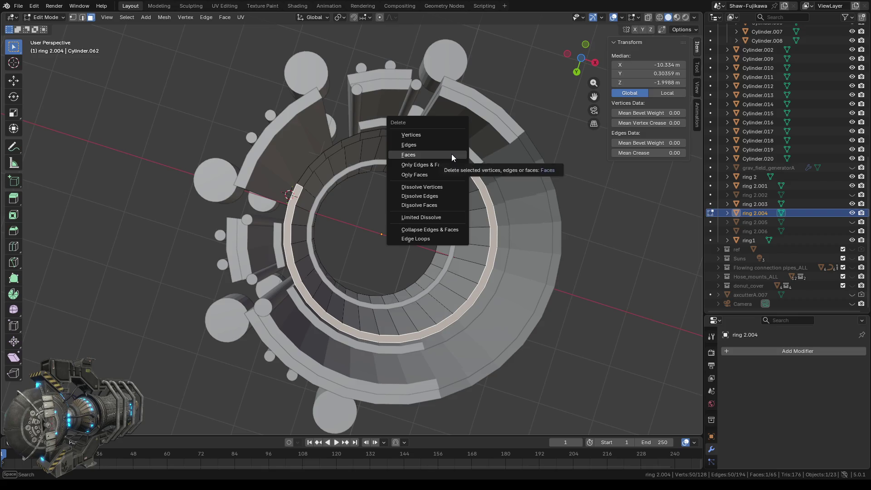
{"action": "left_click", "coordinate": [450, 155]}
{"action": "middle_click_drag", "start_coordinate": [423, 206], "coordinate": [439, 216]}
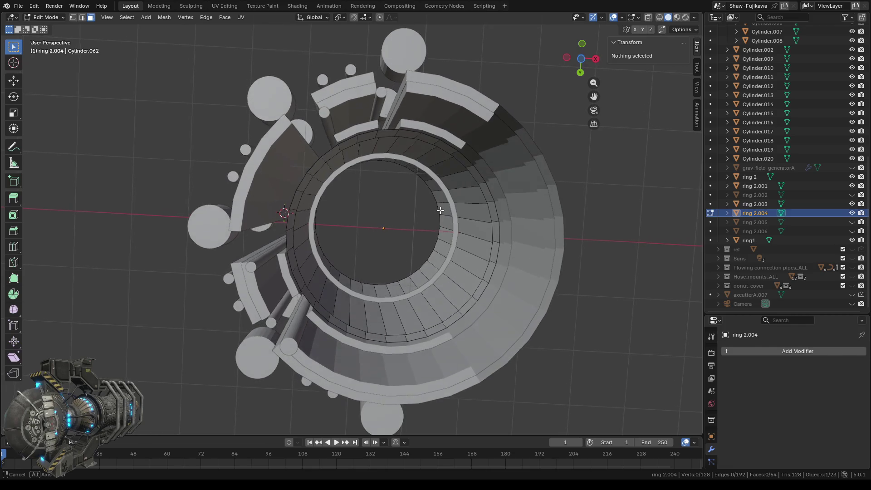
- Delete the first two side faces of the ring 2.004 wall
{"action": "mouse_move", "coordinate": [436, 271]}
{"action": "middle_mouse_down"}
{"action": "mouse_move", "coordinate": [449, 398]}
{"action": "mouse_move", "coordinate": [453, 387]}
{"action": "middle_mouse_up"}
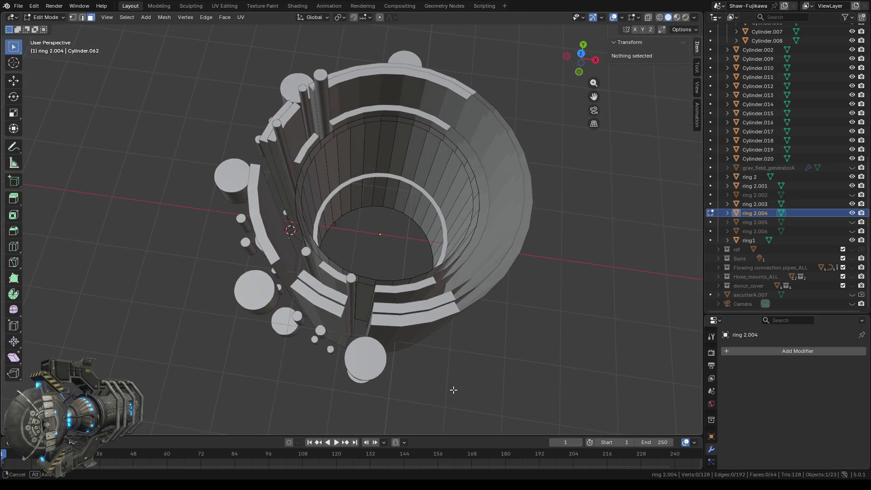
{"action": "left_click", "coordinate": [365, 295]}
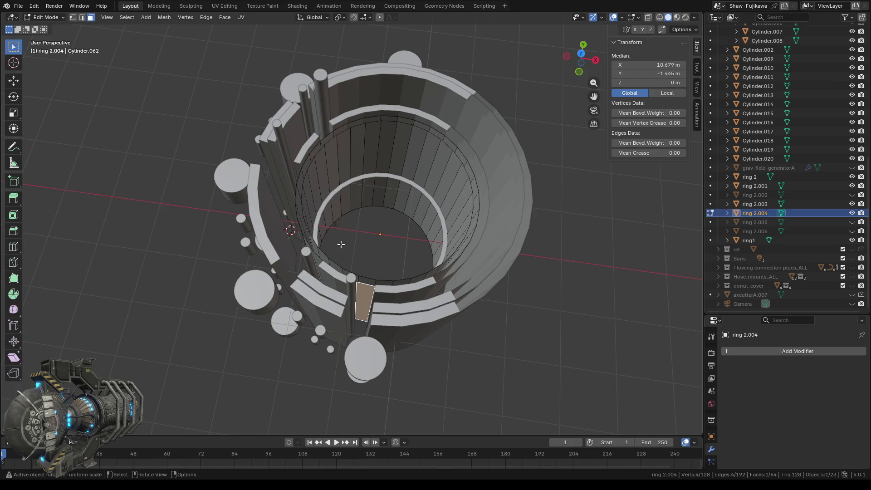
{"action": "middle_click_drag", "start_coordinate": [340, 244], "coordinate": [473, 230]}
{"action": "middle_click_drag", "start_coordinate": [341, 203], "coordinate": [330, 177]}
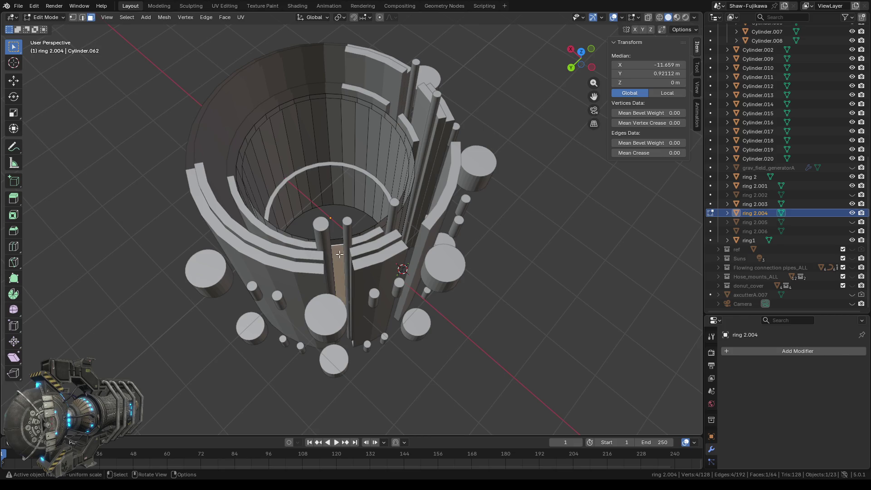
{"action": "key", "text": "x"}
{"action": "left_click", "coordinate": [325, 255]}
{"action": "left_click", "coordinate": [339, 251]}
{"action": "key", "text": "x"}
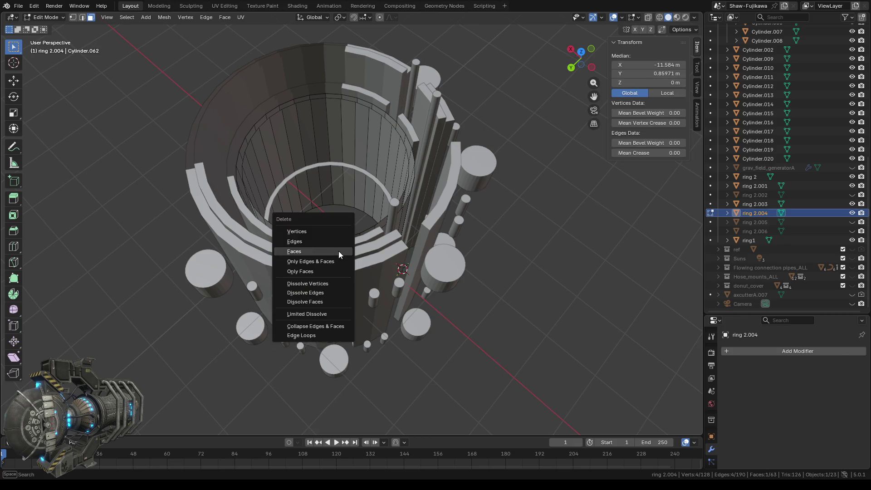
{"action": "left_click", "coordinate": [311, 247]}
- Delete two front wall faces to open another slot
{"action": "middle_click_drag", "start_coordinate": [382, 263], "coordinate": [352, 235]}
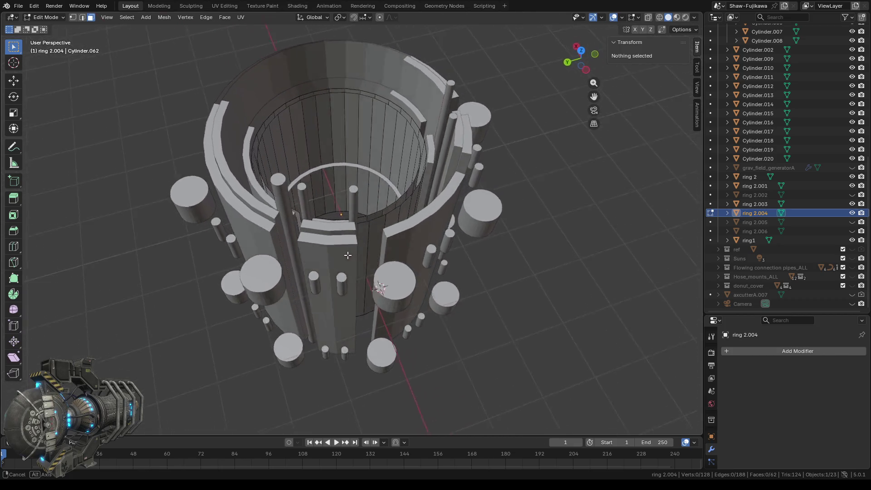
{"action": "left_click", "coordinate": [346, 233]}
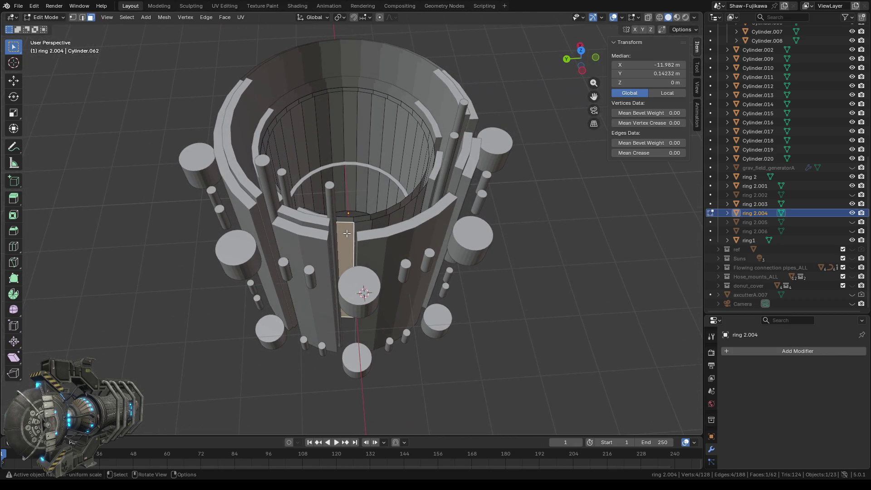
{"action": "key", "text": "x"}
{"action": "left_click", "coordinate": [341, 234]}
{"action": "left_click", "coordinate": [344, 232]}
{"action": "key", "text": "x"}
{"action": "left_click", "coordinate": [344, 233]}
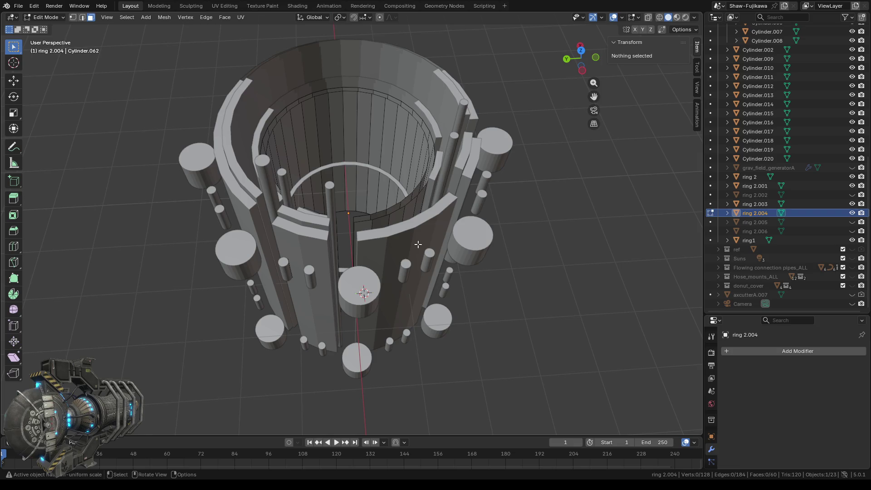
- Delete two wall faces on another side of the ring
{"action": "middle_click_drag", "start_coordinate": [434, 245], "coordinate": [371, 240]}
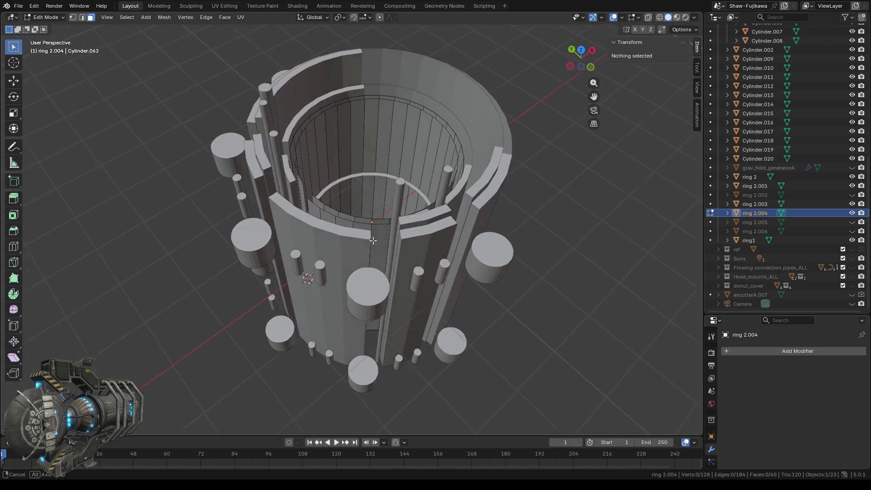
{"action": "left_click", "coordinate": [371, 240]}
{"action": "key", "text": "x"}
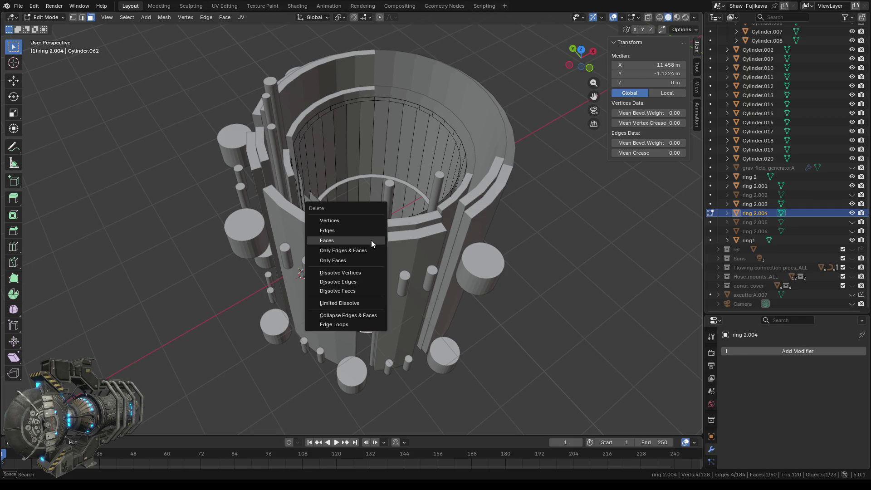
{"action": "left_click", "coordinate": [369, 240]}
{"action": "left_click", "coordinate": [371, 239]}
{"action": "key", "text": "x"}
{"action": "left_click", "coordinate": [371, 238]}
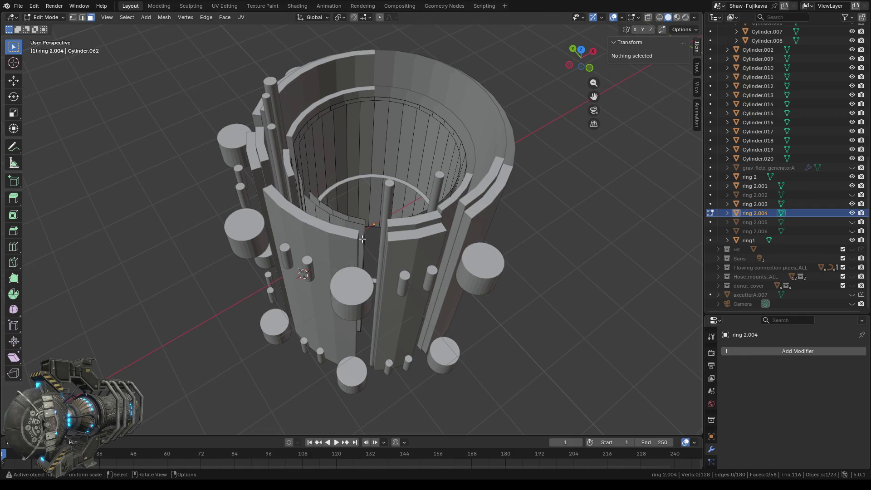
- Delete the last two wall faces on the remaining side of the ring
{"action": "middle_click_drag", "start_coordinate": [411, 262], "coordinate": [397, 265]}
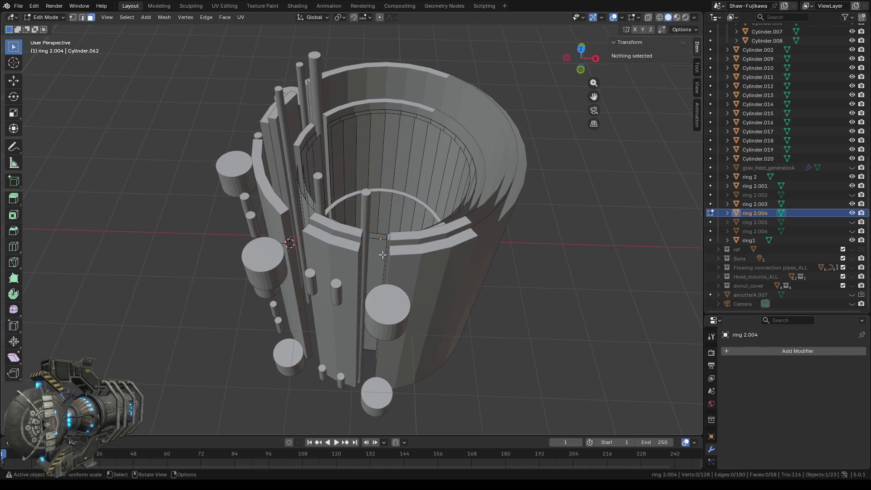
{"action": "left_click", "coordinate": [378, 254]}
{"action": "key", "text": "x"}
{"action": "left_click", "coordinate": [377, 254]}
{"action": "left_click", "coordinate": [376, 252]}
{"action": "key", "text": "x"}
{"action": "left_click", "coordinate": [374, 252]}
{"action": "middle_click_drag", "start_coordinate": [408, 244], "coordinate": [409, 268]}
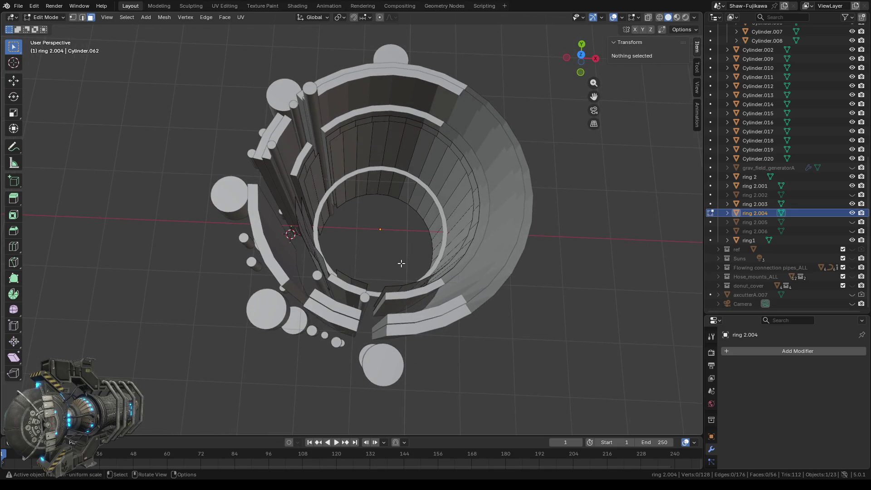
- Return to Object Mode and set the thin ring 2's Z dimension to 1.8 m
{"action": "scroll", "coordinate": [381, 244], "scroll_direction": "up", "scroll_amount": 2}
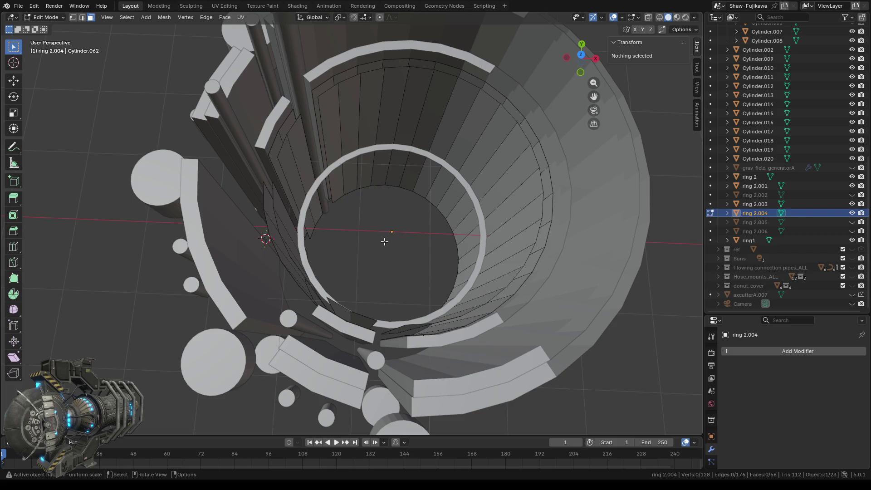
{"action": "mouse_move", "coordinate": [388, 242]}
{"action": "middle_mouse_down"}
{"action": "mouse_move", "coordinate": [307, 238]}
{"action": "mouse_move", "coordinate": [259, 221]}
{"action": "middle_mouse_up"}
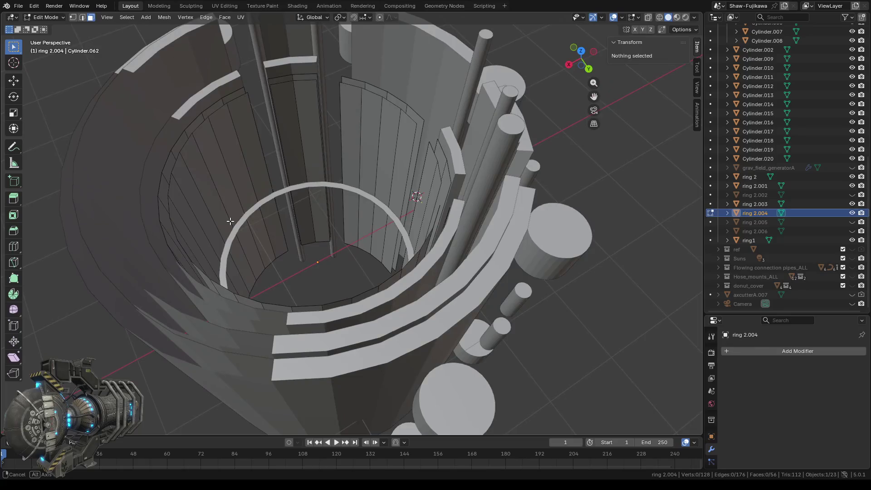
{"action": "scroll", "coordinate": [316, 212], "scroll_direction": "up", "scroll_amount": 1}
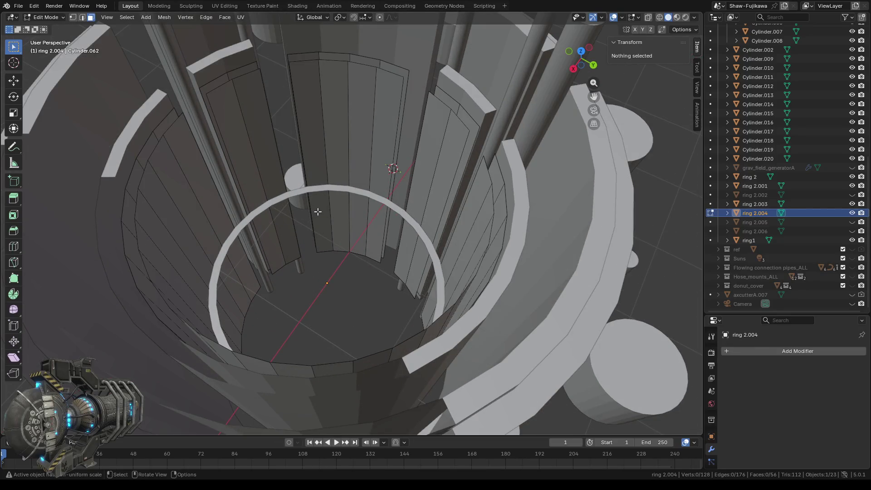
{"action": "key", "text": "Tab"}
{"action": "left_click", "coordinate": [298, 193]}
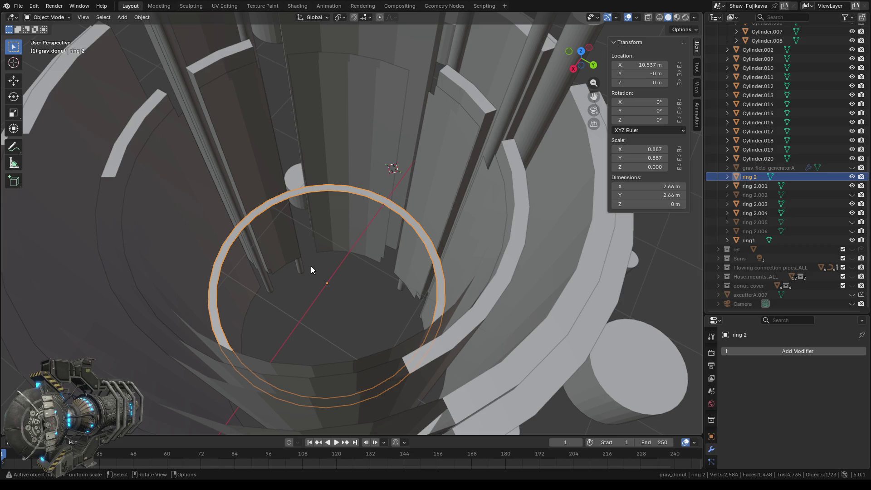
{"action": "scroll", "coordinate": [311, 270], "scroll_direction": "up", "scroll_amount": 3}
{"action": "mouse_move", "coordinate": [311, 269]}
{"action": "middle_mouse_down"}
{"action": "mouse_move", "coordinate": [341, 213]}
{"action": "mouse_move", "coordinate": [363, 244]}
{"action": "mouse_move", "coordinate": [320, 307]}
{"action": "mouse_move", "coordinate": [329, 296]}
{"action": "middle_mouse_up"}
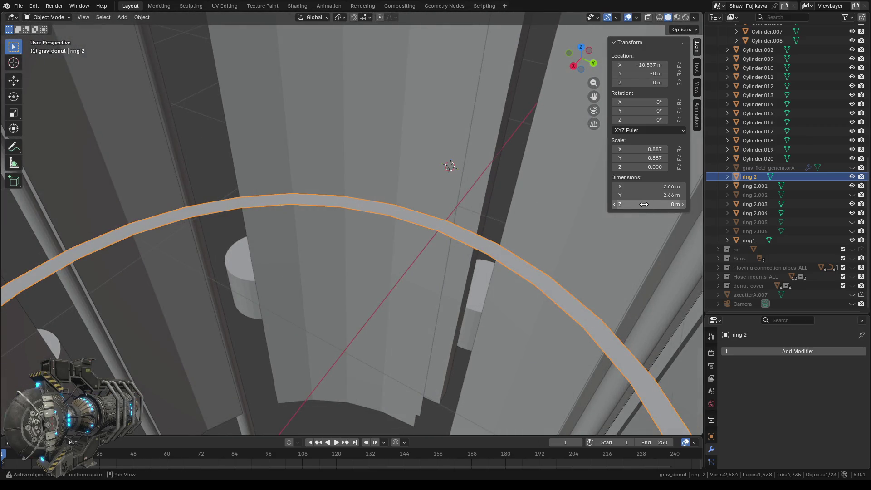
{"action": "left_click_drag", "start_coordinate": [628, 205], "coordinate": [672, 205]}
{"action": "scroll", "coordinate": [340, 285], "scroll_direction": "down", "scroll_amount": 5}
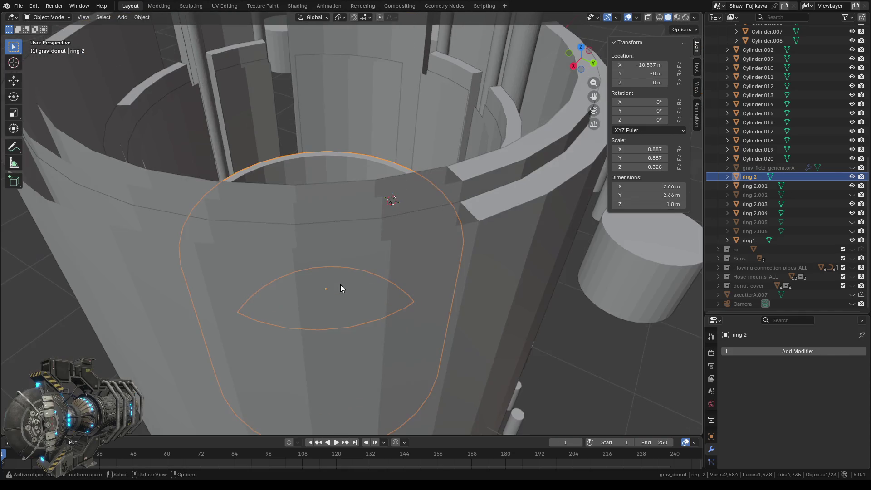
{"action": "middle_click_drag", "start_coordinate": [318, 221], "coordinate": [381, 246]}
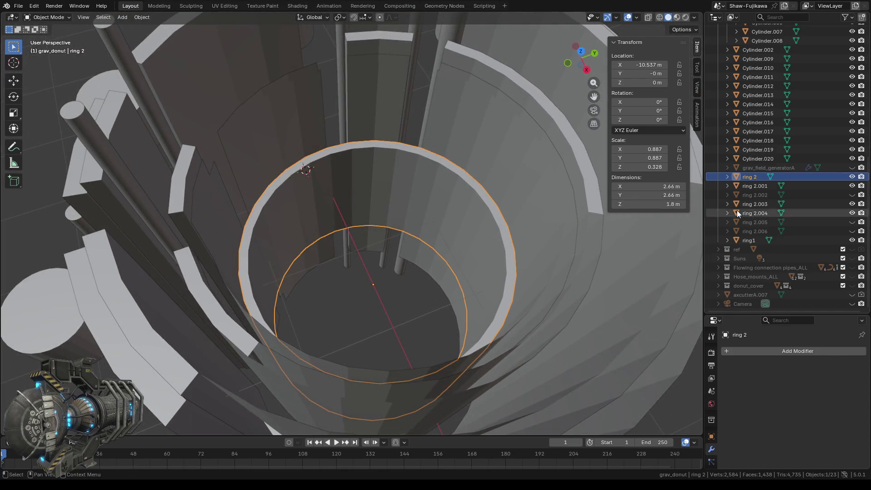
- Hide ring 2 in the outliner and enter Edit Mode on ring 2.004
{"action": "left_click", "coordinate": [852, 176]}
{"action": "mouse_move", "coordinate": [246, 251]}
{"action": "middle_mouse_down"}
{"action": "mouse_move", "coordinate": [401, 271]}
{"action": "mouse_move", "coordinate": [404, 262]}
{"action": "middle_mouse_up"}
{"action": "left_click", "coordinate": [410, 127]}
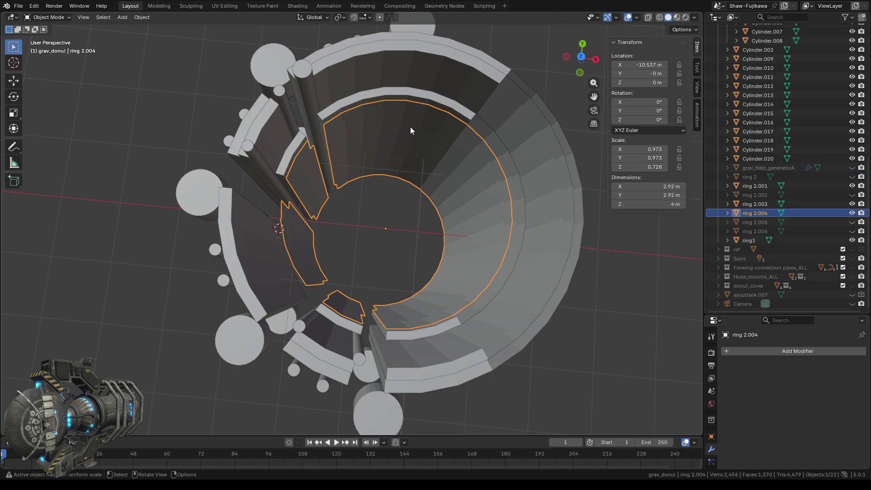
{"action": "key", "text": "Tab"}
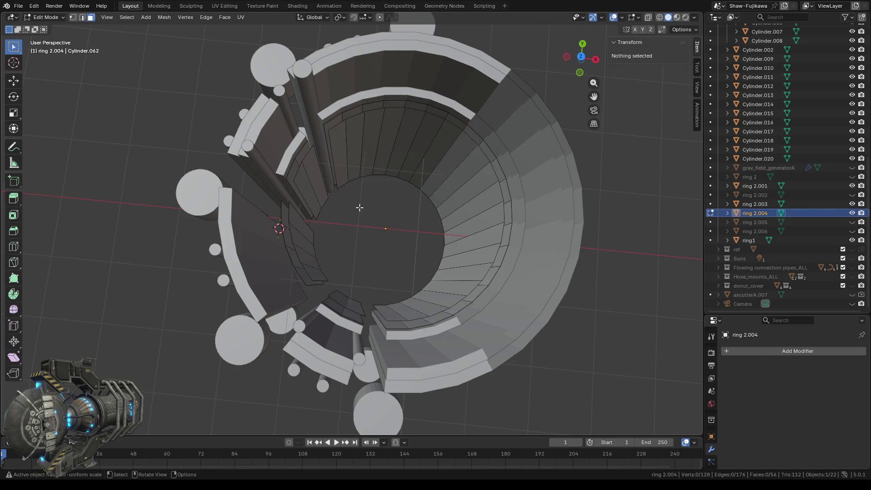
- In vertex select, fill the first cut segment end of ring 2.004 with a face
{"action": "mouse_move", "coordinate": [357, 231]}
{"action": "middle_mouse_down"}
{"action": "mouse_move", "coordinate": [442, 218]}
{"action": "mouse_move", "coordinate": [478, 236]}
{"action": "mouse_move", "coordinate": [434, 214]}
{"action": "mouse_move", "coordinate": [335, 206]}
{"action": "mouse_move", "coordinate": [353, 206]}
{"action": "middle_mouse_up"}
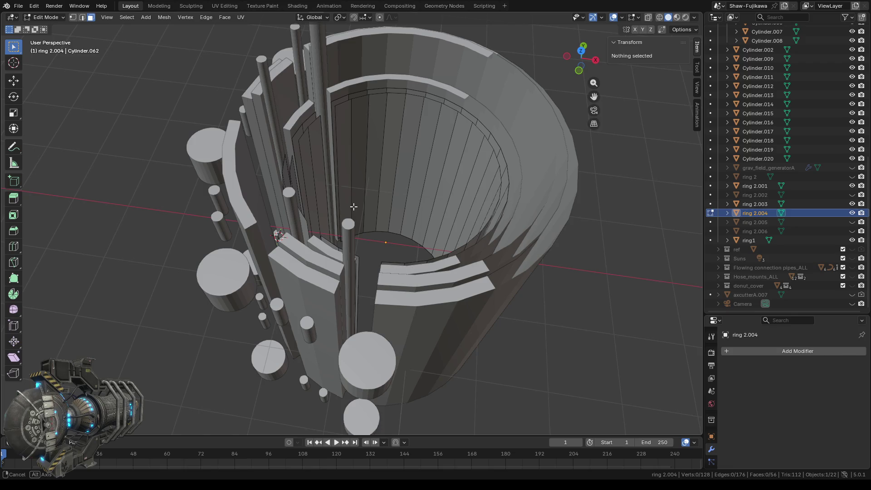
{"action": "mouse_move", "coordinate": [353, 206]}
{"action": "middle_mouse_down"}
{"action": "mouse_move", "coordinate": [508, 246]}
{"action": "mouse_move", "coordinate": [473, 255]}
{"action": "middle_mouse_up"}
{"action": "left_click", "coordinate": [72, 18]}
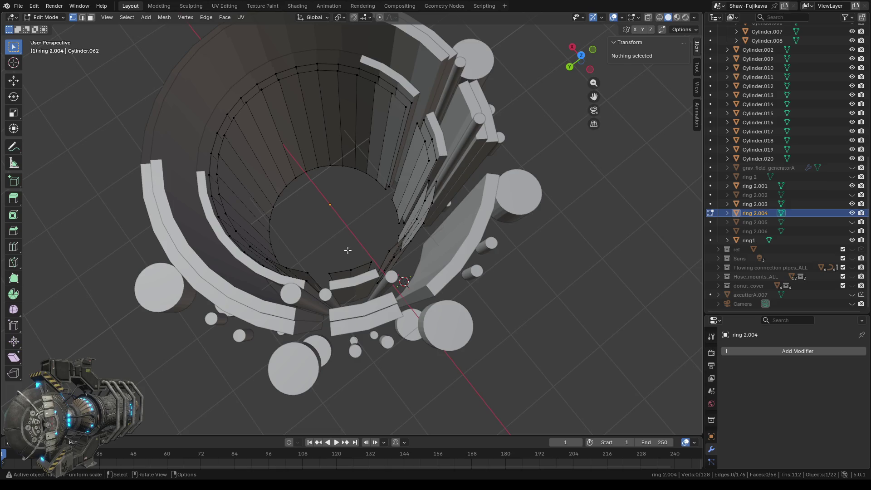
{"action": "mouse_move", "coordinate": [347, 249]}
{"action": "middle_mouse_down"}
{"action": "mouse_move", "coordinate": [355, 233]}
{"action": "mouse_move", "coordinate": [367, 254]}
{"action": "middle_mouse_up"}
{"action": "scroll", "coordinate": [363, 229], "scroll_direction": "up", "scroll_amount": 4}
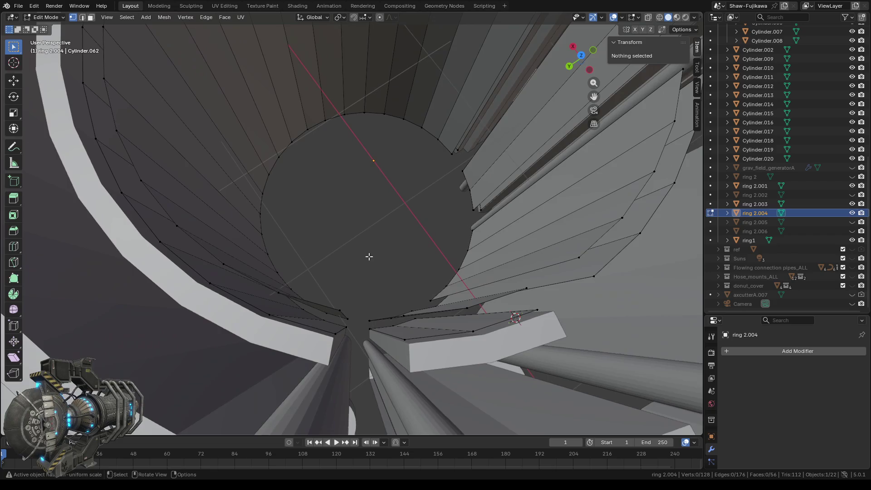
{"action": "mouse_move", "coordinate": [331, 297]}
{"action": "left_mouse_down"}
{"action": "mouse_move", "coordinate": [364, 343]}
{"action": "mouse_move", "coordinate": [355, 336]}
{"action": "left_mouse_up"}
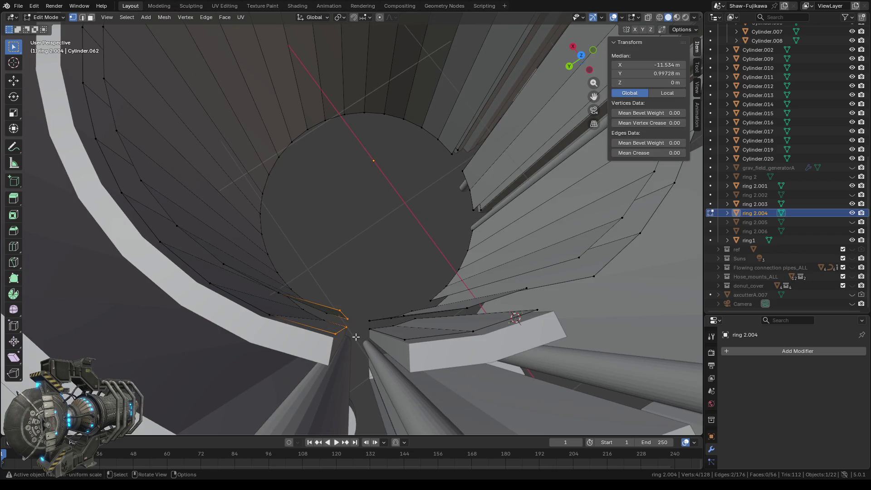
{"action": "left_click", "coordinate": [362, 308]}
{"action": "middle_click_drag", "start_coordinate": [363, 308], "coordinate": [367, 300]}
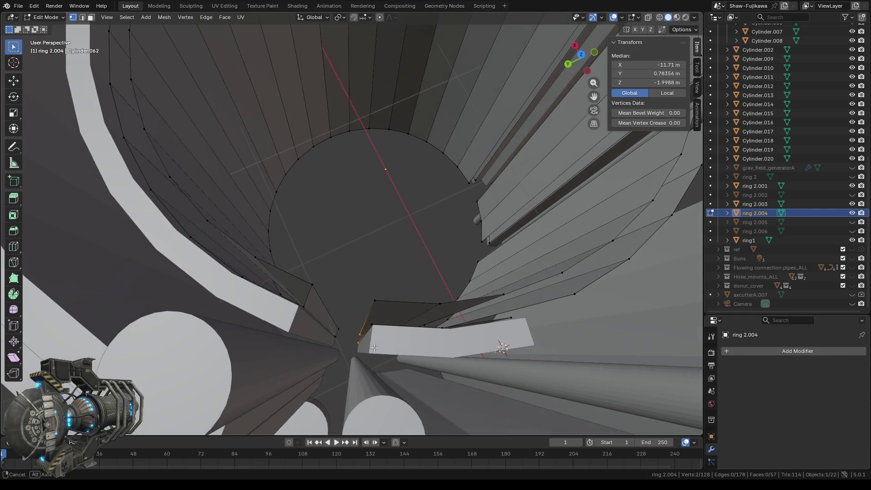
{"action": "left_click_drag", "start_coordinate": [366, 291], "coordinate": [379, 338], "text": "shift"}
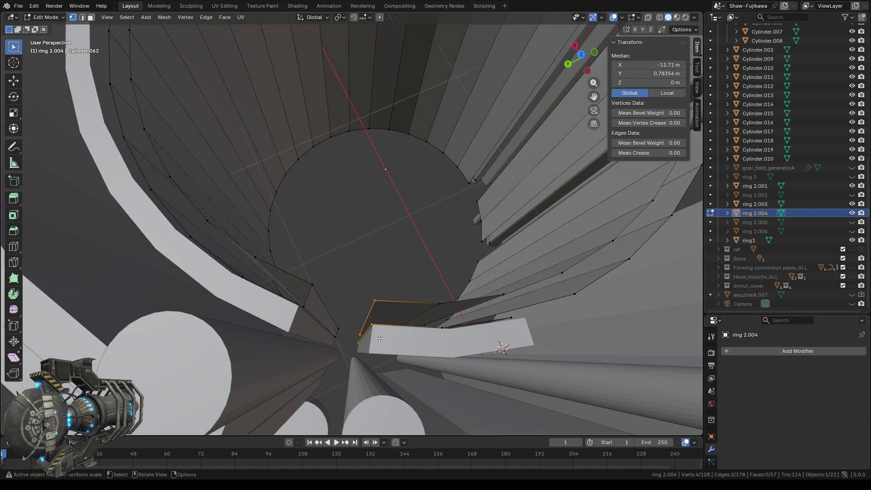
{"action": "middle_click_drag", "start_coordinate": [443, 356], "coordinate": [361, 338]}
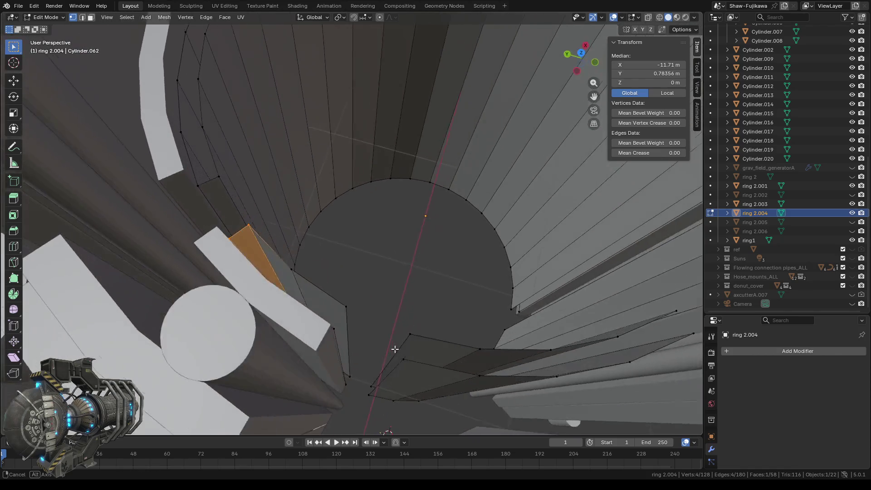
{"action": "left_click_drag", "start_coordinate": [322, 299], "coordinate": [349, 334]}
{"action": "left_click_drag", "start_coordinate": [346, 368], "coordinate": [370, 397], "text": "shift"}
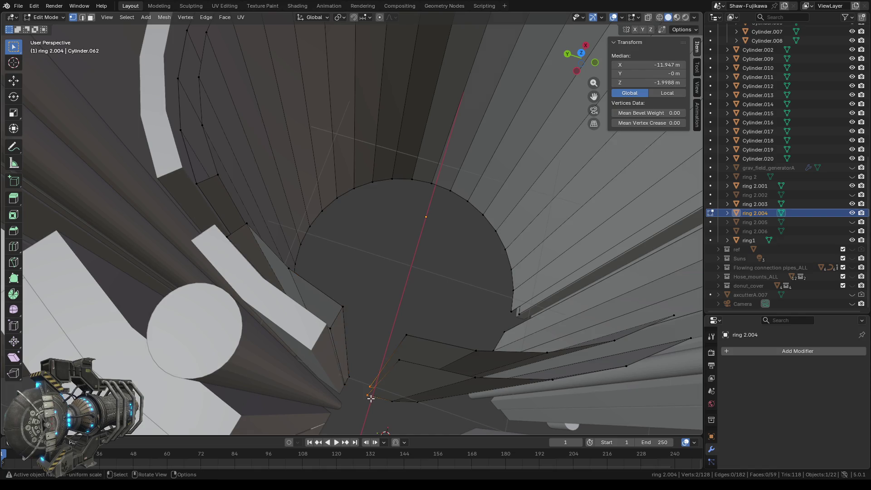
{"action": "left_click_drag", "start_coordinate": [398, 327], "coordinate": [409, 370], "text": "shift"}
{"action": "key", "text": "f"}
- Cap three more open segment ends with new faces
{"action": "middle_click_drag", "start_coordinate": [408, 369], "coordinate": [303, 285]}
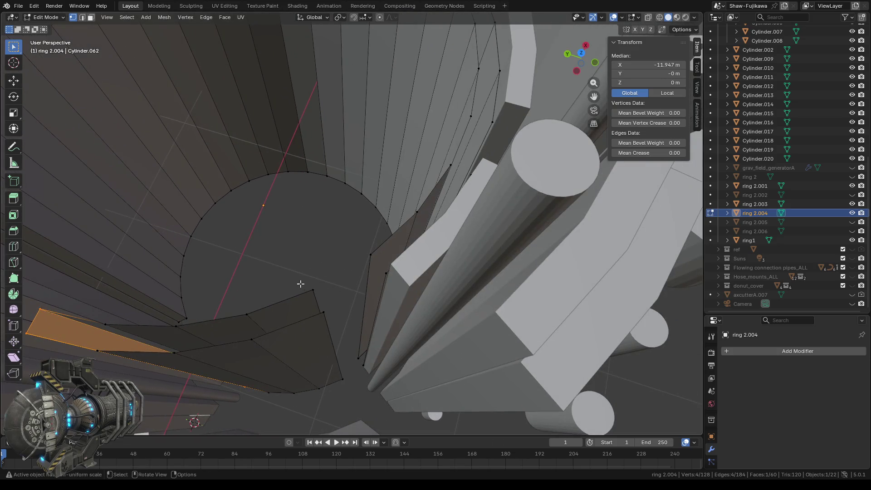
{"action": "left_click_drag", "start_coordinate": [302, 286], "coordinate": [334, 323]}
{"action": "middle_click_drag", "start_coordinate": [334, 323], "coordinate": [337, 377]}
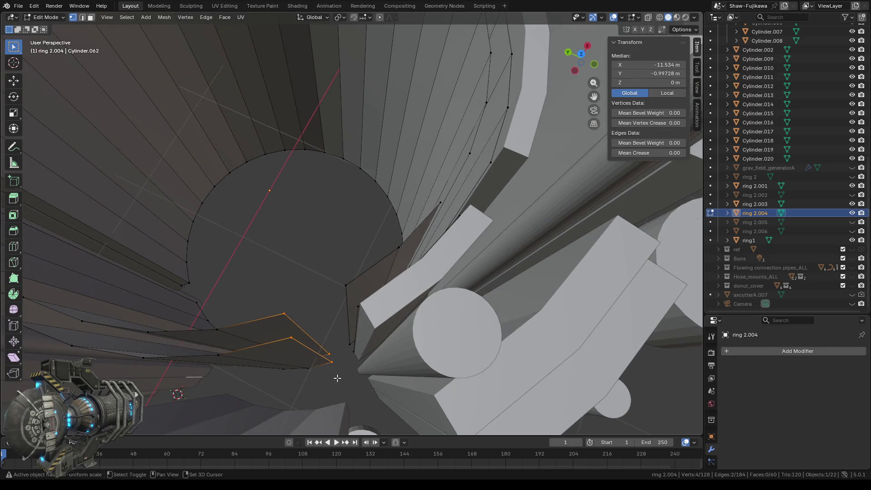
{"action": "key", "text": "f"}
{"action": "left_click_drag", "start_coordinate": [339, 336], "coordinate": [358, 354]}
{"action": "left_click_drag", "start_coordinate": [341, 279], "coordinate": [360, 310]}
{"action": "key", "text": "f"}
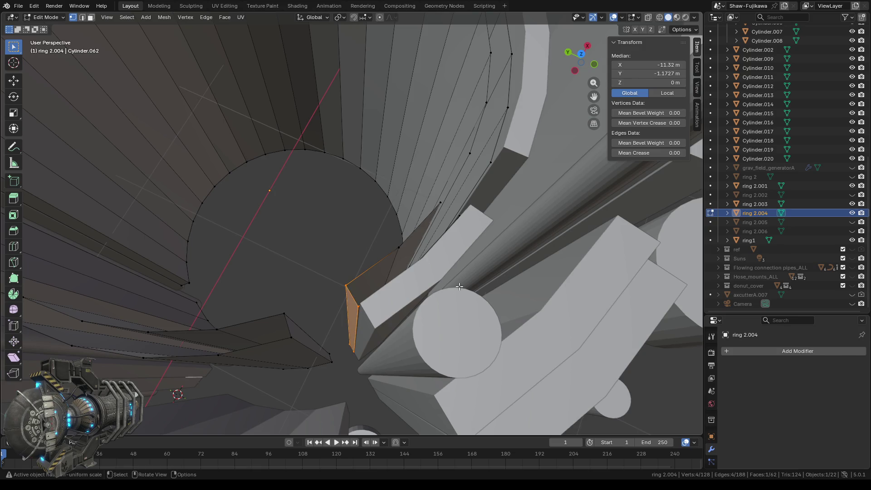
{"action": "middle_click_drag", "start_coordinate": [363, 310], "coordinate": [312, 257]}
{"action": "left_click_drag", "start_coordinate": [301, 248], "coordinate": [316, 276]}
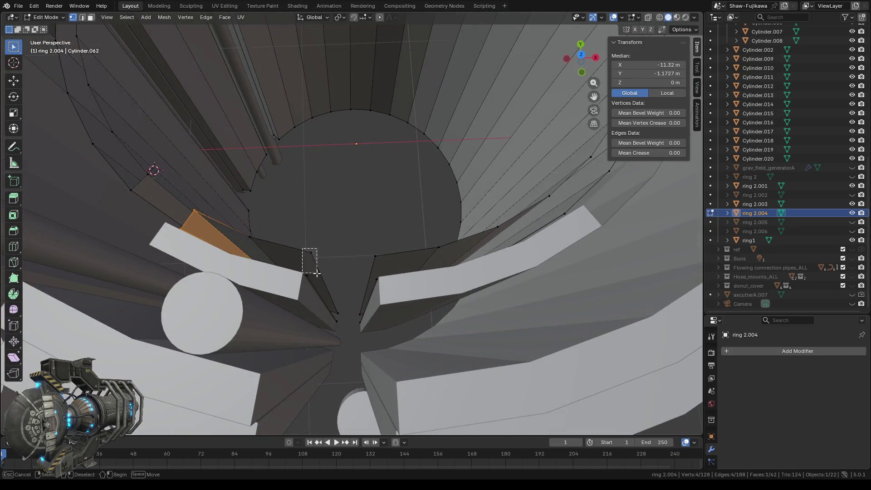
{"action": "mouse_move", "coordinate": [333, 309]}
{"action": "left_mouse_down", "text": "shift"}
{"action": "mouse_move", "coordinate": [346, 330]}
{"action": "mouse_move", "coordinate": [369, 329]}
{"action": "left_mouse_up", "text": "shift"}
{"action": "key", "text": "f"}
- Inspect the edges of another open end, then select the entire ring mesh
{"action": "left_click_drag", "start_coordinate": [368, 254], "coordinate": [382, 283]}
{"action": "scroll", "coordinate": [390, 287], "scroll_direction": "down", "scroll_amount": 2}
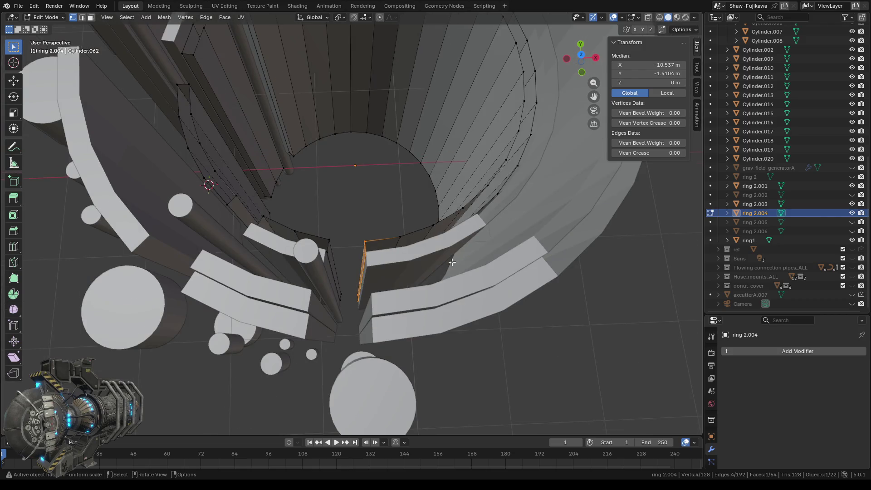
{"action": "middle_click_drag", "start_coordinate": [453, 262], "coordinate": [420, 256]}
{"action": "scroll", "coordinate": [420, 256], "scroll_direction": "up", "scroll_amount": 2}
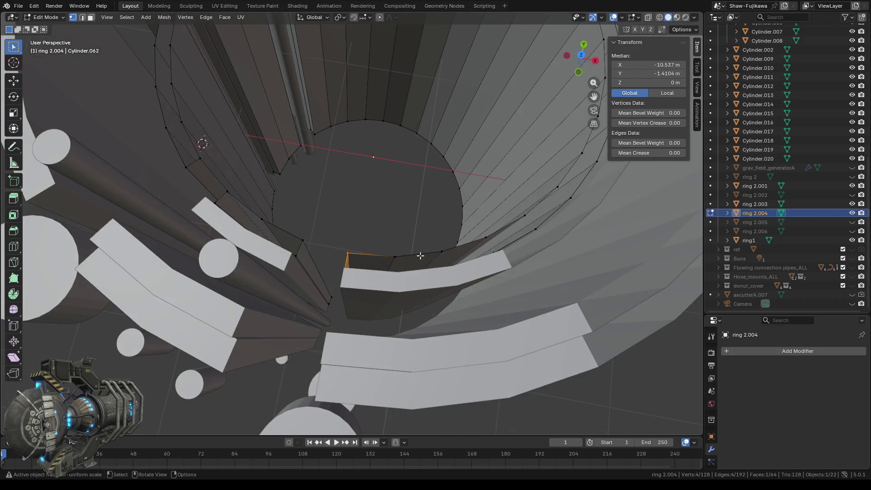
{"action": "scroll", "coordinate": [399, 258], "scroll_direction": "up", "scroll_amount": 1}
{"action": "scroll", "coordinate": [389, 263], "scroll_direction": "up", "scroll_amount": 1}
{"action": "left_click", "coordinate": [341, 297], "text": "alt"}
{"action": "mouse_move", "coordinate": [380, 323]}
{"action": "middle_mouse_down"}
{"action": "mouse_move", "coordinate": [444, 323]}
{"action": "mouse_move", "coordinate": [389, 321]}
{"action": "middle_mouse_up"}
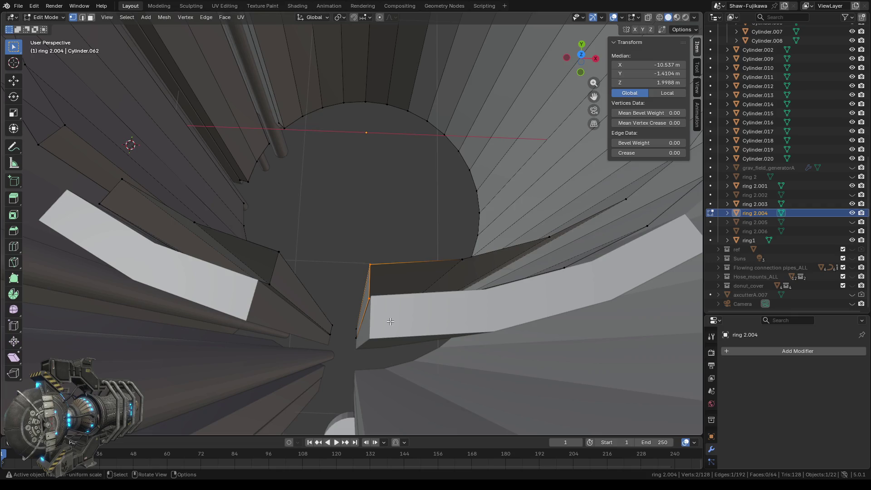
{"action": "scroll", "coordinate": [390, 321], "scroll_direction": "down", "scroll_amount": 2}
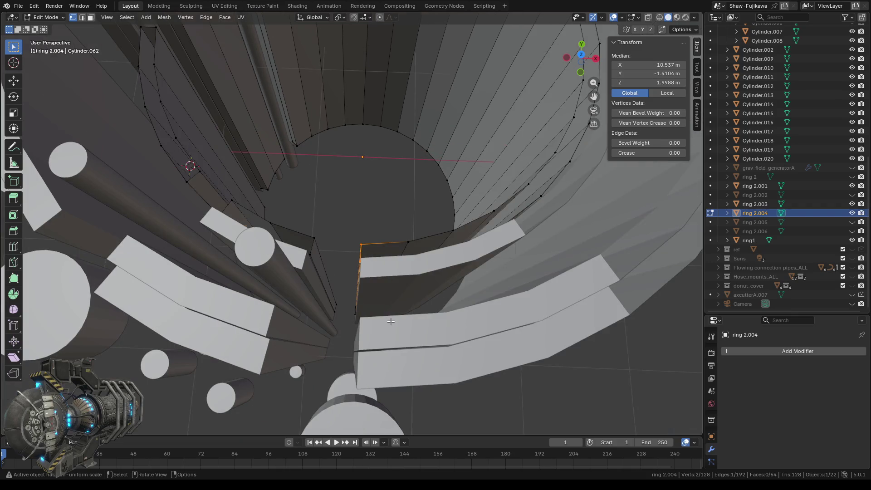
{"action": "key", "text": "a"}
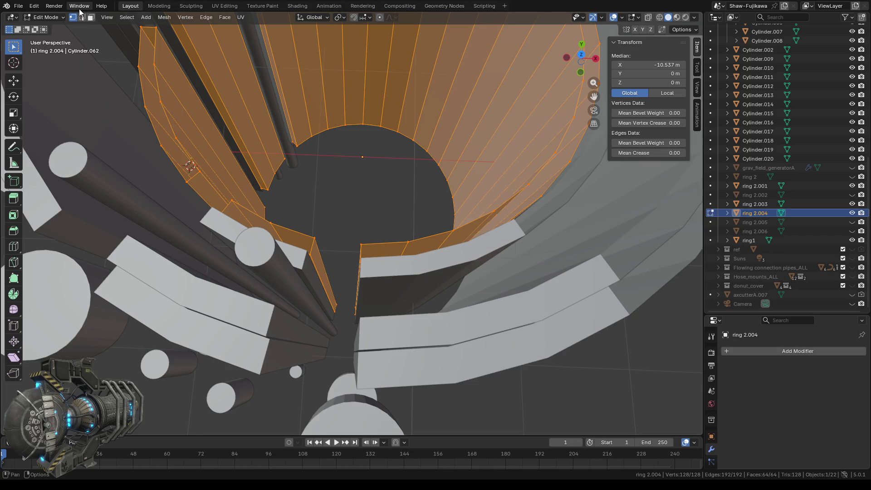
- Frame ring 2.004 in the view, tilt toward an open end, and clear the selection
{"action": "left_click", "coordinate": [106, 17]}
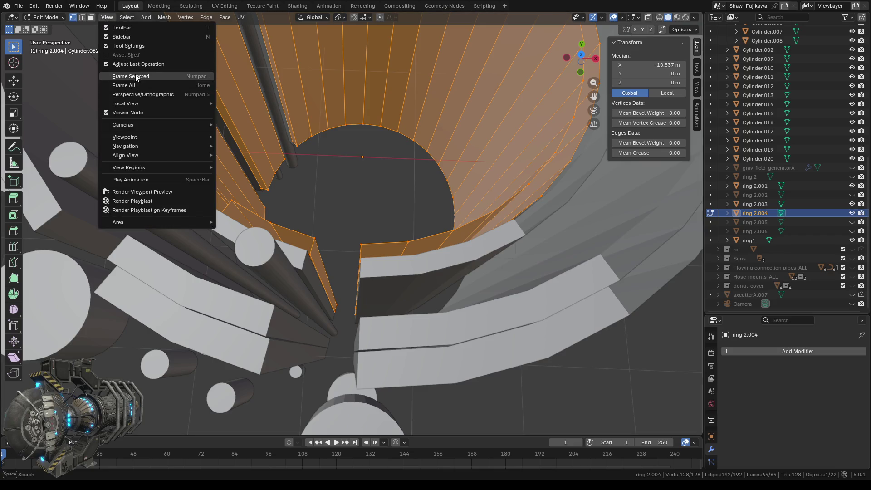
{"action": "left_click", "coordinate": [135, 75]}
{"action": "middle_click_drag", "start_coordinate": [307, 259], "coordinate": [377, 254]}
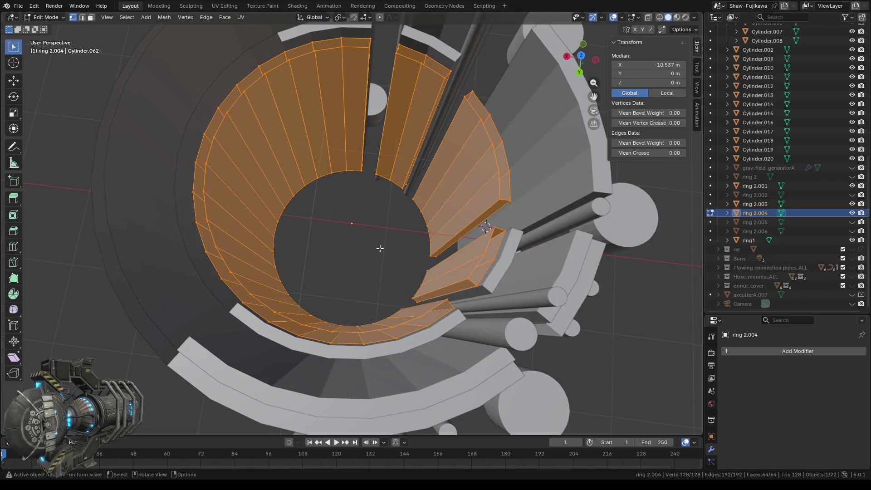
{"action": "key", "text": "alt+a"}
{"action": "mouse_move", "coordinate": [362, 198]}
{"action": "middle_mouse_down"}
{"action": "mouse_move", "coordinate": [380, 258]}
{"action": "mouse_move", "coordinate": [335, 242]}
{"action": "middle_mouse_up"}
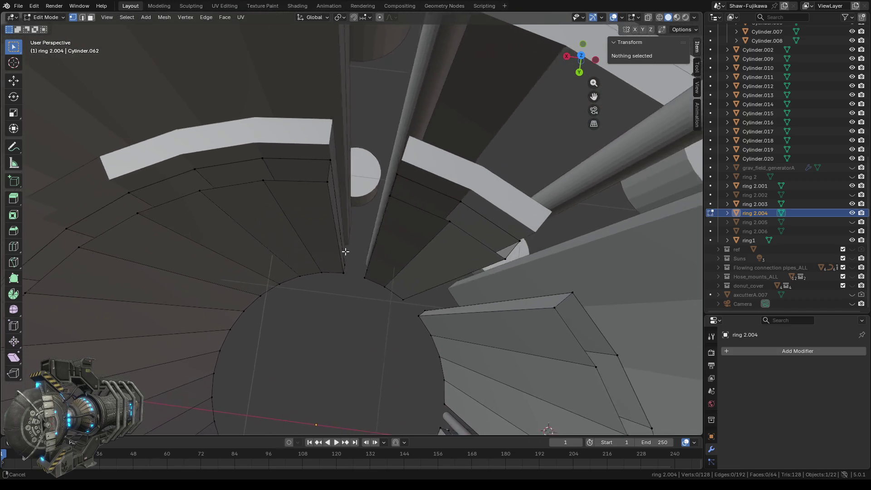
- Fill the first three gaps at the open segment end with quad faces
{"action": "left_click_drag", "start_coordinate": [303, 149], "coordinate": [322, 185]}
{"action": "left_click_drag", "start_coordinate": [240, 151], "coordinate": [262, 186], "text": "shift"}
{"action": "key", "text": "f"}
{"action": "left_click_drag", "start_coordinate": [226, 148], "coordinate": [252, 181]}
{"action": "left_click_drag", "start_coordinate": [171, 156], "coordinate": [208, 197], "text": "shift"}
{"action": "key", "text": "f"}
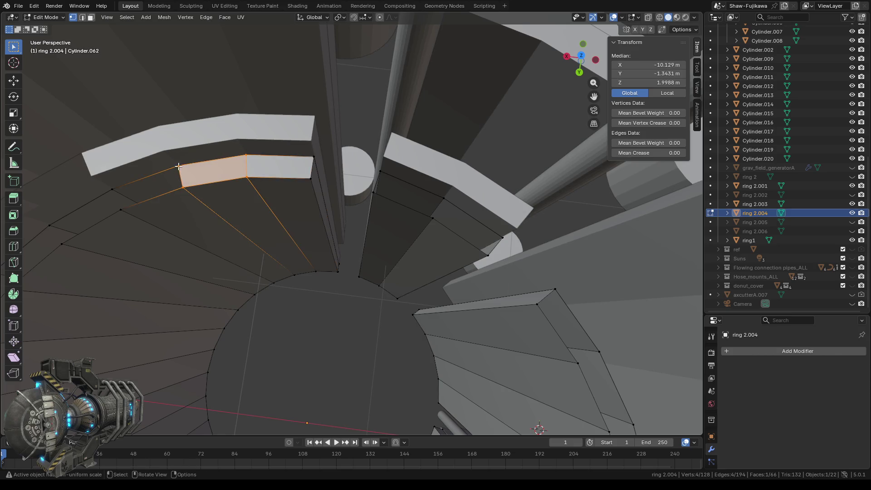
{"action": "left_click", "coordinate": [178, 167]}
{"action": "left_click", "coordinate": [183, 186], "text": "shift"}
{"action": "left_click", "coordinate": [112, 189], "text": "shift"}
{"action": "left_click", "coordinate": [120, 210], "text": "shift"}
{"action": "key", "text": "f"}
- Cap another open panel end with faces from its four corner vertices
{"action": "middle_click_drag", "start_coordinate": [333, 324], "coordinate": [356, 301]}
{"action": "left_click", "coordinate": [390, 185]}
{"action": "left_click", "coordinate": [463, 202], "text": "ctrl"}
{"action": "key", "text": "f"}
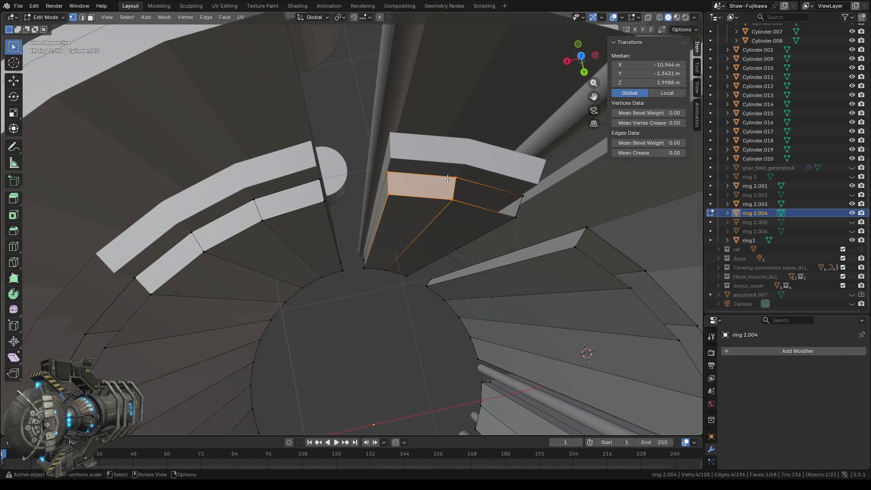
{"action": "left_click", "coordinate": [516, 218], "text": "ctrl"}
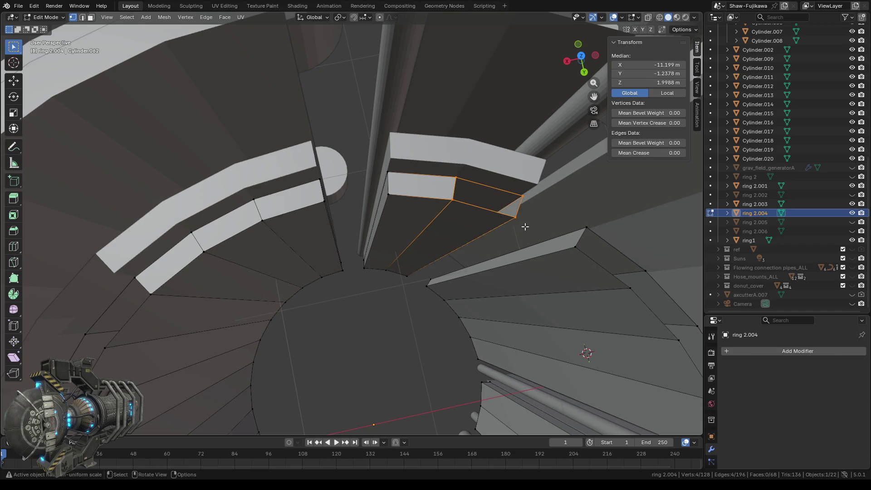
{"action": "key", "text": "f"}
- Fill the first two gaps on the next ring segment with faces
{"action": "mouse_move", "coordinate": [488, 251]}
{"action": "middle_mouse_down"}
{"action": "mouse_move", "coordinate": [426, 253]}
{"action": "mouse_move", "coordinate": [467, 249]}
{"action": "mouse_move", "coordinate": [450, 246]}
{"action": "middle_mouse_up"}
{"action": "left_click", "coordinate": [345, 149]}
{"action": "left_click", "coordinate": [414, 144], "text": "shift"}
{"action": "left_click", "coordinate": [418, 161], "text": "shift"}
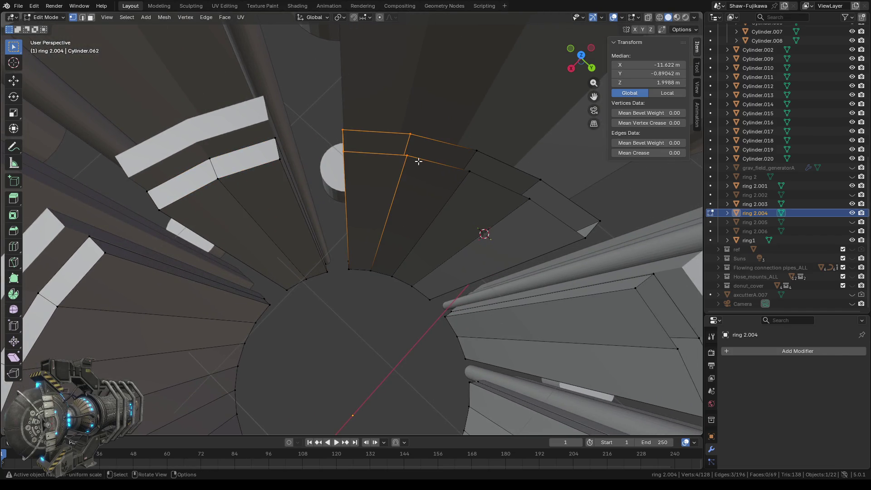
{"action": "key", "text": "f"}
{"action": "left_click", "coordinate": [408, 135]}
{"action": "left_click", "coordinate": [474, 152], "text": "shift"}
{"action": "left_click", "coordinate": [471, 175], "text": "shift"}
{"action": "key", "text": "f"}
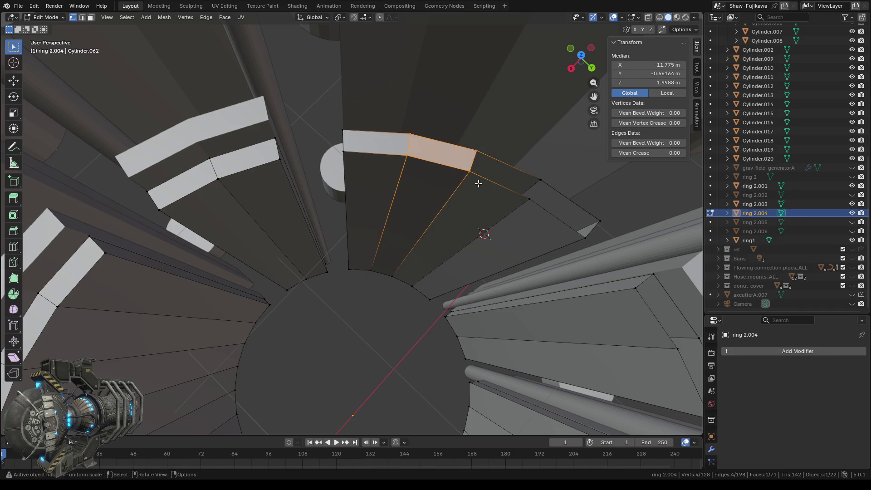
- Fill the following two gaps along that segment from their corner vertices
{"action": "left_click", "coordinate": [476, 150]}
{"action": "left_click", "coordinate": [469, 171], "text": "shift"}
{"action": "left_click", "coordinate": [540, 180], "text": "shift"}
{"action": "left_click", "coordinate": [529, 199], "text": "shift"}
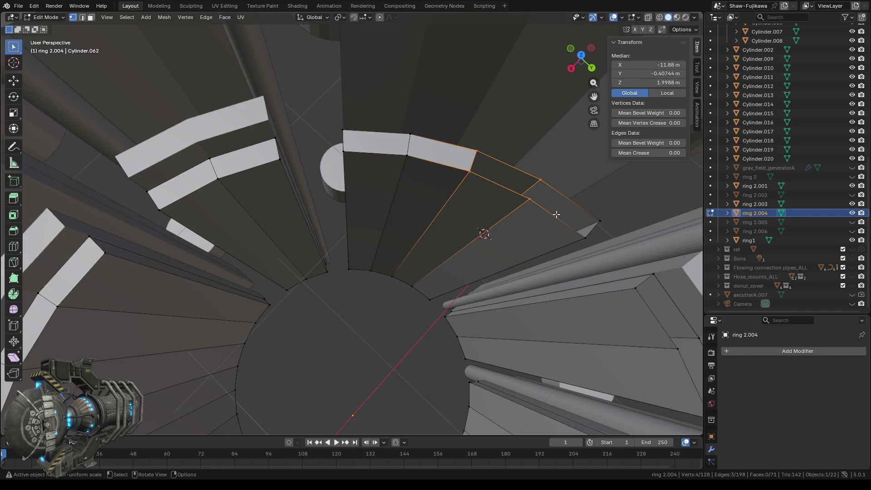
{"action": "key", "text": "f"}
{"action": "left_click", "coordinate": [540, 180]}
{"action": "left_click", "coordinate": [529, 199], "text": "shift"}
{"action": "left_click", "coordinate": [599, 221], "text": "shift"}
{"action": "left_click", "coordinate": [585, 237], "text": "shift"}
{"action": "key", "text": "f"}
- Fill two gaps on the right ring segment with quad faces
{"action": "mouse_move", "coordinate": [469, 220]}
{"action": "middle_mouse_down"}
{"action": "mouse_move", "coordinate": [446, 205]}
{"action": "mouse_move", "coordinate": [396, 110]}
{"action": "middle_mouse_up"}
{"action": "left_click", "coordinate": [396, 111]}
{"action": "left_click", "coordinate": [400, 143], "text": "shift"}
{"action": "left_click", "coordinate": [454, 122], "text": "shift"}
{"action": "left_click", "coordinate": [449, 143], "text": "shift"}
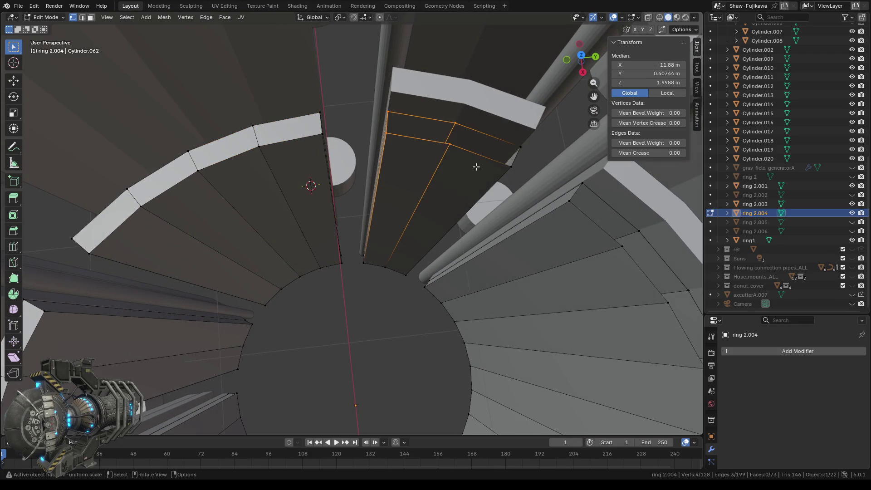
{"action": "key", "text": "f"}
{"action": "left_click", "coordinate": [455, 123]}
{"action": "left_click", "coordinate": [449, 144], "text": "shift"}
{"action": "left_click", "coordinate": [520, 146], "text": "shift"}
{"action": "left_click", "coordinate": [511, 167], "text": "shift"}
{"action": "key", "text": "f"}
- Fill three consecutive gaps on the other side of the ring
{"action": "middle_click_drag", "start_coordinate": [469, 163], "coordinate": [359, 97]}
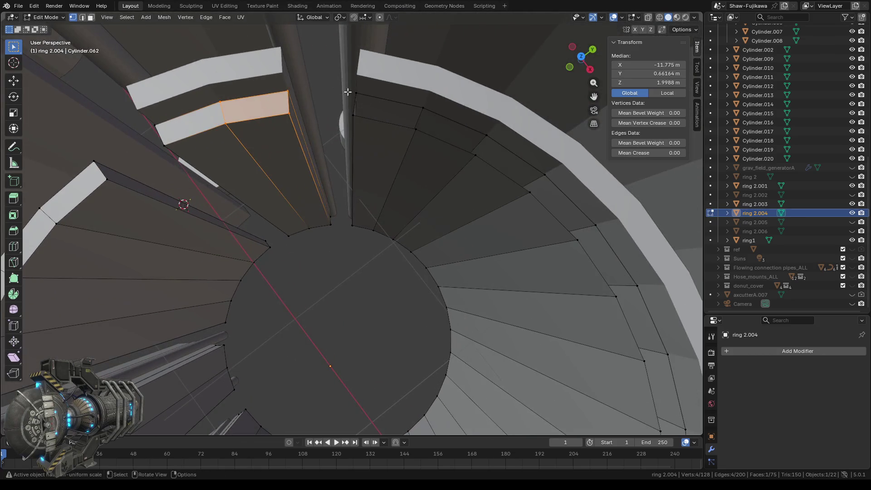
{"action": "left_click", "coordinate": [355, 94]}
{"action": "left_click", "coordinate": [352, 115], "text": "shift"}
{"action": "left_click", "coordinate": [422, 108], "text": "shift"}
{"action": "left_click", "coordinate": [415, 129], "text": "shift"}
{"action": "key", "text": "f"}
{"action": "left_click_drag", "start_coordinate": [406, 96], "coordinate": [433, 130]}
{"action": "key", "text": "f"}
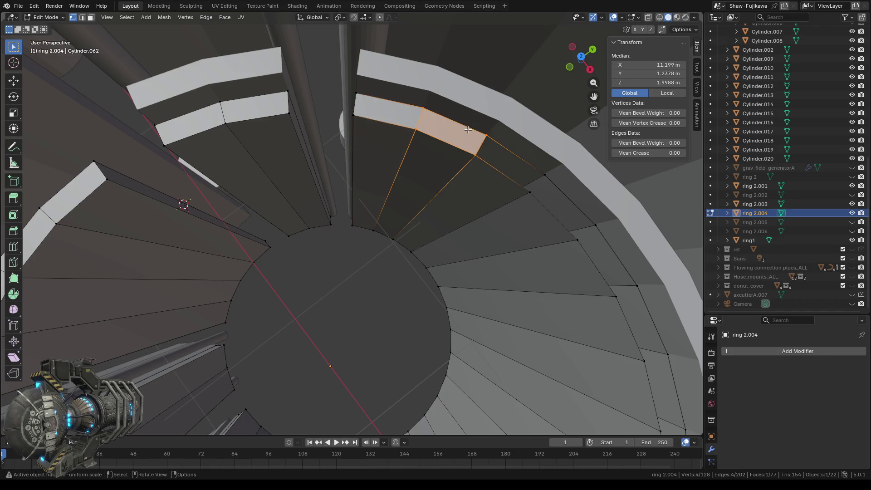
{"action": "key", "text": "f"}
- Select the four corner vertices of the next gap and orbit around the ring
{"action": "left_click", "coordinate": [543, 175]}
{"action": "left_click", "coordinate": [529, 193], "text": "shift"}
{"action": "left_click", "coordinate": [577, 239], "text": "shift"}
{"action": "left_click", "coordinate": [595, 226], "text": "shift"}
{"action": "mouse_move", "coordinate": [592, 252]}
{"action": "middle_mouse_down"}
{"action": "mouse_move", "coordinate": [465, 265]}
{"action": "mouse_move", "coordinate": [402, 161]}
{"action": "middle_mouse_up"}
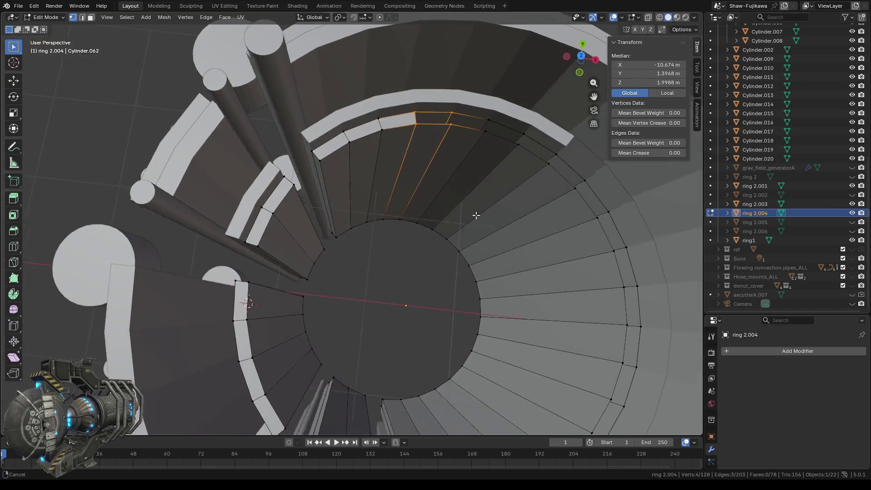
- Fill the selected gap, then zoom toward and fill the next unfilled gap
{"action": "key", "text": "f"}
{"action": "left_click_drag", "start_coordinate": [347, 85], "coordinate": [377, 122]}
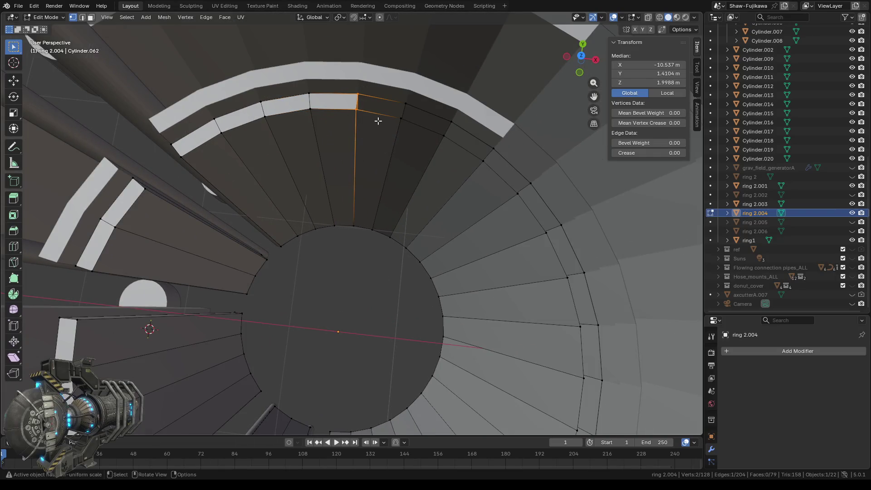
{"action": "middle_click_drag", "start_coordinate": [368, 128], "coordinate": [345, 149]}
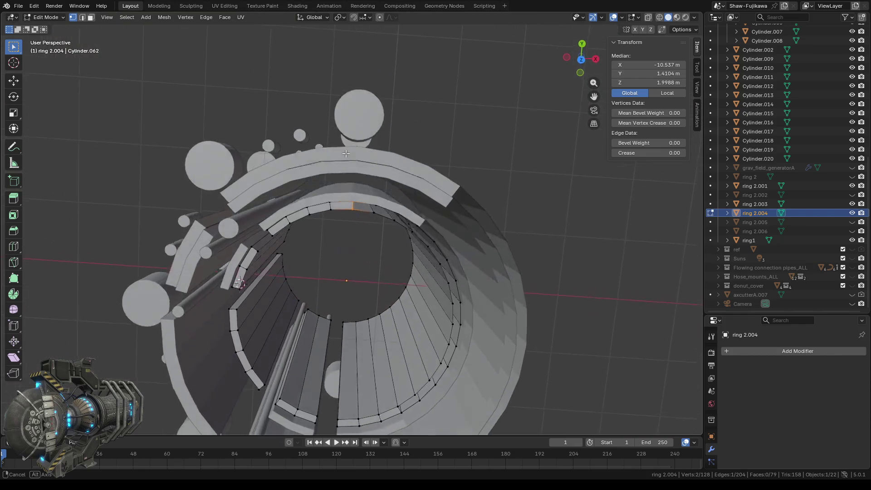
{"action": "scroll", "coordinate": [345, 149], "scroll_direction": "up", "scroll_amount": 2}
{"action": "scroll", "coordinate": [351, 161], "scroll_direction": "up", "scroll_amount": 1}
{"action": "middle_click_drag", "start_coordinate": [351, 161], "coordinate": [374, 201]}
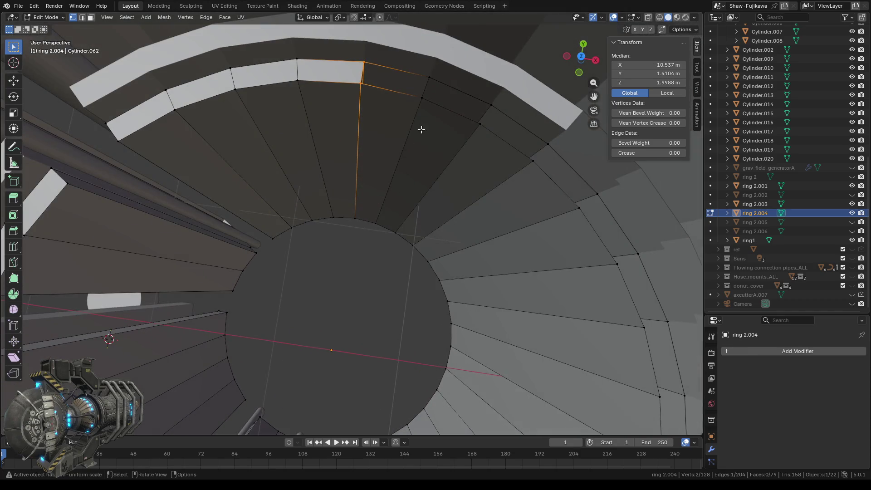
{"action": "left_click", "coordinate": [426, 89], "text": "shift"}
{"action": "key", "text": "f"}
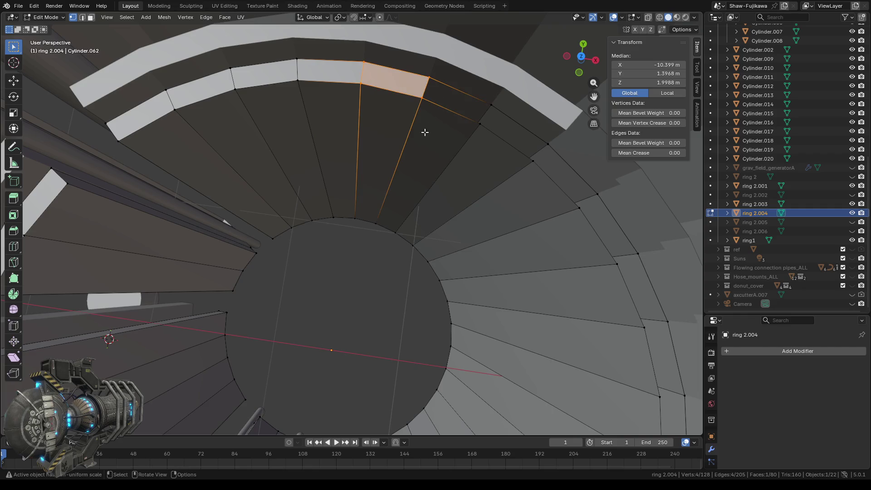
- Fill two more far-side gaps on ring 2.004, bringing it to 82 faces
{"action": "middle_click_drag", "start_coordinate": [425, 131], "coordinate": [371, 146]}
{"action": "key", "text": "b"}
{"action": "mouse_move", "coordinate": [313, 93]}
{"action": "left_mouse_down"}
{"action": "mouse_move", "coordinate": [346, 137]}
{"action": "mouse_move", "coordinate": [399, 151]}
{"action": "left_mouse_up"}
{"action": "key", "text": "f"}
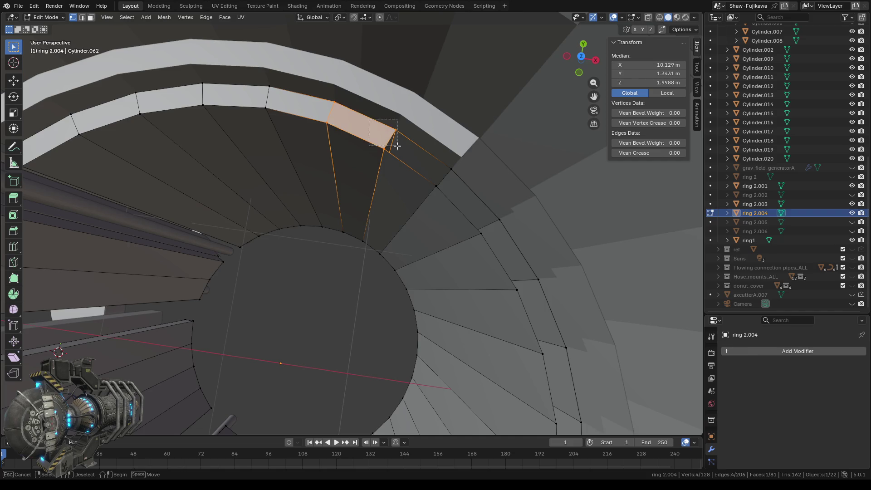
{"action": "left_click", "coordinate": [395, 131]}
{"action": "left_click", "coordinate": [385, 147], "text": "shift"}
{"action": "left_click_drag", "start_coordinate": [422, 152], "coordinate": [452, 193], "text": "shift"}
{"action": "key", "text": "f"}
{"action": "mouse_move", "coordinate": [429, 243]}
{"action": "middle_mouse_down"}
{"action": "mouse_move", "coordinate": [331, 246]}
{"action": "mouse_move", "coordinate": [399, 239]}
{"action": "mouse_move", "coordinate": [291, 307]}
{"action": "mouse_move", "coordinate": [194, 311]}
{"action": "mouse_move", "coordinate": [189, 88]}
{"action": "mouse_move", "coordinate": [286, 128]}
{"action": "mouse_move", "coordinate": [425, 266]}
{"action": "mouse_move", "coordinate": [428, 253]}
{"action": "mouse_move", "coordinate": [429, 277]}
{"action": "middle_mouse_up"}
- From below the ring, fill the first three underside gaps with faces
{"action": "left_click_drag", "start_coordinate": [404, 320], "coordinate": [428, 356]}
{"action": "left_click_drag", "start_coordinate": [349, 313], "coordinate": [368, 348], "text": "shift"}
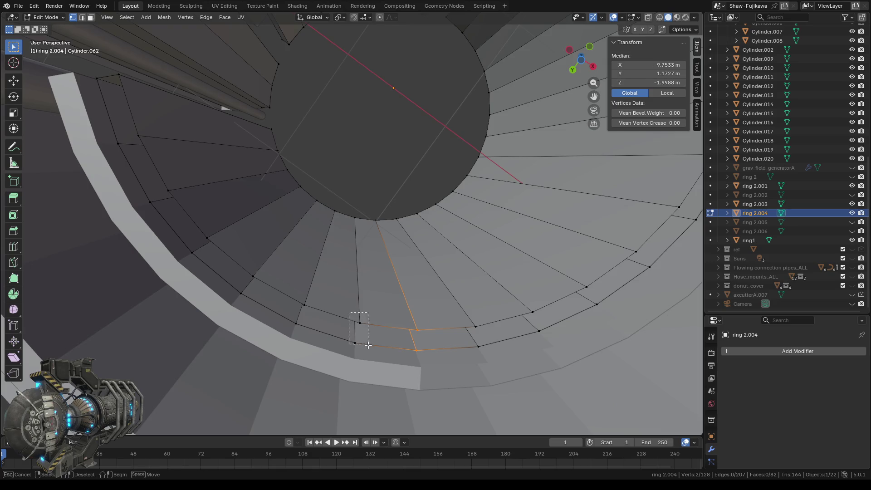
{"action": "key", "text": "f"}
{"action": "left_click_drag", "start_coordinate": [336, 310], "coordinate": [365, 347]}
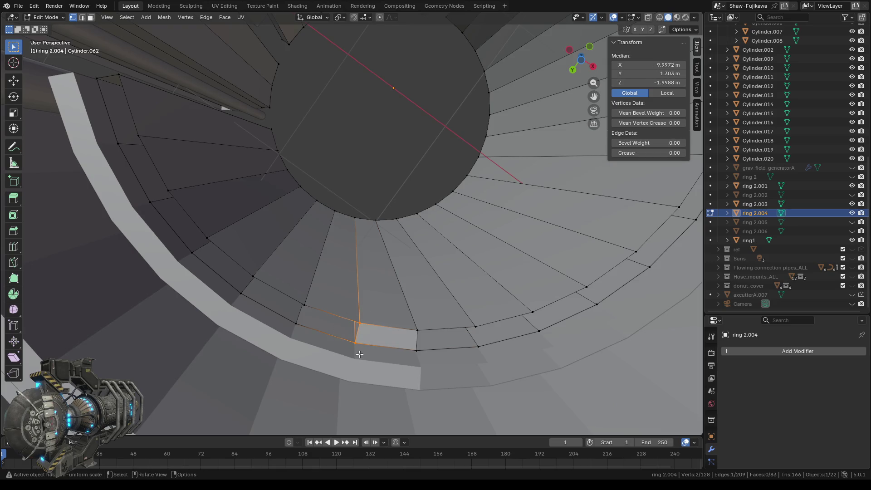
{"action": "left_click_drag", "start_coordinate": [295, 298], "coordinate": [310, 327], "text": "shift"}
{"action": "key", "text": "f"}
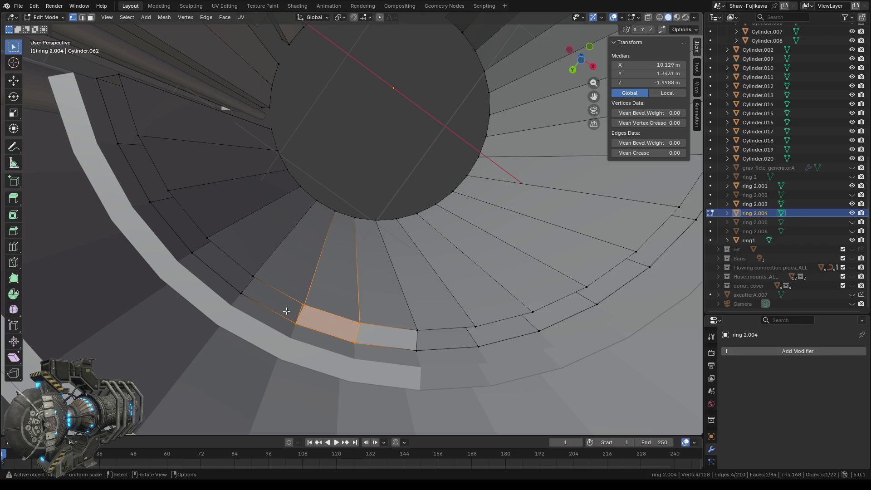
{"action": "left_click_drag", "start_coordinate": [293, 294], "coordinate": [319, 329]}
{"action": "left_click_drag", "start_coordinate": [236, 270], "coordinate": [267, 294], "text": "shift"}
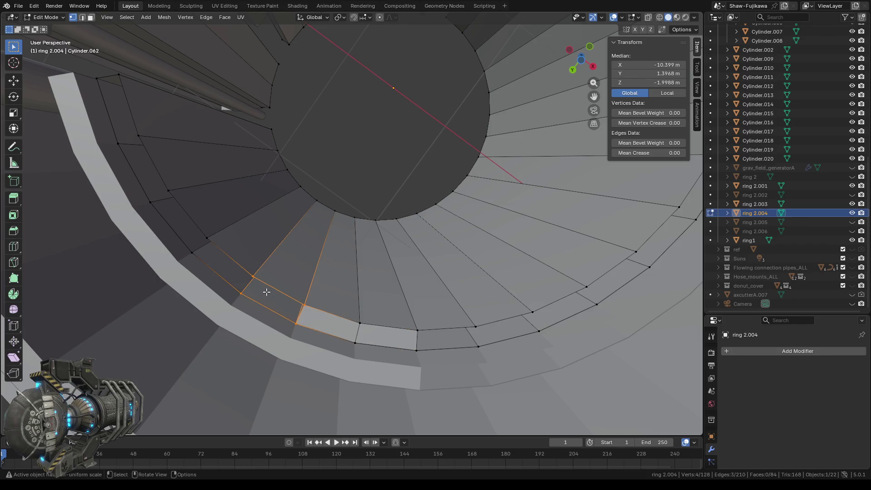
{"action": "key", "text": "f"}
- Fill the next three underside gaps further along the band
{"action": "left_click_drag", "start_coordinate": [228, 262], "coordinate": [272, 300]}
{"action": "left_click_drag", "start_coordinate": [188, 224], "coordinate": [213, 260], "text": "shift"}
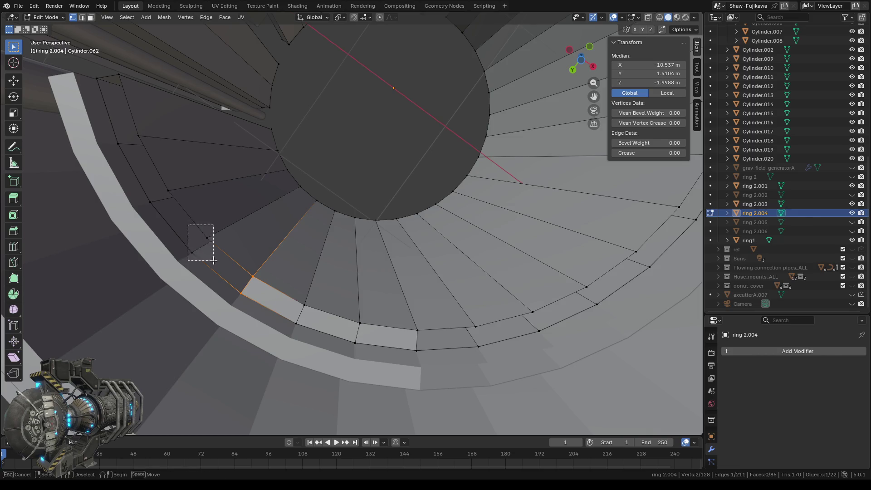
{"action": "key", "text": "f"}
{"action": "left_click_drag", "start_coordinate": [182, 231], "coordinate": [218, 258]}
{"action": "left_click_drag", "start_coordinate": [149, 184], "coordinate": [174, 214], "text": "shift"}
{"action": "key", "text": "f"}
{"action": "left_click_drag", "start_coordinate": [136, 178], "coordinate": [182, 207]}
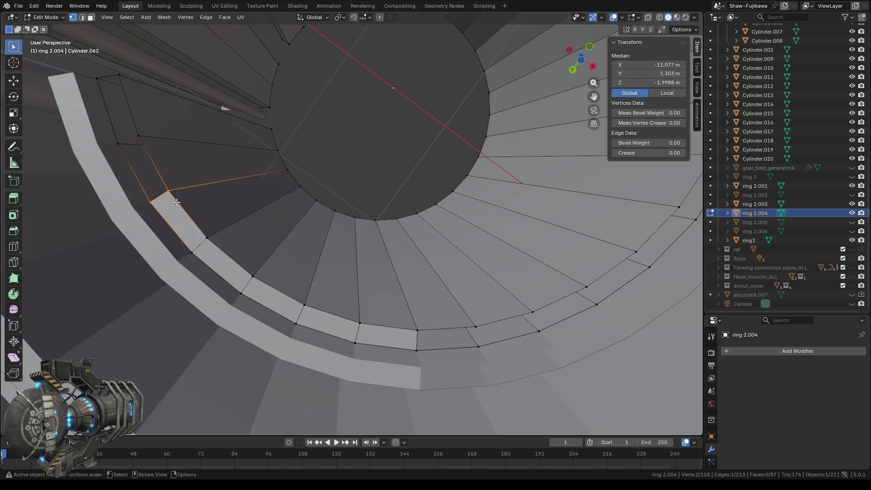
{"action": "left_click_drag", "start_coordinate": [109, 123], "coordinate": [161, 163], "text": "shift"}
{"action": "key", "text": "f"}
- Fill the seventh underside gap, reaching 89 faces, and select the next gap's edge
{"action": "left_click_drag", "start_coordinate": [113, 128], "coordinate": [150, 152]}
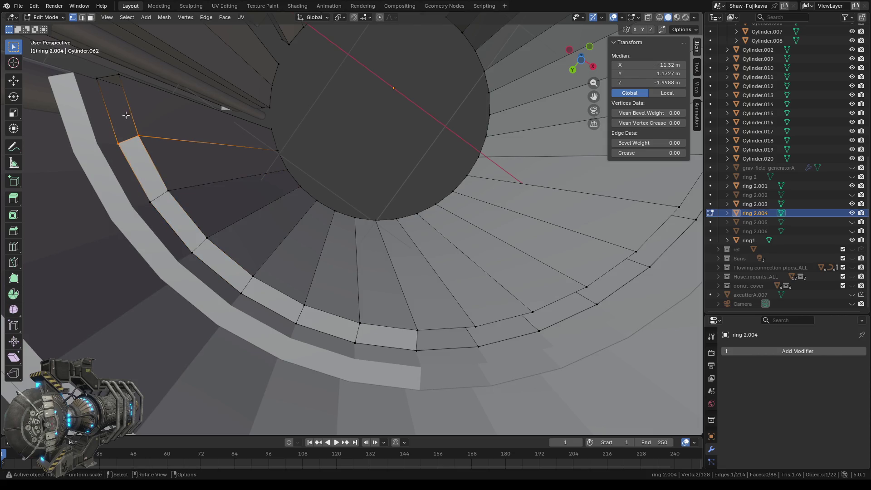
{"action": "middle_click_drag", "start_coordinate": [137, 115], "coordinate": [171, 142]}
{"action": "left_click_drag", "start_coordinate": [160, 176], "coordinate": [202, 208], "text": "shift"}
{"action": "key", "text": "f"}
{"action": "left_click_drag", "start_coordinate": [170, 110], "coordinate": [207, 135]}
{"action": "mouse_move", "coordinate": [213, 131]}
{"action": "middle_mouse_down"}
{"action": "mouse_move", "coordinate": [226, 131]}
{"action": "mouse_move", "coordinate": [218, 136]}
{"action": "middle_mouse_up"}
- Select the four vertices around the next gap in the inner arc and fill it with a face
{"action": "left_click_drag", "start_coordinate": [163, 111], "coordinate": [208, 148]}
{"action": "left_click_drag", "start_coordinate": [144, 181], "coordinate": [145, 181]}
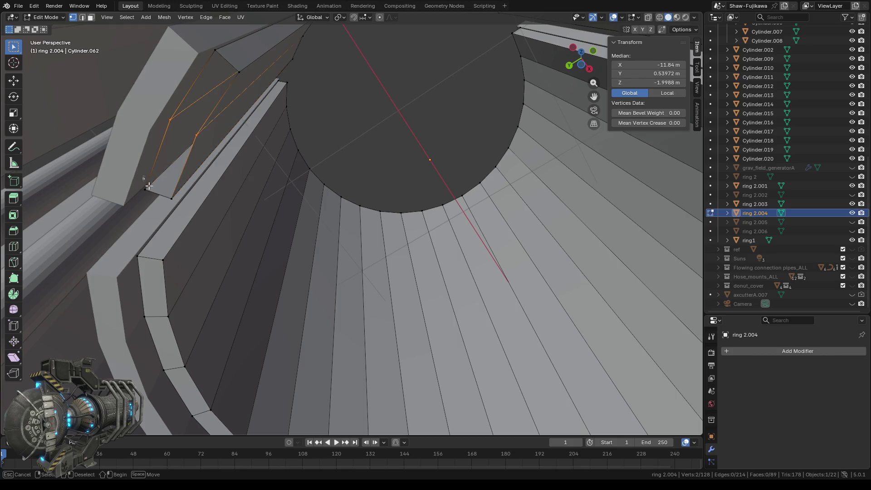
{"action": "left_click_drag", "start_coordinate": [182, 209], "coordinate": [181, 209], "text": "shift"}
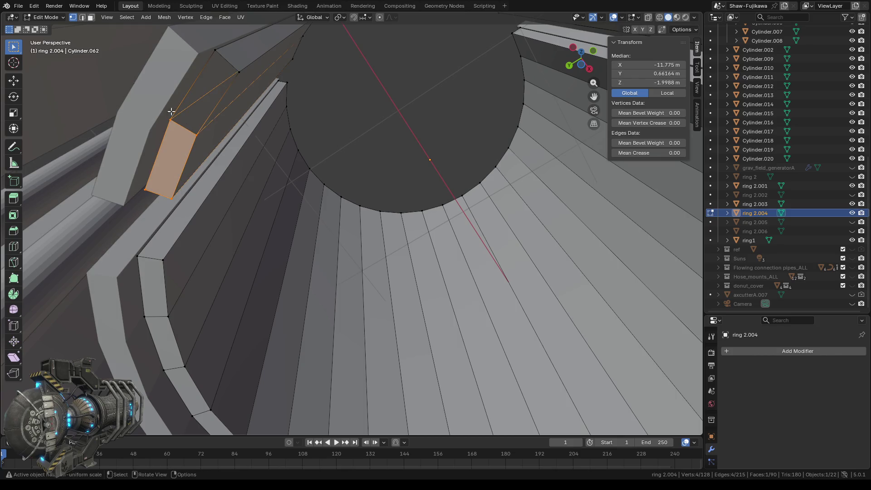
{"action": "left_click_drag", "start_coordinate": [171, 109], "coordinate": [205, 148]}
{"action": "left_click_drag", "start_coordinate": [156, 111], "coordinate": [198, 129], "text": "shift"}
{"action": "left_click_drag", "start_coordinate": [214, 55], "coordinate": [254, 86], "text": "shift"}
{"action": "mouse_move", "coordinate": [297, 155]}
{"action": "middle_mouse_down"}
{"action": "mouse_move", "coordinate": [269, 157]}
{"action": "mouse_move", "coordinate": [324, 156]}
{"action": "mouse_move", "coordinate": [350, 167]}
{"action": "mouse_move", "coordinate": [335, 167]}
{"action": "middle_mouse_up"}
{"action": "key", "text": "f"}
- Select vertices at the next gap and join two vertices of the angled section with an edge
{"action": "mouse_move", "coordinate": [400, 129]}
{"action": "middle_mouse_down"}
{"action": "mouse_move", "coordinate": [381, 152]}
{"action": "mouse_move", "coordinate": [381, 170]}
{"action": "mouse_move", "coordinate": [314, 153]}
{"action": "mouse_move", "coordinate": [339, 165]}
{"action": "middle_mouse_up"}
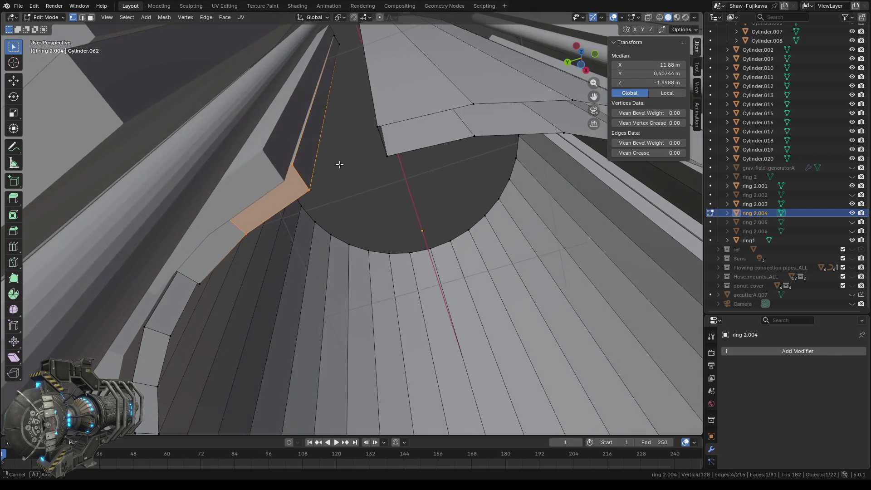
{"action": "left_click_drag", "start_coordinate": [347, 106], "coordinate": [423, 179]}
{"action": "left_click_drag", "start_coordinate": [461, 93], "coordinate": [479, 146], "text": "shift"}
{"action": "mouse_move", "coordinate": [511, 155]}
{"action": "middle_mouse_down"}
{"action": "mouse_move", "coordinate": [486, 175]}
{"action": "mouse_move", "coordinate": [381, 161]}
{"action": "middle_mouse_up"}
{"action": "left_click", "coordinate": [360, 166]}
{"action": "left_click_drag", "start_coordinate": [433, 132], "coordinate": [474, 182], "text": "shift"}
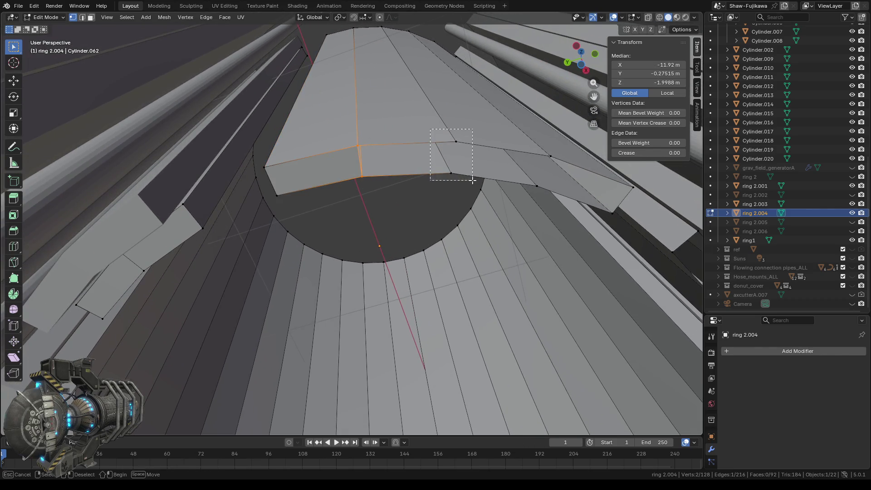
{"action": "left_click_drag", "start_coordinate": [436, 133], "coordinate": [467, 184]}
{"action": "key", "text": "j"}
- Connect two more vertices with a new edge and fill the adjoining gap with a face
{"action": "middle_click_drag", "start_coordinate": [514, 182], "coordinate": [399, 163]}
{"action": "mouse_move", "coordinate": [316, 114]}
{"action": "left_mouse_down"}
{"action": "mouse_move", "coordinate": [347, 175]}
{"action": "mouse_move", "coordinate": [349, 167]}
{"action": "left_mouse_up"}
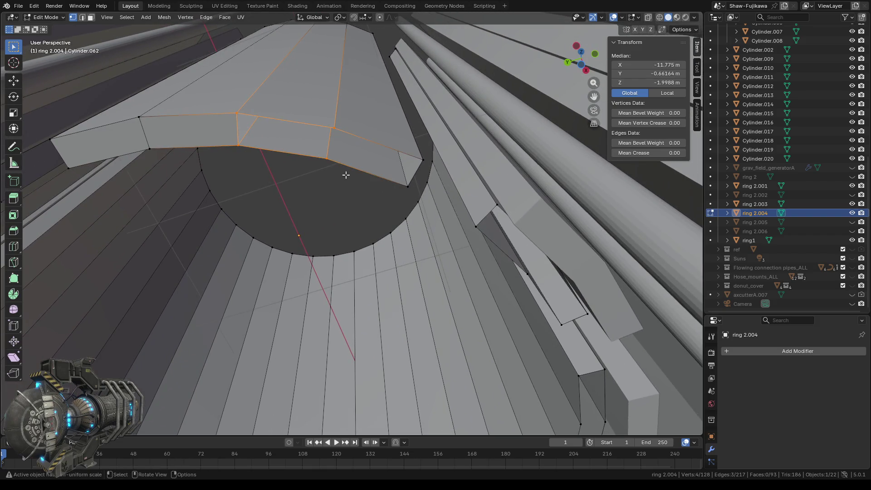
{"action": "key", "text": "j"}
{"action": "left_click_drag", "start_coordinate": [400, 148], "coordinate": [424, 196], "text": "shift"}
{"action": "key", "text": "f"}
- Fill another gap in the ring from its selected surrounding vertices
{"action": "mouse_move", "coordinate": [424, 196]}
{"action": "middle_mouse_down"}
{"action": "mouse_move", "coordinate": [385, 206]}
{"action": "mouse_move", "coordinate": [375, 197]}
{"action": "middle_mouse_up"}
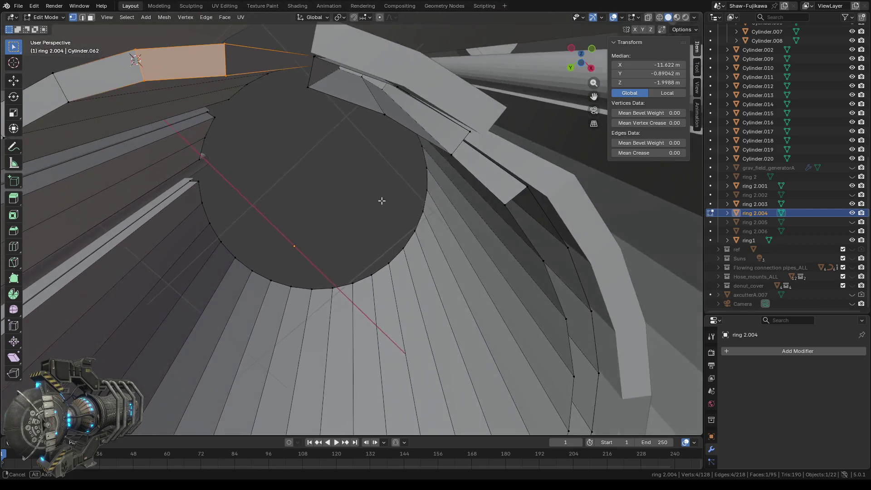
{"action": "mouse_move", "coordinate": [322, 135]}
{"action": "middle_mouse_down"}
{"action": "mouse_move", "coordinate": [330, 136]}
{"action": "mouse_move", "coordinate": [326, 129]}
{"action": "middle_mouse_up"}
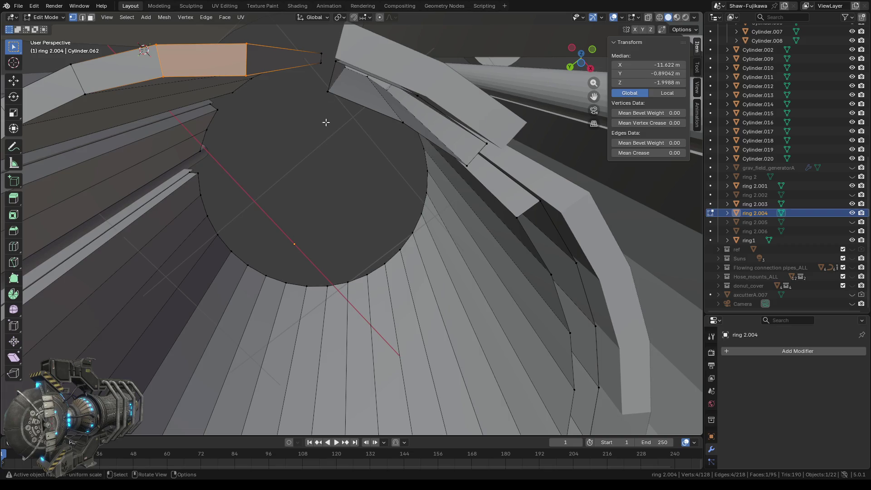
{"action": "mouse_move", "coordinate": [325, 54]}
{"action": "left_mouse_down"}
{"action": "mouse_move", "coordinate": [337, 72]}
{"action": "mouse_move", "coordinate": [335, 98]}
{"action": "left_mouse_up"}
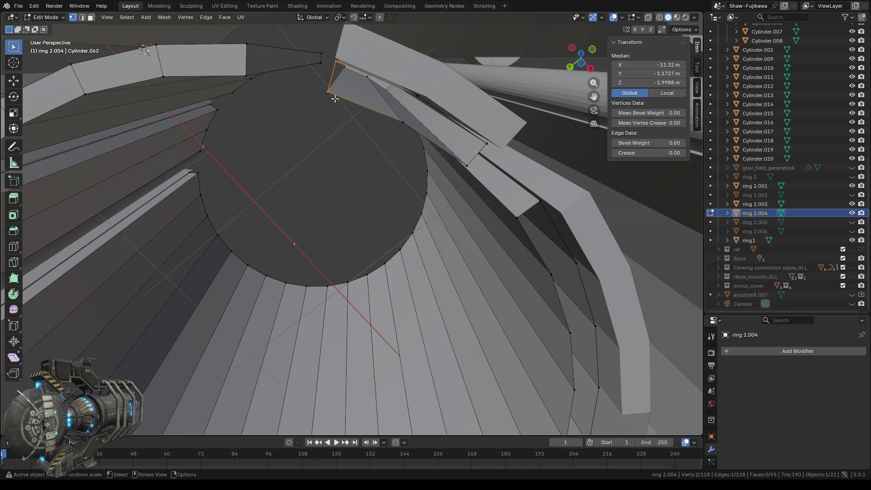
{"action": "left_click", "coordinate": [402, 125], "text": "shift"}
{"action": "left_click", "coordinate": [417, 109], "text": "shift"}
{"action": "key", "text": "f"}
- Fill the next gap, starting from the new face's outer edge and the far vertices
{"action": "left_click", "coordinate": [414, 99]}
{"action": "left_click", "coordinate": [402, 122], "text": "shift"}
{"action": "left_click_drag", "start_coordinate": [483, 138], "coordinate": [495, 150]}
{"action": "left_click", "coordinate": [467, 164], "text": "shift"}
{"action": "key", "text": "f"}
- Fill a face between a bordering edge and the vertex across the gap
{"action": "middle_click_drag", "start_coordinate": [467, 178], "coordinate": [426, 176]}
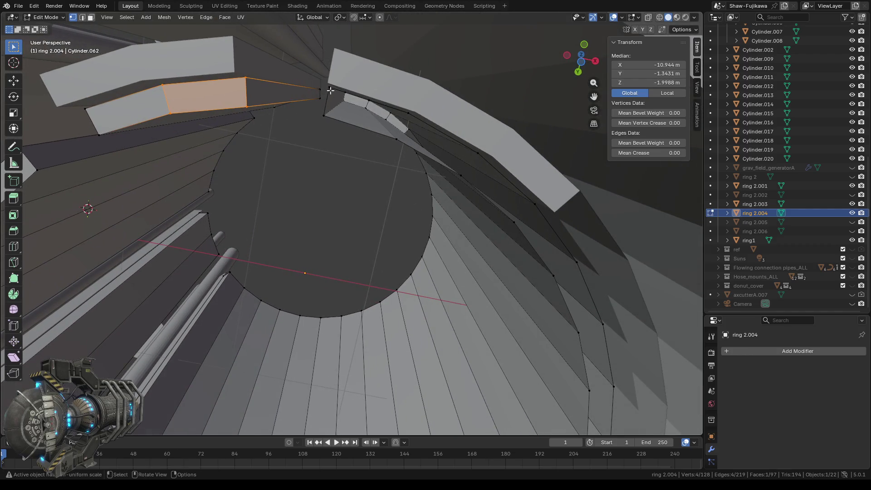
{"action": "left_click", "coordinate": [333, 118]}
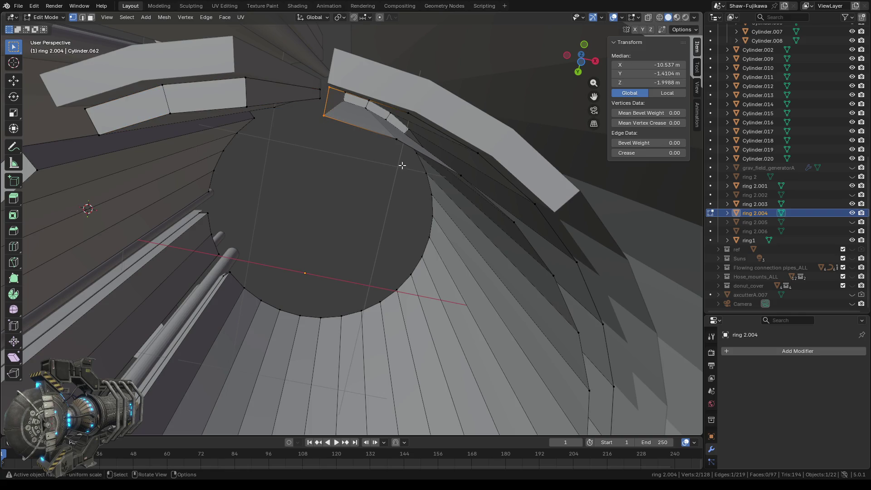
{"action": "left_click", "coordinate": [398, 139], "text": "shift"}
{"action": "key", "text": "f"}
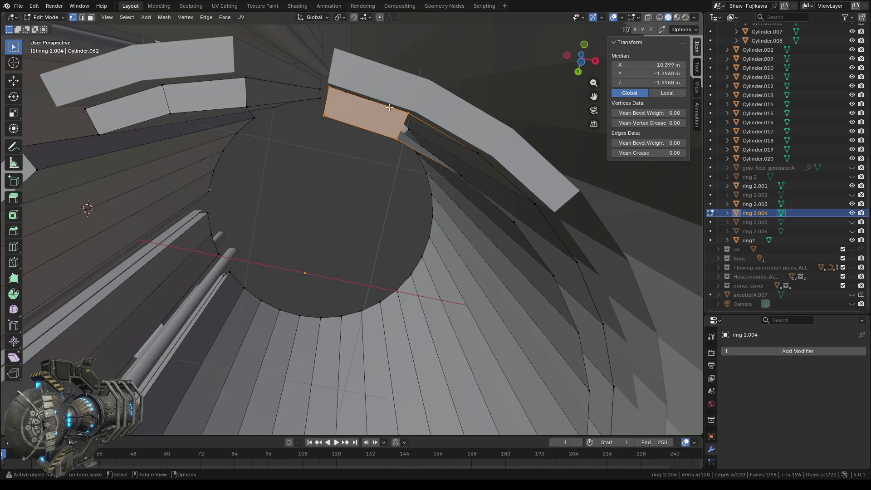
- Bridge the next gap by filling between its two opposite edges
{"action": "left_click", "coordinate": [322, 81]}
{"action": "left_click", "coordinate": [472, 144], "text": "shift"}
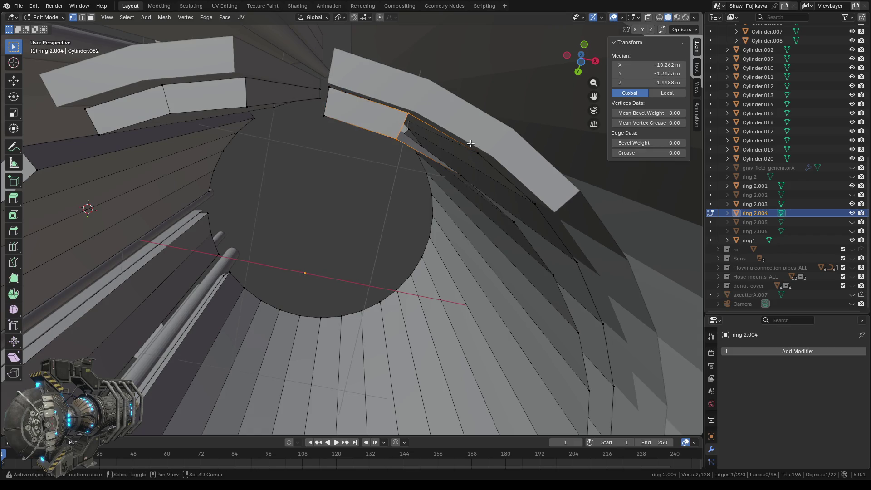
{"action": "left_click", "coordinate": [481, 181], "text": "shift"}
{"action": "middle_click_drag", "start_coordinate": [441, 223], "coordinate": [422, 221]}
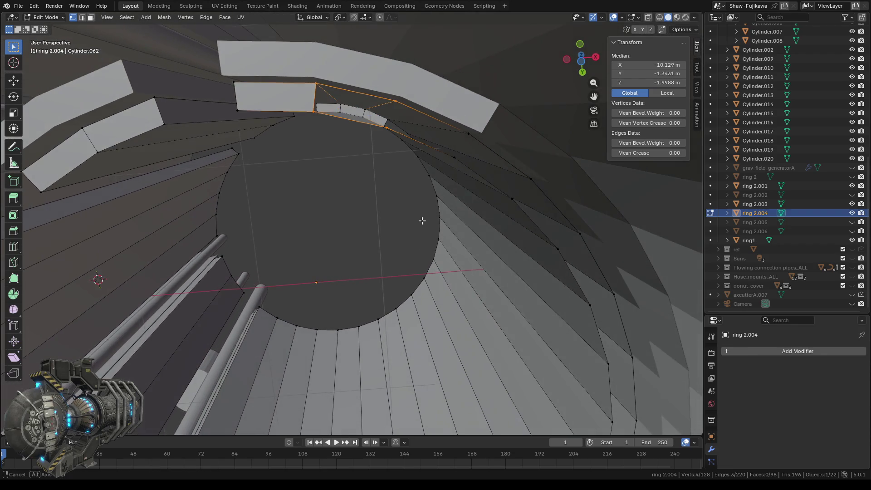
{"action": "key", "text": "f"}
- Fill the final gap between two edges and view the whole generator
{"action": "left_click", "coordinate": [345, 136]}
{"action": "left_click", "coordinate": [462, 131], "text": "shift"}
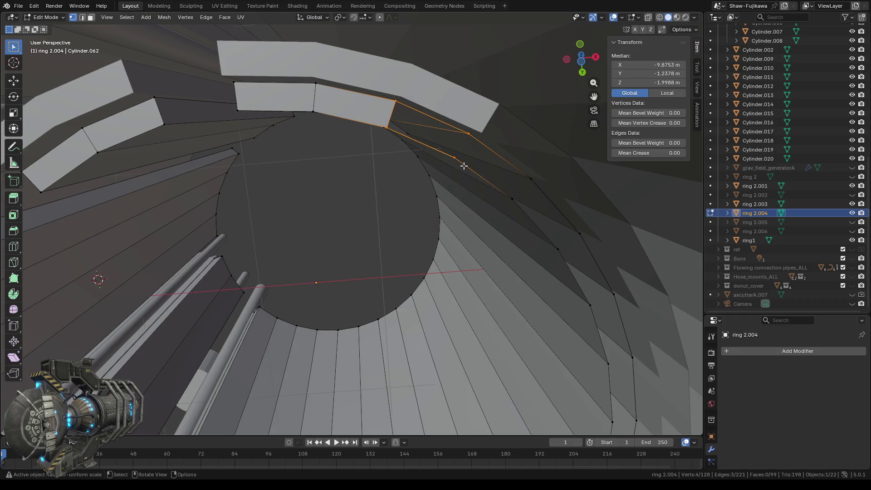
{"action": "key", "text": "f"}
{"action": "mouse_move", "coordinate": [418, 178]}
{"action": "middle_mouse_down"}
{"action": "mouse_move", "coordinate": [372, 232]}
{"action": "mouse_move", "coordinate": [353, 224]}
{"action": "mouse_move", "coordinate": [445, 227]}
{"action": "mouse_move", "coordinate": [402, 323]}
{"action": "mouse_move", "coordinate": [481, 341]}
{"action": "mouse_move", "coordinate": [383, 287]}
{"action": "mouse_move", "coordinate": [243, 289]}
{"action": "middle_mouse_up"}
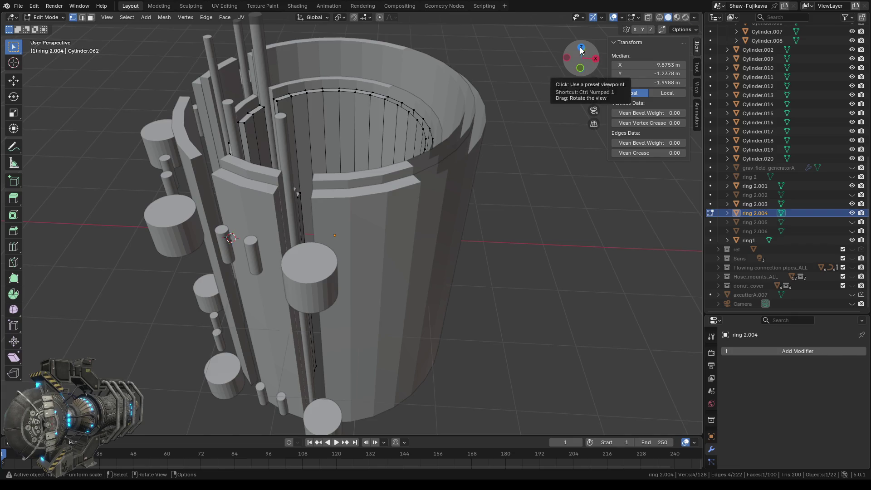
- Switch to top orthographic view, centre the rings, and enable wireframe shading
{"action": "left_click", "coordinate": [580, 67]}
{"action": "left_click", "coordinate": [581, 44]}
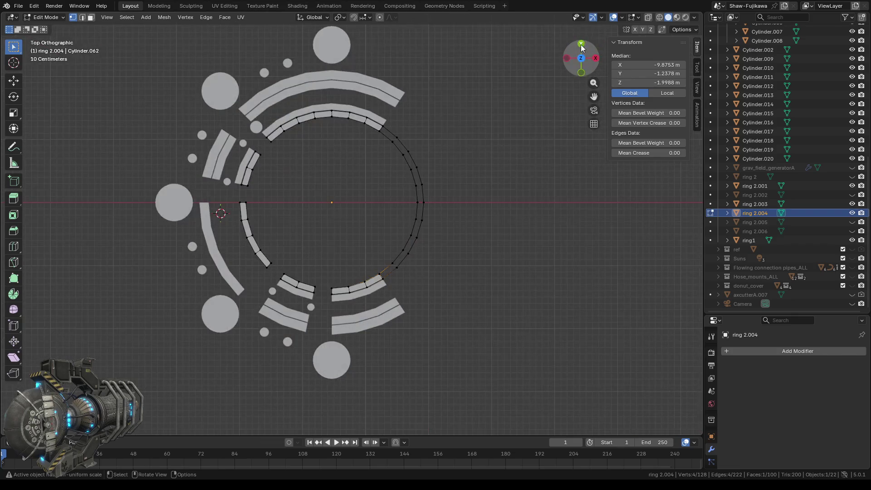
{"action": "middle_click_drag", "start_coordinate": [342, 183], "coordinate": [352, 180], "text": "shift"}
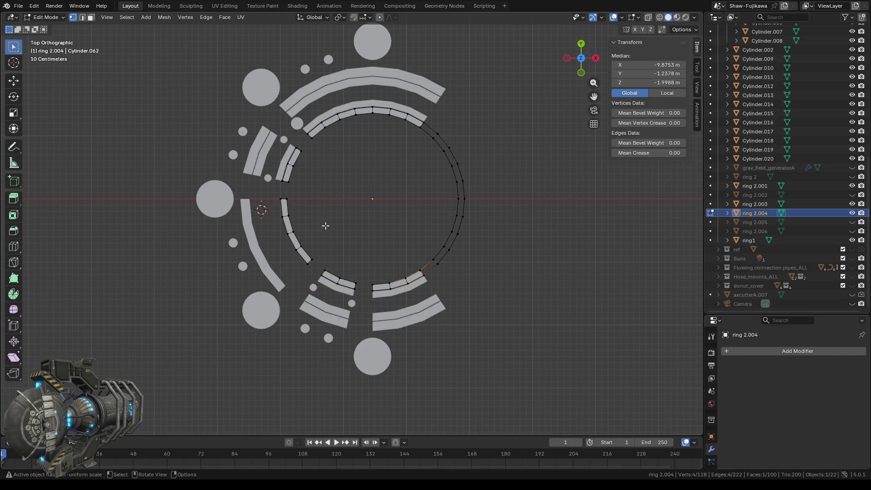
{"action": "left_click", "coordinate": [661, 18]}
- Box-select the left arc's vertices, separate them into ring 2.007, and return to Object Mode
{"action": "left_click_drag", "start_coordinate": [272, 194], "coordinate": [321, 270]}
{"action": "right_click", "coordinate": [330, 218]}
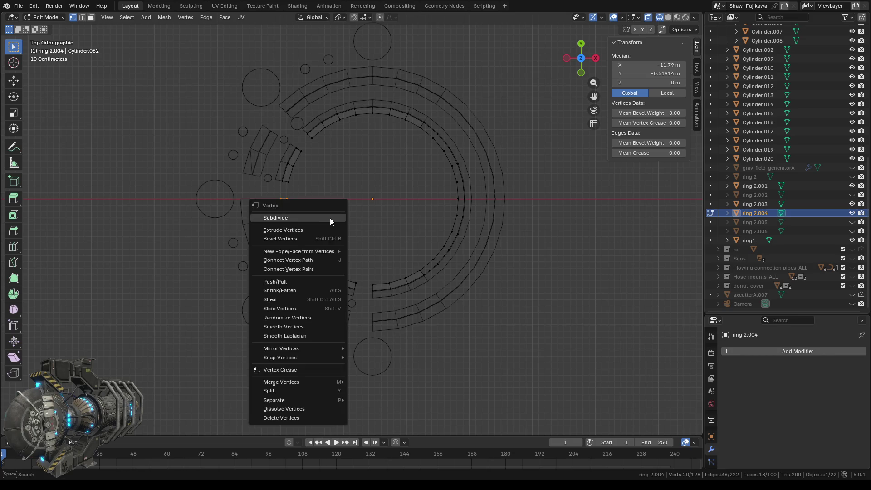
{"action": "mouse_move", "coordinate": [279, 399]}
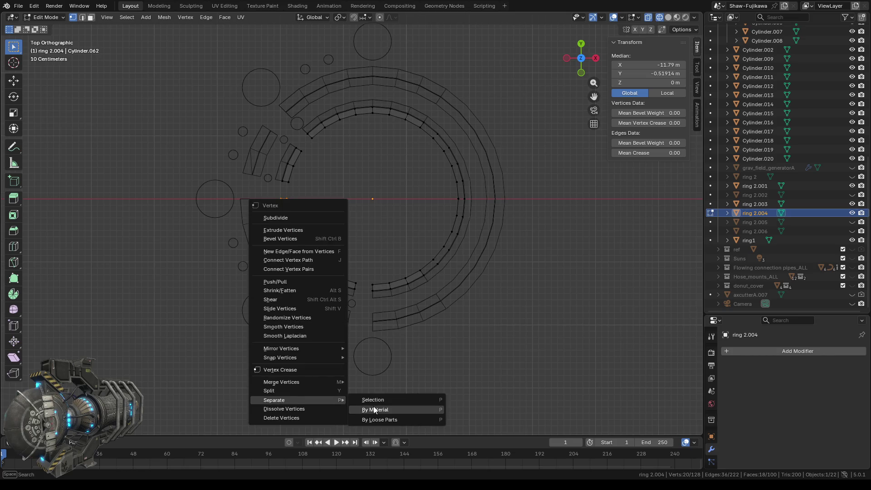
{"action": "left_click", "coordinate": [380, 399]}
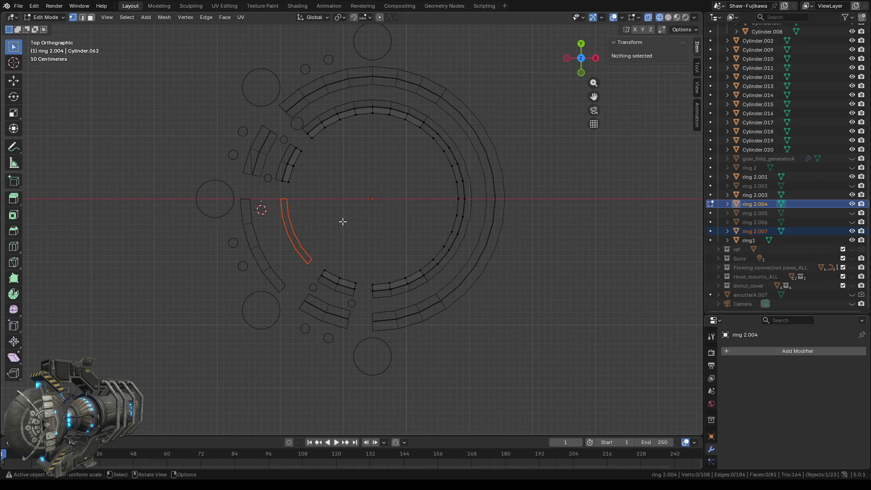
{"action": "key", "text": "Tab"}
{"action": "left_click", "coordinate": [351, 235]}
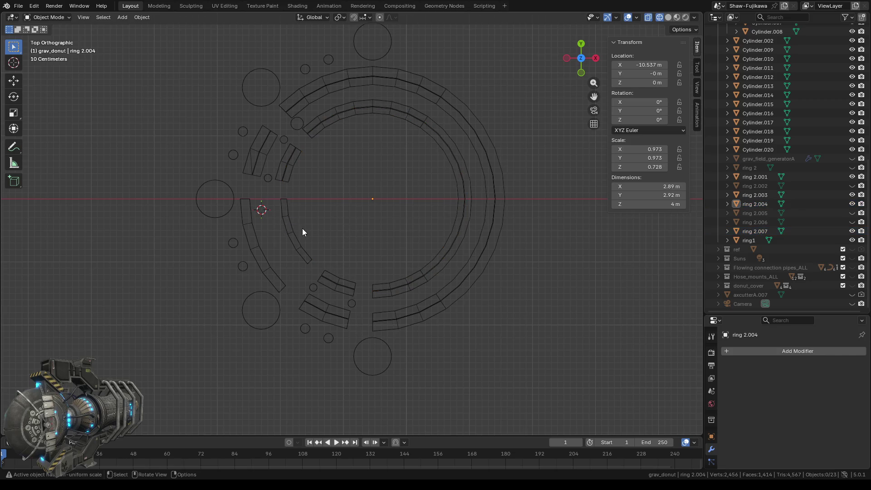
- Select ring1, enter Edit Mode, and view its mesh from the top with see-through shading
{"action": "left_click", "coordinate": [251, 235]}
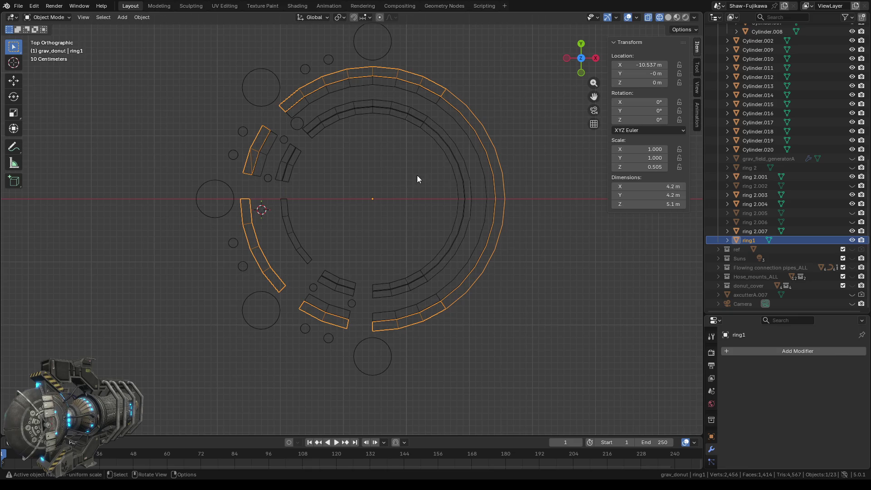
{"action": "left_click", "coordinate": [668, 17]}
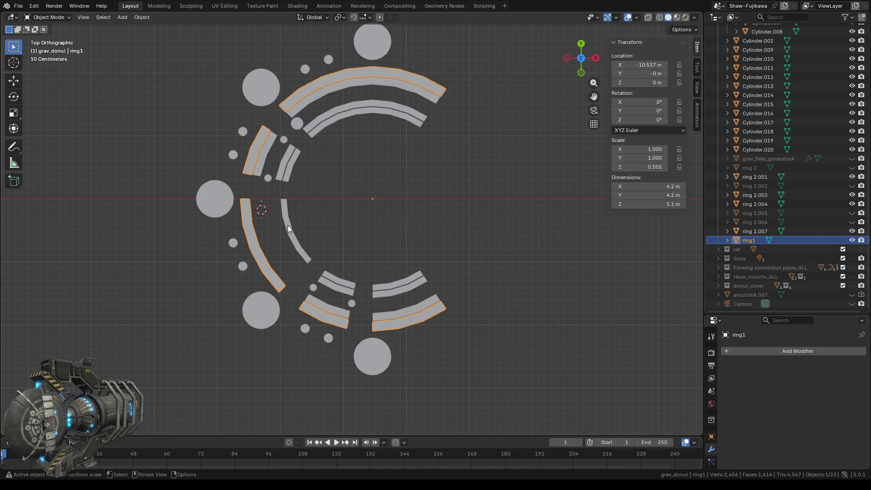
{"action": "key", "text": "Tab"}
{"action": "mouse_move", "coordinate": [293, 227]}
{"action": "middle_mouse_down"}
{"action": "mouse_move", "coordinate": [336, 207]}
{"action": "mouse_move", "coordinate": [326, 150]}
{"action": "middle_mouse_up"}
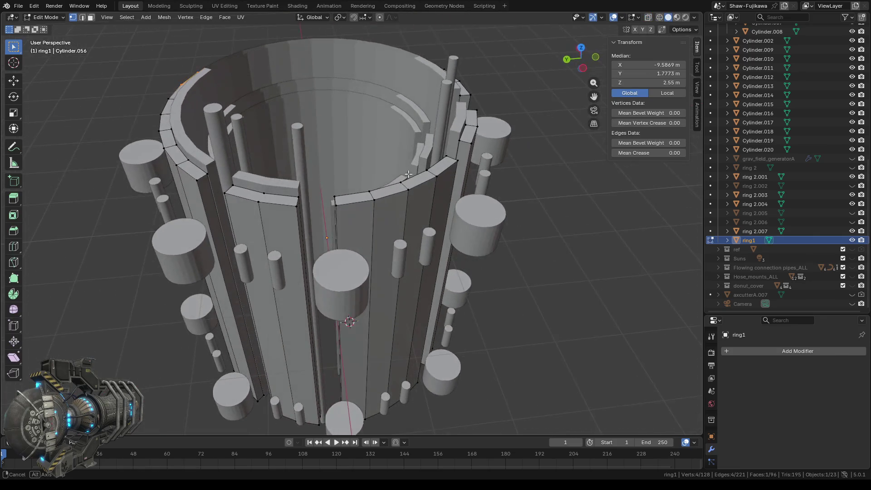
{"action": "left_click", "coordinate": [659, 17]}
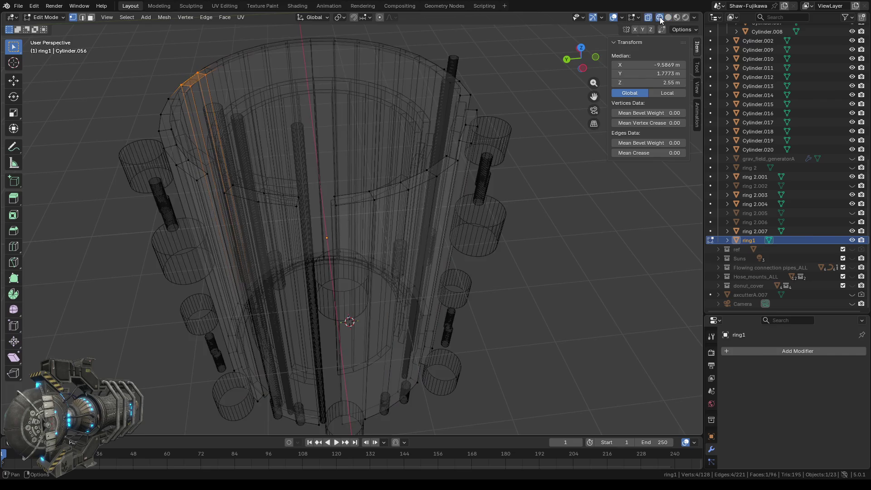
{"action": "mouse_move", "coordinate": [332, 236]}
{"action": "middle_mouse_down"}
{"action": "mouse_move", "coordinate": [278, 254]}
{"action": "mouse_move", "coordinate": [209, 307]}
{"action": "mouse_move", "coordinate": [369, 237]}
{"action": "middle_mouse_up"}
{"action": "scroll", "coordinate": [337, 134], "scroll_direction": "up", "scroll_amount": 2}
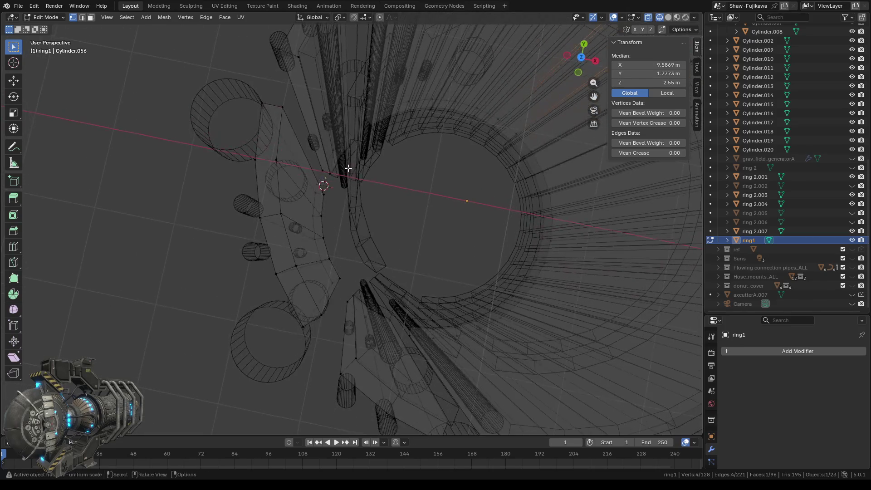
{"action": "mouse_move", "coordinate": [348, 181]}
{"action": "middle_mouse_down"}
{"action": "mouse_move", "coordinate": [369, 169]}
{"action": "mouse_move", "coordinate": [392, 201]}
{"action": "mouse_move", "coordinate": [412, 198]}
{"action": "middle_mouse_up"}
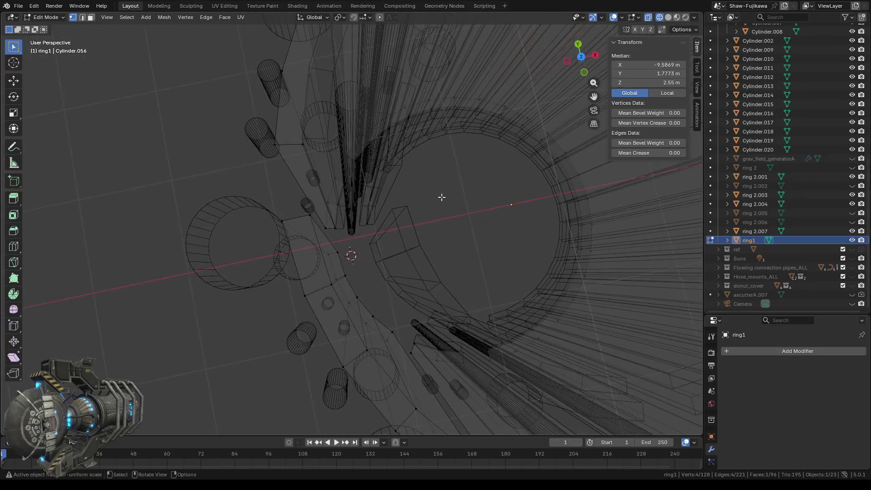
{"action": "left_click", "coordinate": [579, 56]}
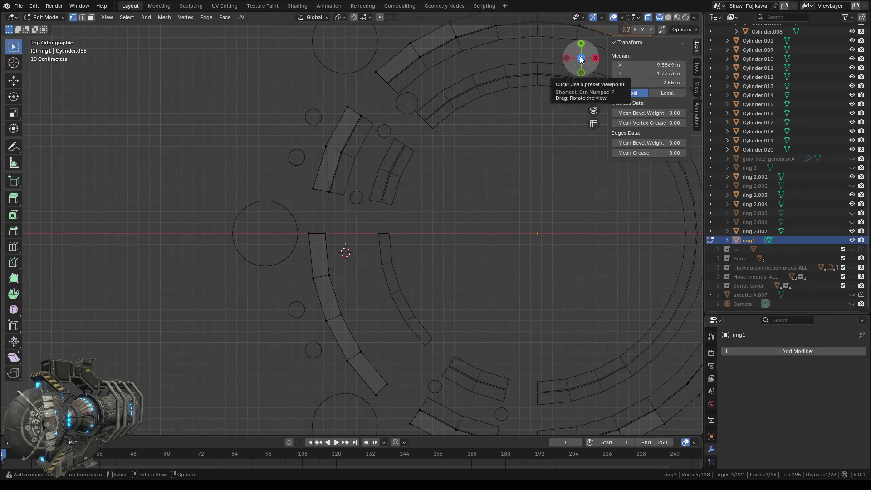
- Box-select the lower faces of ring1's upper-left slab segment and frame them in the view
{"action": "scroll", "coordinate": [322, 163], "scroll_direction": "up", "scroll_amount": 1}
{"action": "scroll", "coordinate": [321, 163], "scroll_direction": "up", "scroll_amount": 3}
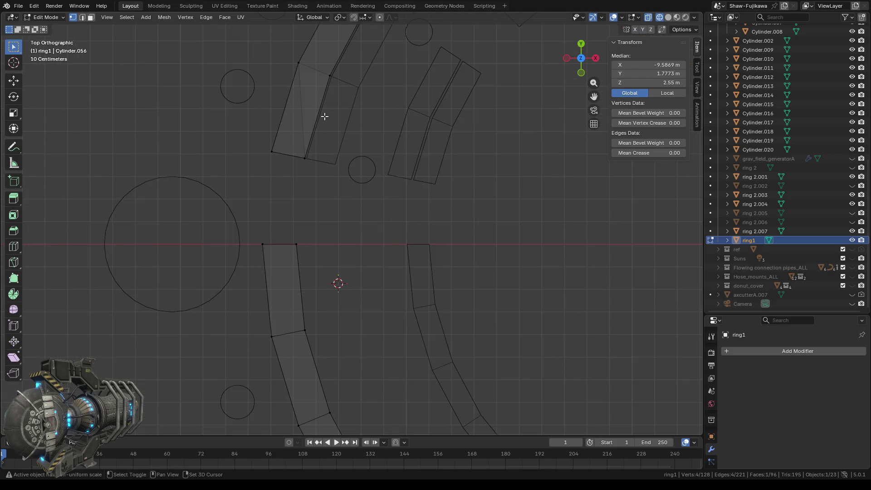
{"action": "middle_click_drag", "start_coordinate": [324, 116], "coordinate": [341, 185], "text": "shift"}
{"action": "scroll", "coordinate": [330, 195], "scroll_direction": "up", "scroll_amount": 1}
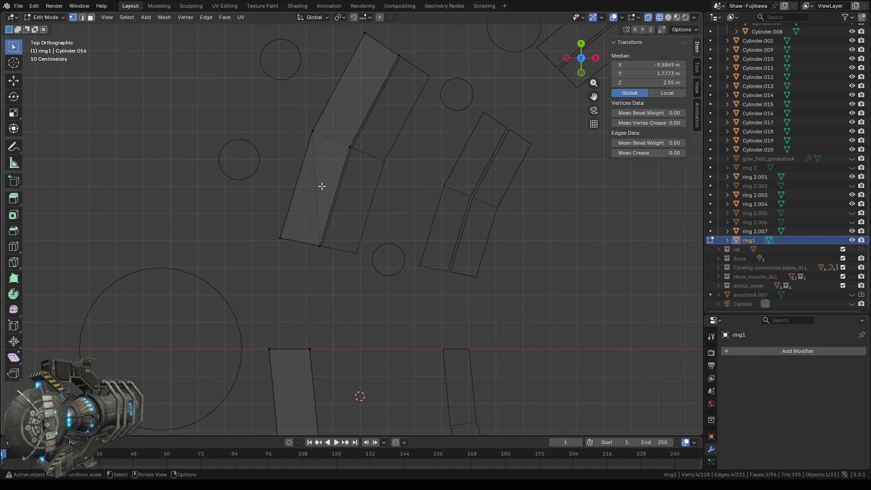
{"action": "scroll", "coordinate": [328, 180], "scroll_direction": "down", "scroll_amount": 2}
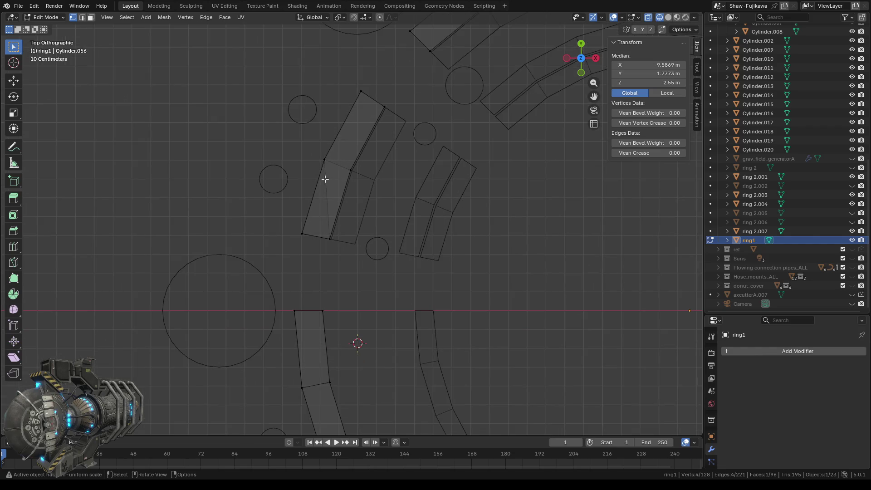
{"action": "left_click_drag", "start_coordinate": [293, 154], "coordinate": [366, 252], "text": "shift"}
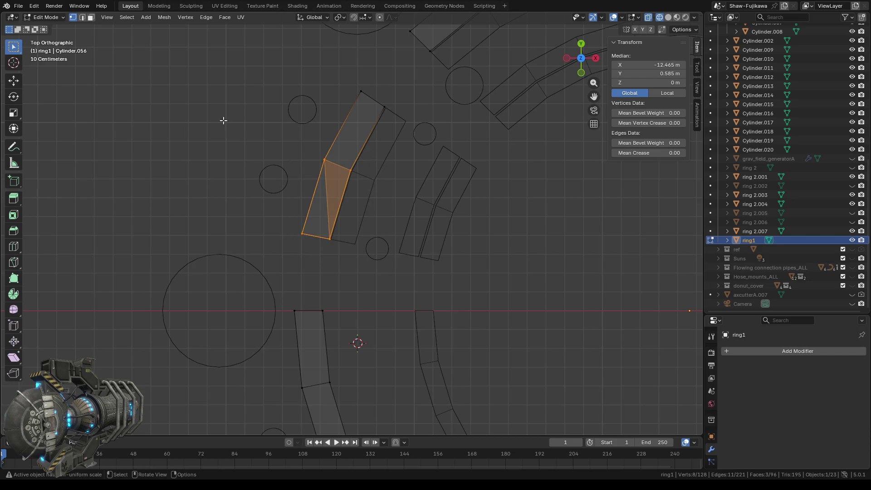
{"action": "left_click", "coordinate": [105, 17]}
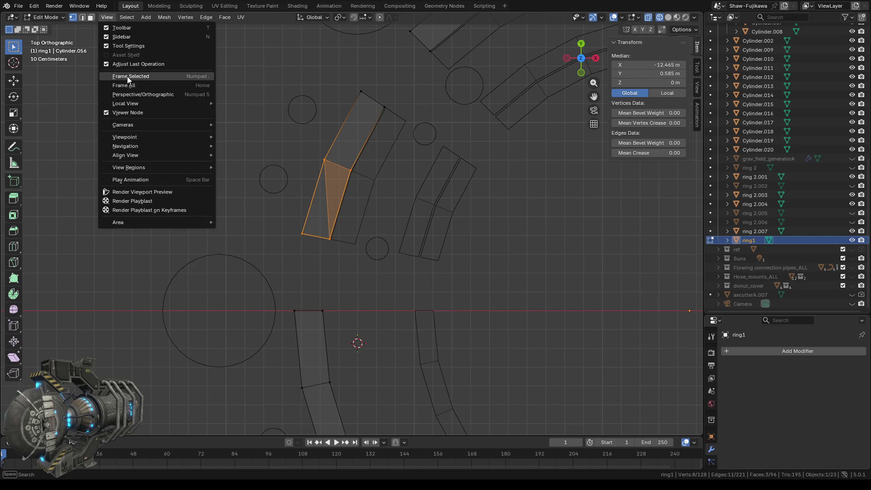
{"action": "left_click", "coordinate": [127, 76]}
- Orbit around the selected faces in solid shading to inspect them
{"action": "scroll", "coordinate": [369, 252], "scroll_direction": "down", "scroll_amount": 3}
{"action": "scroll", "coordinate": [356, 249], "scroll_direction": "up", "scroll_amount": 4}
{"action": "mouse_move", "coordinate": [356, 249]}
{"action": "middle_mouse_down"}
{"action": "mouse_move", "coordinate": [392, 258]}
{"action": "mouse_move", "coordinate": [365, 241]}
{"action": "middle_mouse_up"}
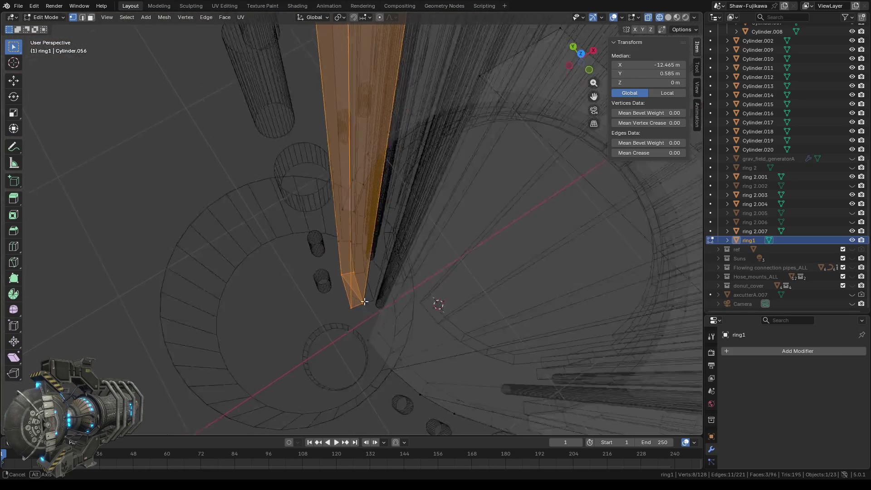
{"action": "mouse_move", "coordinate": [365, 240]}
{"action": "middle_mouse_down"}
{"action": "mouse_move", "coordinate": [370, 333]}
{"action": "mouse_move", "coordinate": [361, 256]}
{"action": "mouse_move", "coordinate": [376, 201]}
{"action": "middle_mouse_up"}
{"action": "middle_click_drag", "start_coordinate": [354, 328], "coordinate": [418, 315]}
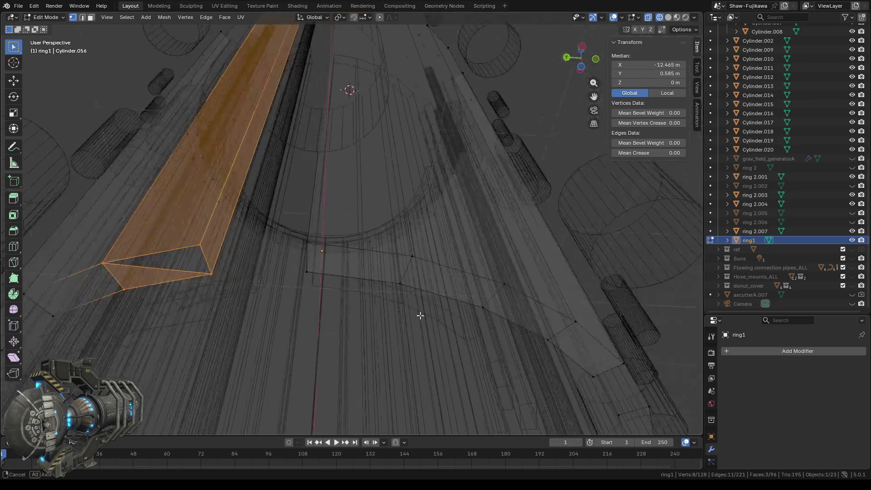
{"action": "middle_click_drag", "start_coordinate": [219, 302], "coordinate": [460, 241]}
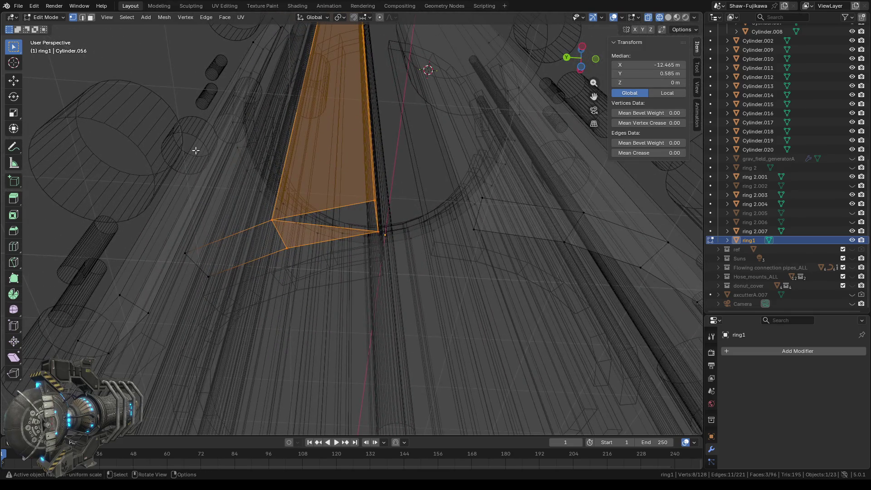
{"action": "left_click", "coordinate": [668, 17]}
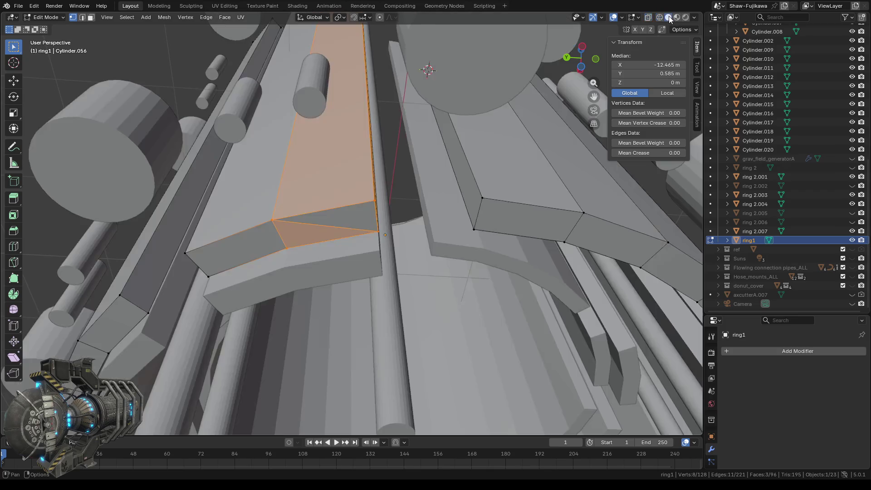
{"action": "middle_click_drag", "start_coordinate": [383, 272], "coordinate": [385, 258]}
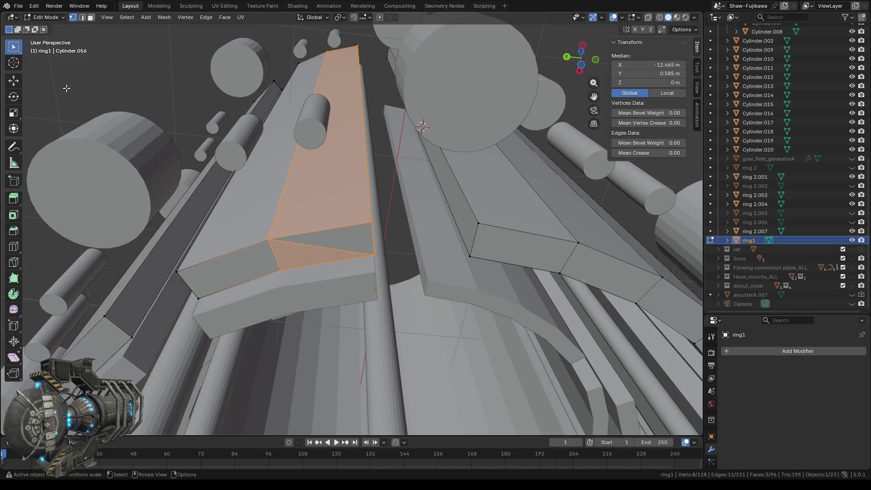
- In face select mode, select the triangle and its adjacent face and delete both
{"action": "left_click", "coordinate": [90, 19]}
{"action": "left_click", "coordinate": [309, 260], "text": "alt"}
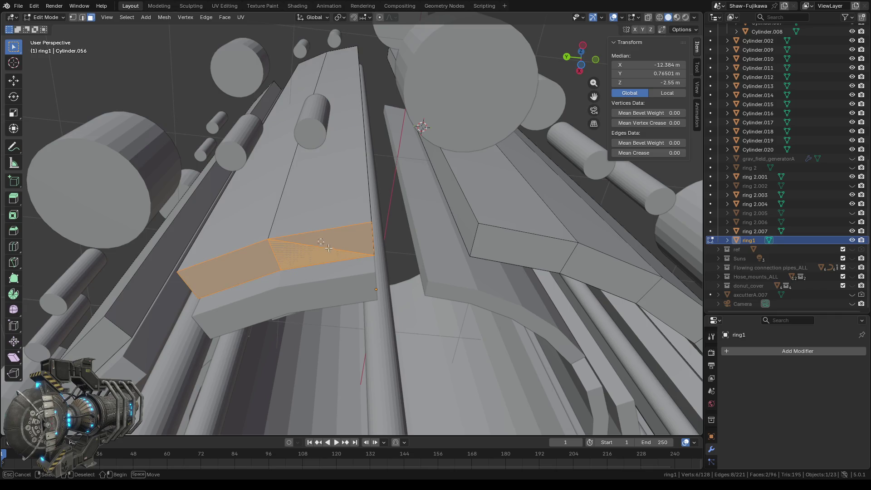
{"action": "key", "text": "x"}
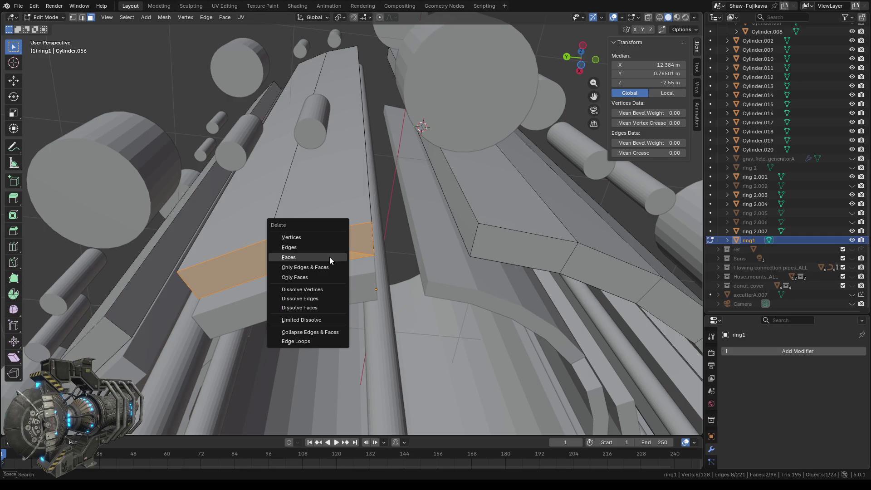
{"action": "left_click", "coordinate": [310, 257]}
{"action": "mouse_move", "coordinate": [310, 257]}
{"action": "middle_mouse_down"}
{"action": "mouse_move", "coordinate": [328, 201]}
{"action": "mouse_move", "coordinate": [320, 227]}
{"action": "middle_mouse_up"}
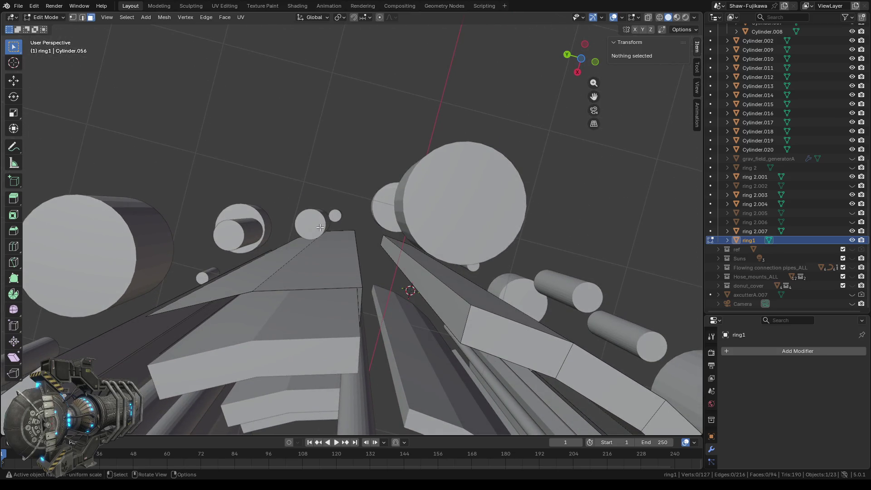
- Dissolve the diagonal edge across the slab front, merging its two faces into one
{"action": "left_click", "coordinate": [320, 227], "text": "alt"}
{"action": "mouse_move", "coordinate": [311, 254]}
{"action": "middle_mouse_down"}
{"action": "mouse_move", "coordinate": [283, 278]}
{"action": "mouse_move", "coordinate": [349, 200]}
{"action": "middle_mouse_up"}
{"action": "scroll", "coordinate": [349, 200], "scroll_direction": "up", "scroll_amount": 2}
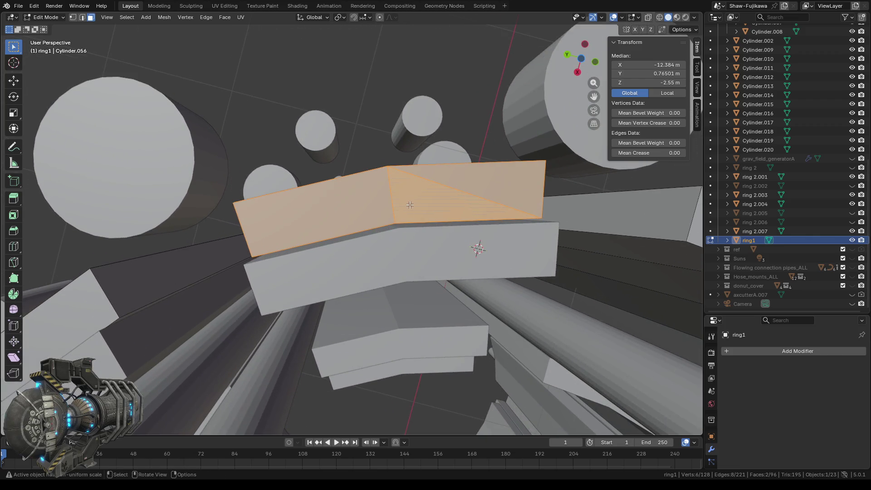
{"action": "left_click", "coordinate": [82, 17]}
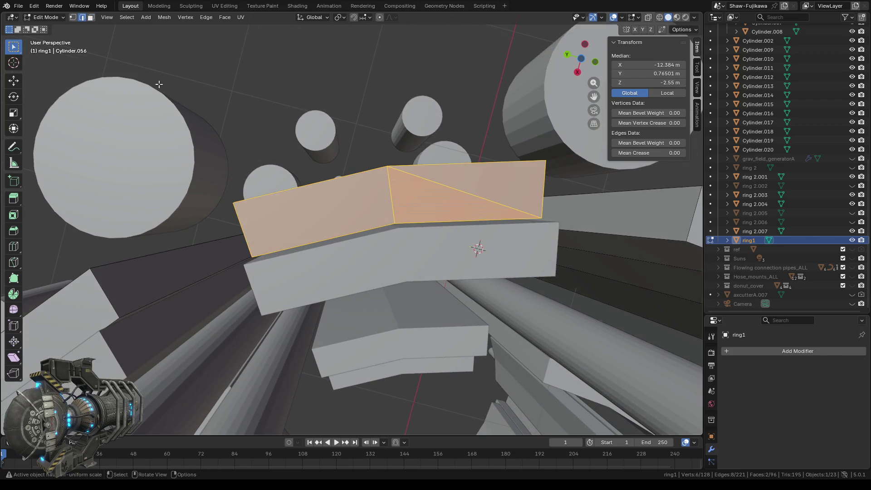
{"action": "left_click", "coordinate": [405, 195]}
{"action": "mouse_move", "coordinate": [408, 199]}
{"action": "middle_mouse_down"}
{"action": "mouse_move", "coordinate": [418, 203]}
{"action": "mouse_move", "coordinate": [393, 160]}
{"action": "middle_mouse_up"}
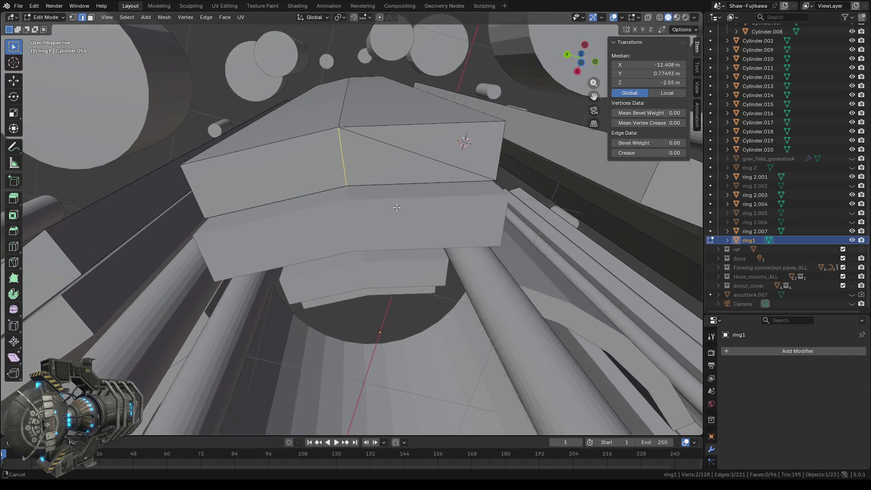
{"action": "key", "text": "b"}
{"action": "left_click_drag", "start_coordinate": [392, 159], "coordinate": [395, 162]}
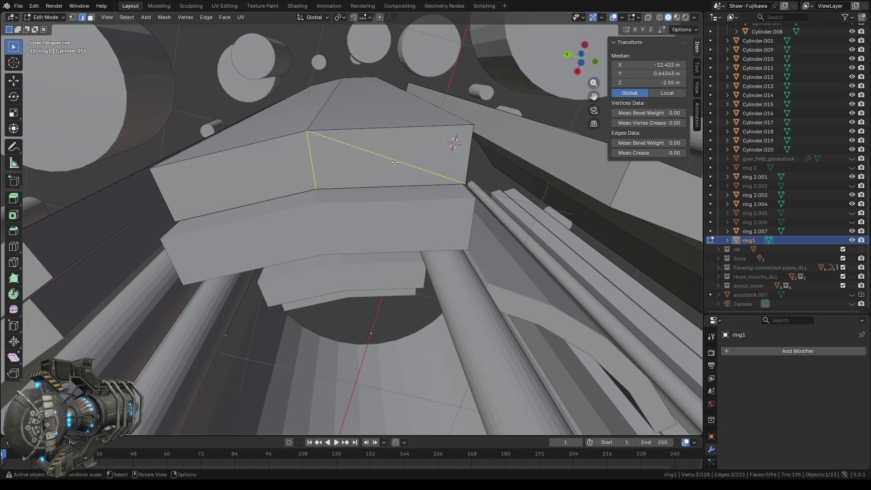
{"action": "key", "text": "x"}
{"action": "left_click", "coordinate": [367, 153]}
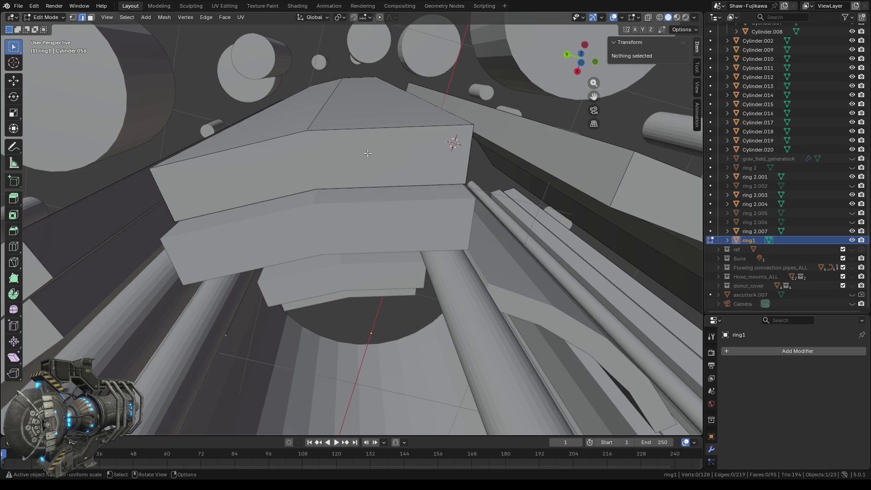
- Select the merged front face of the slab and delete it
{"action": "middle_click_drag", "start_coordinate": [326, 160], "coordinate": [341, 173]}
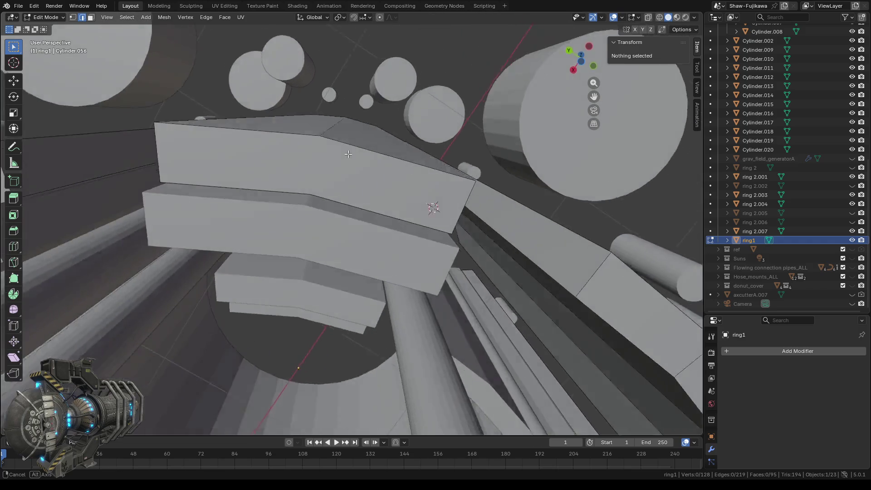
{"action": "key", "text": "3"}
{"action": "left_click", "coordinate": [349, 186]}
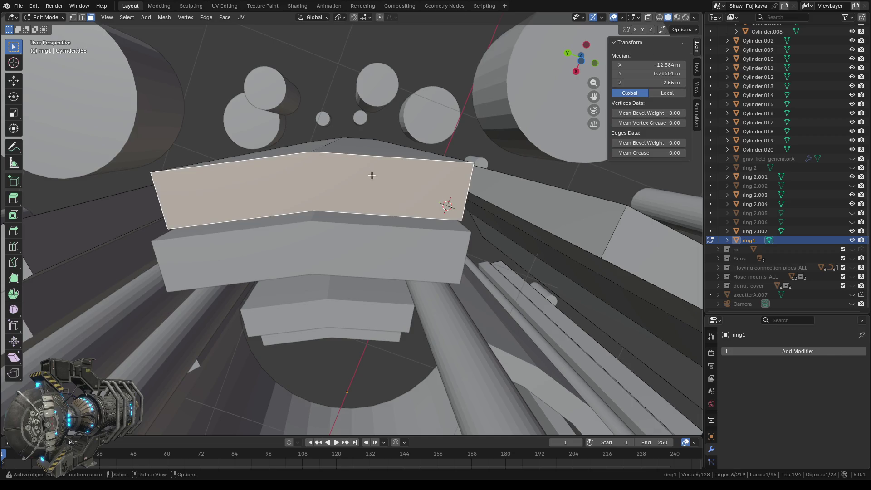
{"action": "middle_click_drag", "start_coordinate": [367, 179], "coordinate": [391, 161]}
{"action": "scroll", "coordinate": [391, 161], "scroll_direction": "down", "scroll_amount": 4}
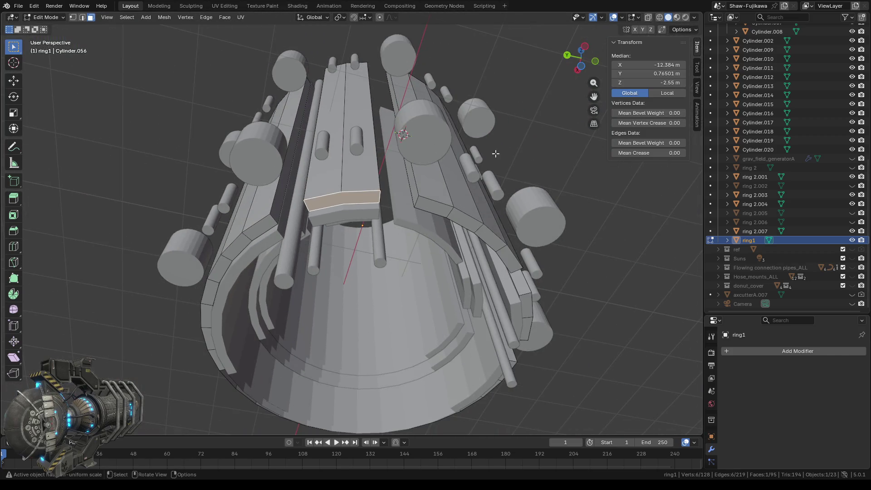
{"action": "left_click", "coordinate": [658, 17]}
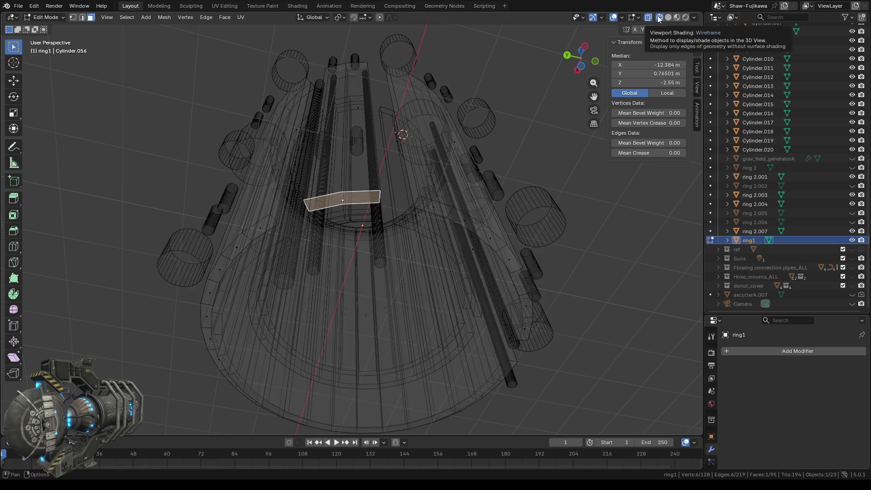
{"action": "left_click", "coordinate": [668, 17]}
{"action": "scroll", "coordinate": [345, 236], "scroll_direction": "up", "scroll_amount": 4}
{"action": "middle_click_drag", "start_coordinate": [345, 236], "coordinate": [361, 223]}
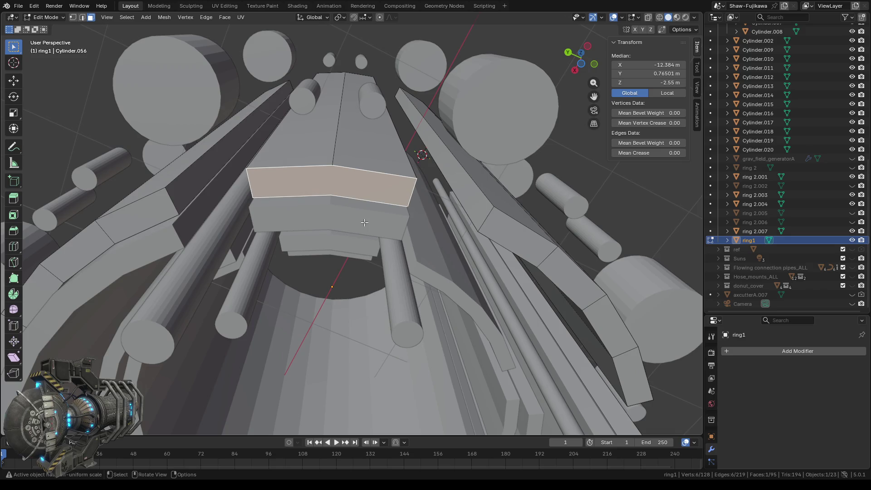
{"action": "key", "text": "x"}
{"action": "left_click", "coordinate": [328, 233]}
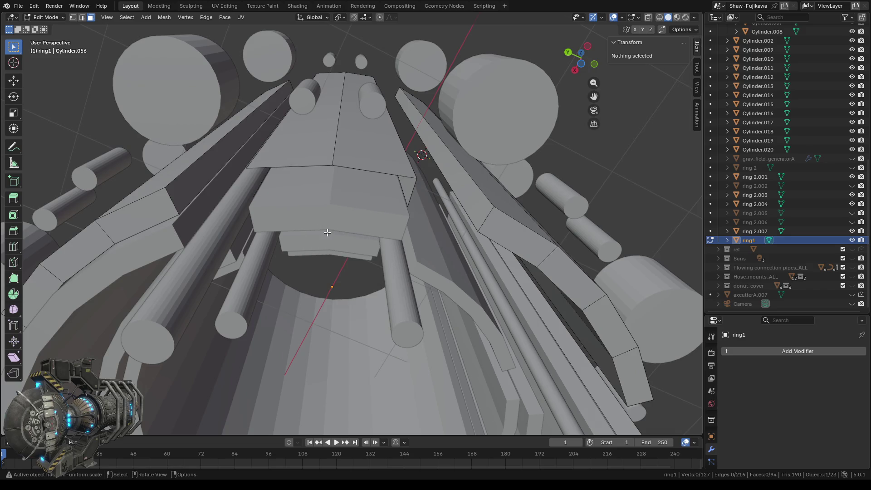
- Switch to vertex select and orbit around the slab to inspect the opening
{"action": "middle_click_drag", "start_coordinate": [340, 217], "coordinate": [344, 207]}
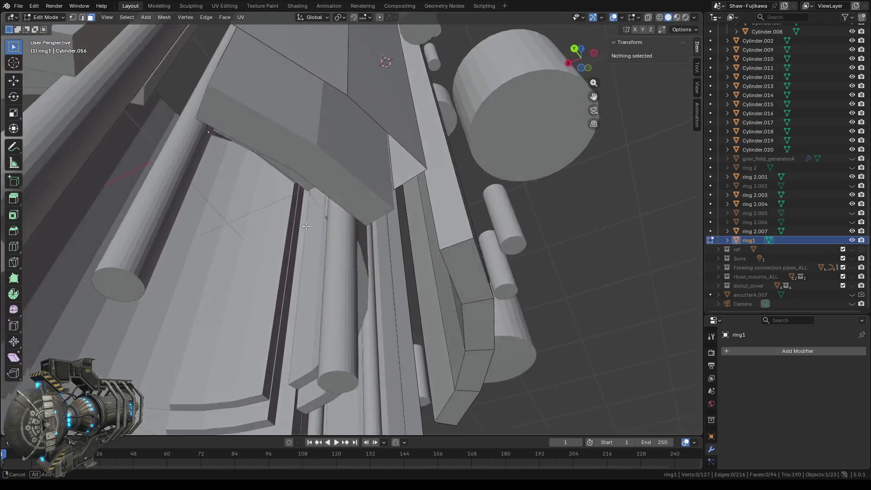
{"action": "mouse_move", "coordinate": [343, 207]}
{"action": "middle_mouse_down"}
{"action": "mouse_move", "coordinate": [294, 218]}
{"action": "mouse_move", "coordinate": [535, 110]}
{"action": "middle_mouse_up"}
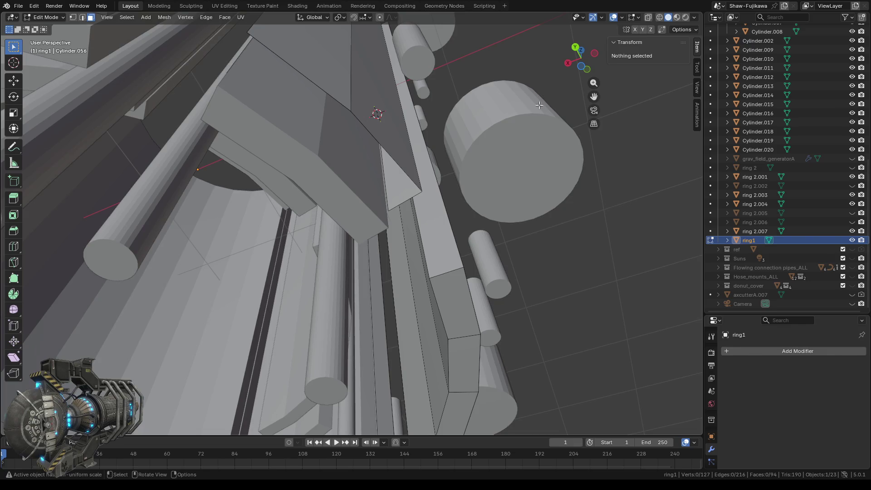
{"action": "left_click", "coordinate": [72, 18]}
{"action": "middle_click_drag", "start_coordinate": [167, 87], "coordinate": [203, 128]}
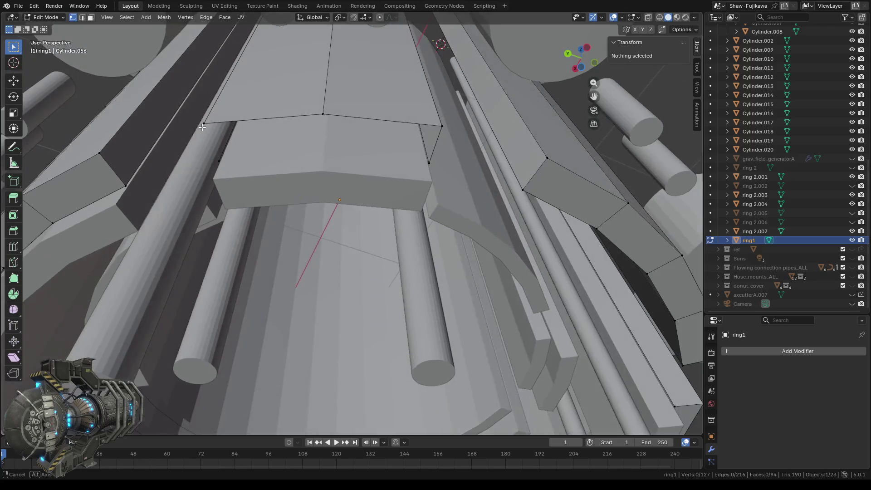
{"action": "scroll", "coordinate": [306, 196], "scroll_direction": "up", "scroll_amount": 2}
{"action": "scroll", "coordinate": [307, 196], "scroll_direction": "up", "scroll_amount": 1}
{"action": "mouse_move", "coordinate": [306, 196]}
{"action": "middle_mouse_down"}
{"action": "mouse_move", "coordinate": [443, 153]}
{"action": "mouse_move", "coordinate": [411, 153]}
{"action": "middle_mouse_up"}
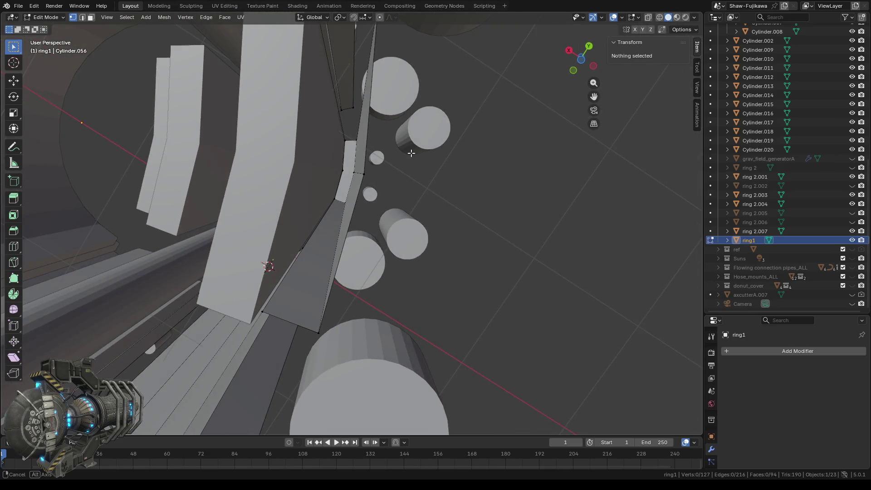
{"action": "mouse_move", "coordinate": [411, 153]}
{"action": "middle_mouse_down"}
{"action": "mouse_move", "coordinate": [439, 155]}
{"action": "mouse_move", "coordinate": [431, 156]}
{"action": "middle_mouse_up"}
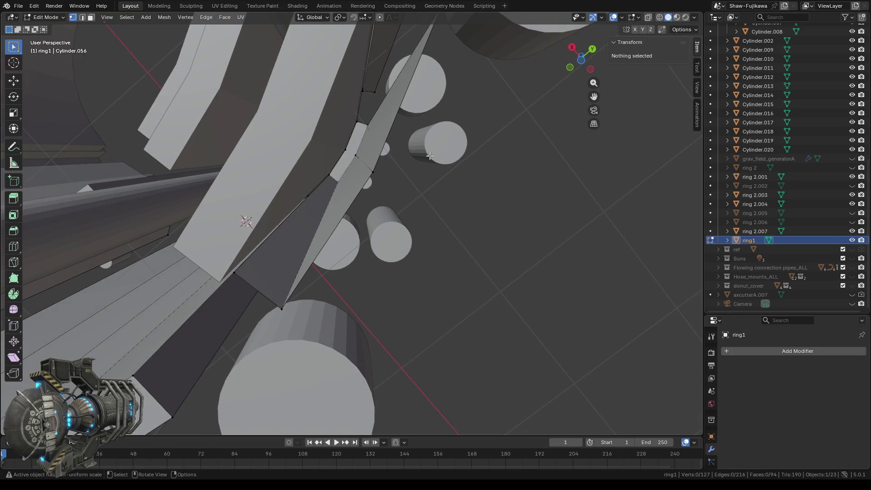
- Undo the deletion to restore the slab's front face, then switch to vertex select
{"action": "key", "text": "ctrl+z"}
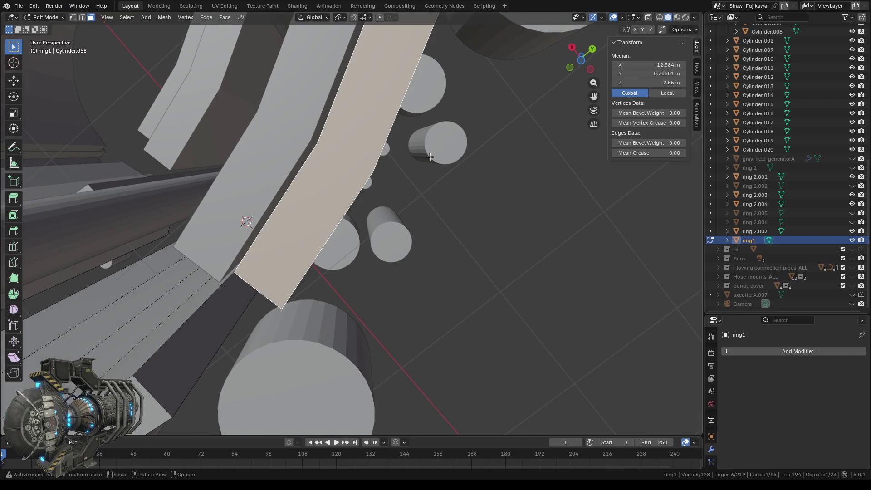
{"action": "left_click", "coordinate": [73, 17]}
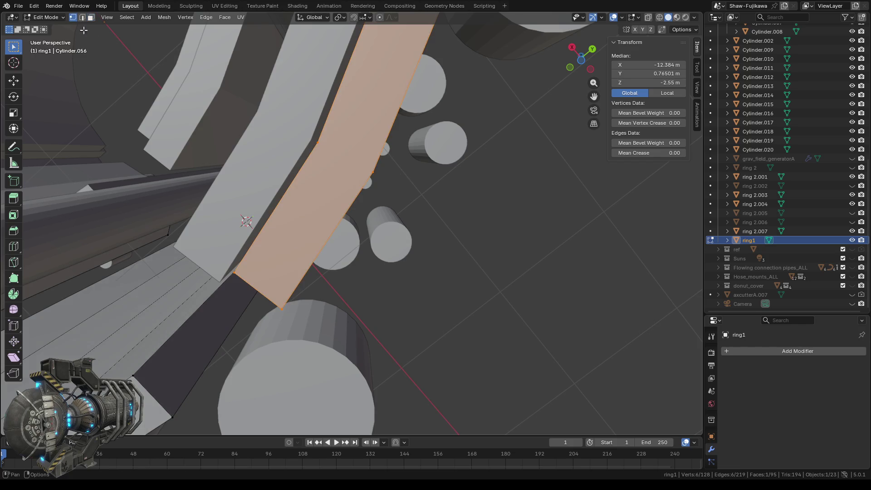
{"action": "left_click", "coordinate": [316, 142], "text": "ctrl"}
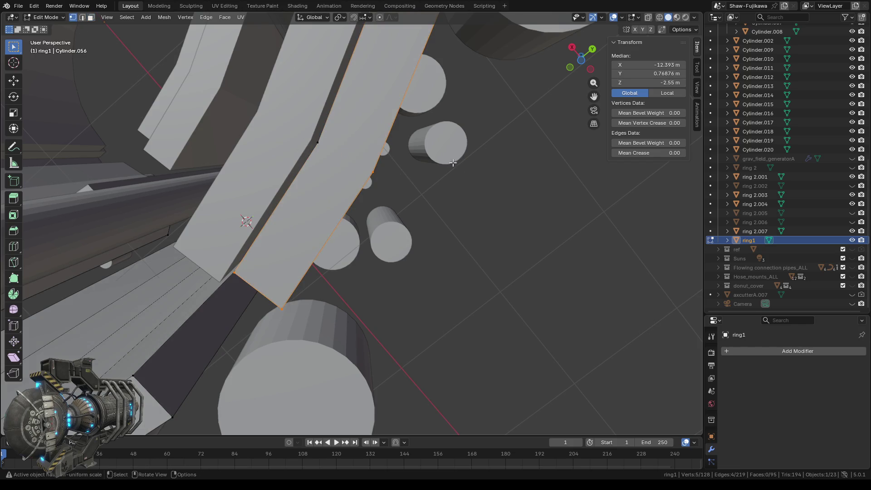
{"action": "mouse_move", "coordinate": [316, 142]}
{"action": "middle_mouse_down", "text": "shift"}
{"action": "mouse_move", "coordinate": [232, 196]}
{"action": "mouse_move", "coordinate": [278, 173]}
{"action": "mouse_move", "coordinate": [278, 122]}
{"action": "middle_mouse_up", "text": "shift"}
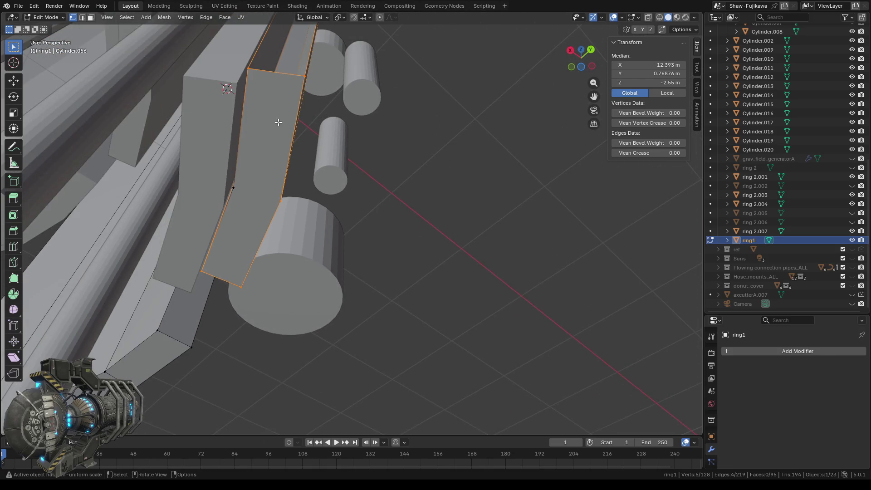
{"action": "mouse_move", "coordinate": [349, 153]}
{"action": "middle_mouse_down"}
{"action": "mouse_move", "coordinate": [342, 112]}
{"action": "mouse_move", "coordinate": [319, 110]}
{"action": "middle_mouse_up"}
{"action": "middle_click_drag", "start_coordinate": [304, 181], "coordinate": [354, 180]}
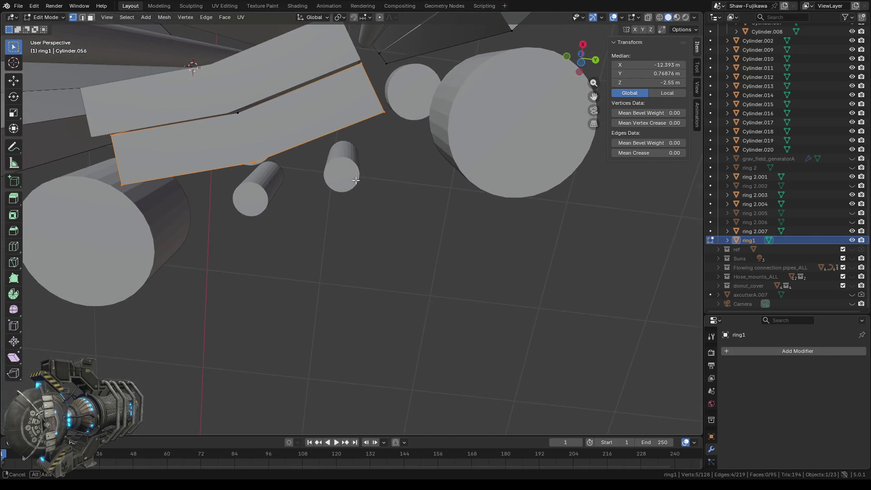
- Select the two vertices at the face's bend and open the menu to join them
{"action": "left_click", "coordinate": [259, 171]}
{"action": "left_click", "coordinate": [243, 121], "text": "shift"}
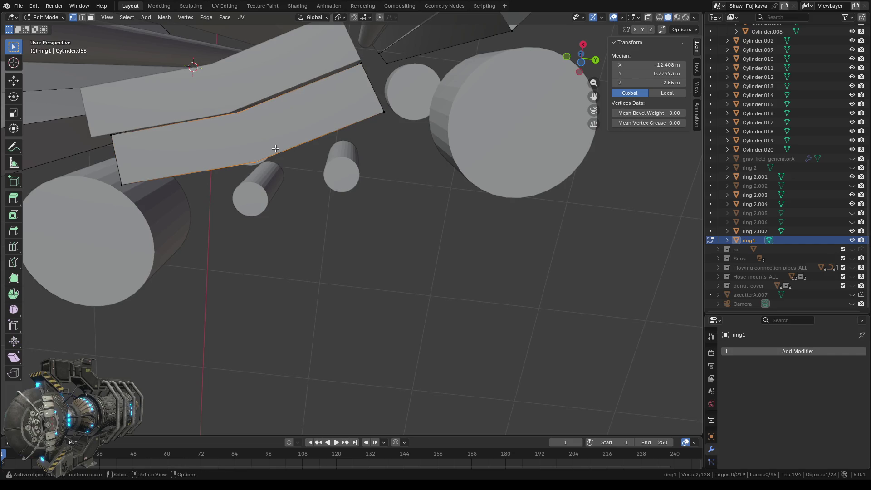
{"action": "left_click", "coordinate": [205, 18]}
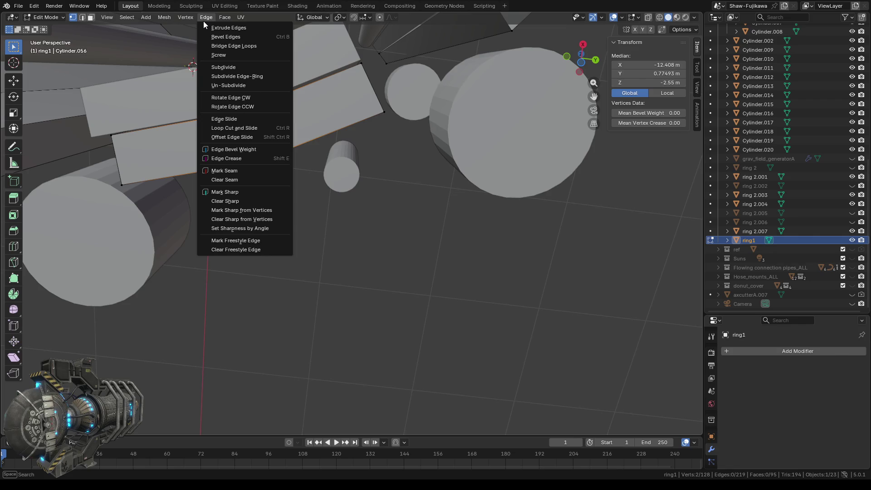
{"action": "mouse_move", "coordinate": [228, 18]}
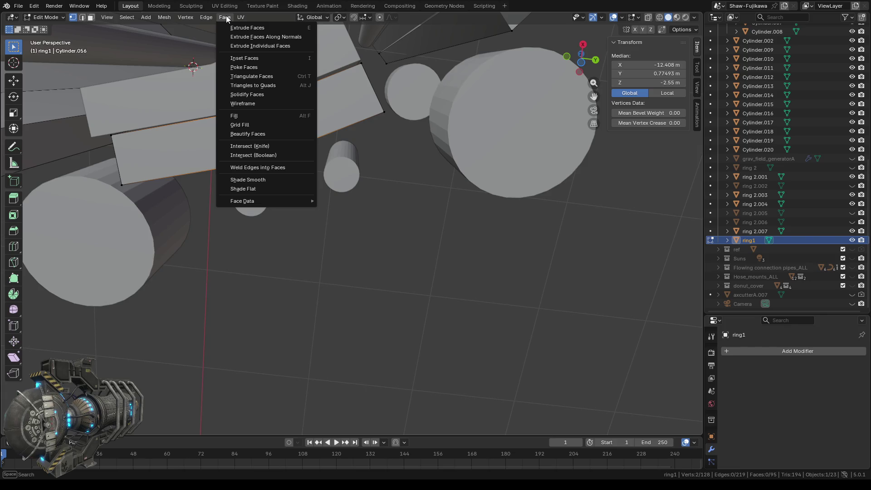
{"action": "mouse_move", "coordinate": [186, 17]}
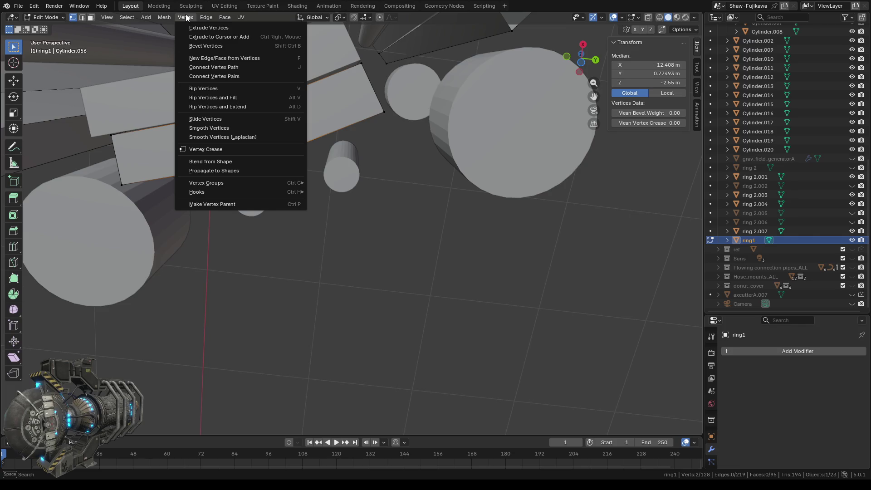
- Join the two selected vertices with an edge, then delete the band's right face
{"action": "left_click", "coordinate": [202, 64]}
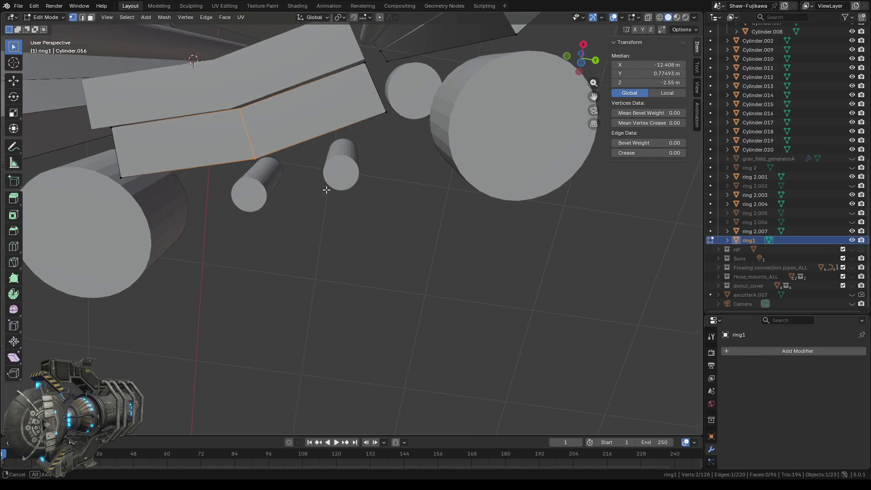
{"action": "scroll", "coordinate": [325, 188], "scroll_direction": "down", "scroll_amount": 5}
{"action": "scroll", "coordinate": [325, 189], "scroll_direction": "up", "scroll_amount": 5}
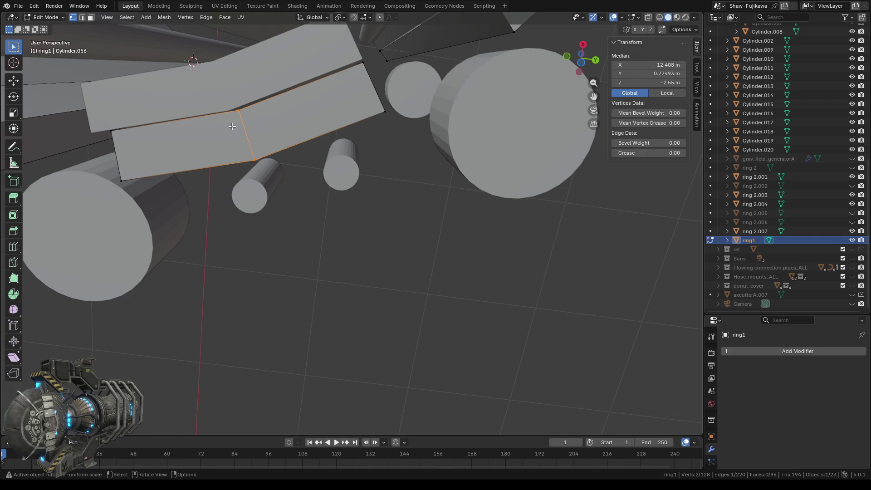
{"action": "middle_click_drag", "start_coordinate": [255, 126], "coordinate": [275, 119]}
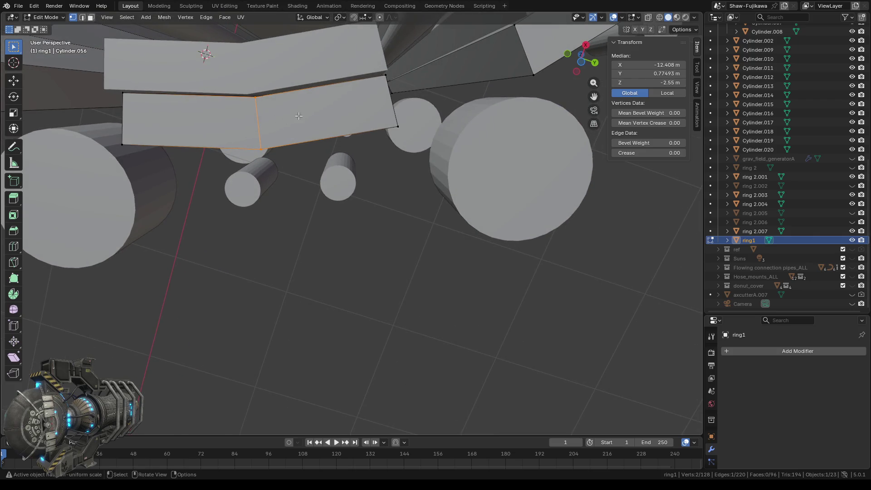
{"action": "left_click", "coordinate": [91, 17]}
{"action": "left_click", "coordinate": [296, 124]}
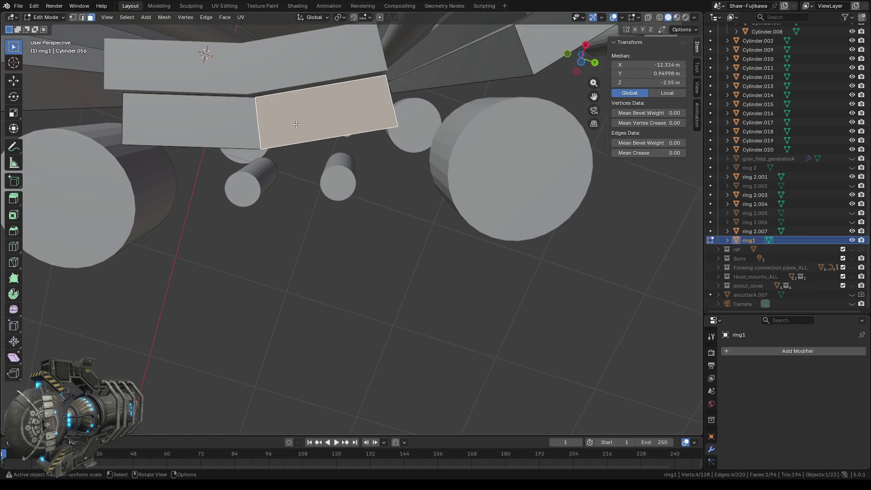
{"action": "key", "text": "x"}
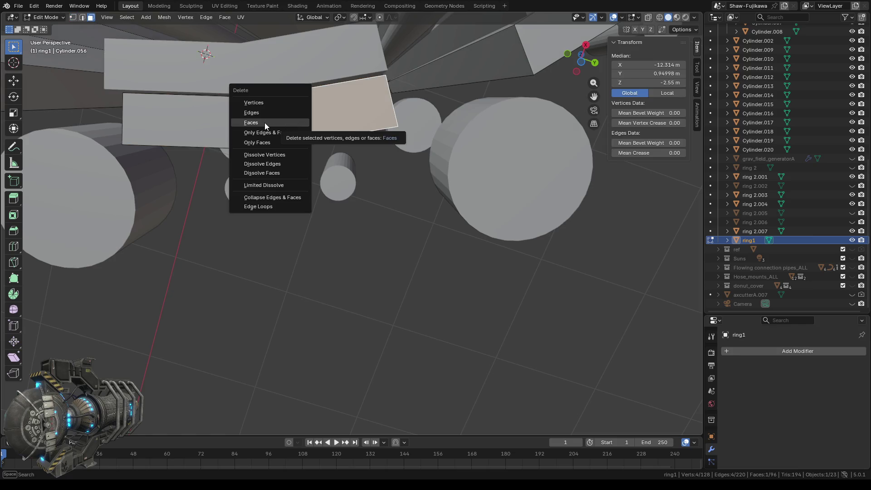
{"action": "left_click", "coordinate": [265, 123]}
- Fill the gap's four corner vertices with a new face
{"action": "mouse_move", "coordinate": [344, 163]}
{"action": "middle_mouse_down"}
{"action": "mouse_move", "coordinate": [321, 123]}
{"action": "mouse_move", "coordinate": [390, 90]}
{"action": "mouse_move", "coordinate": [429, 59]}
{"action": "mouse_move", "coordinate": [411, 117]}
{"action": "mouse_move", "coordinate": [351, 191]}
{"action": "middle_mouse_up"}
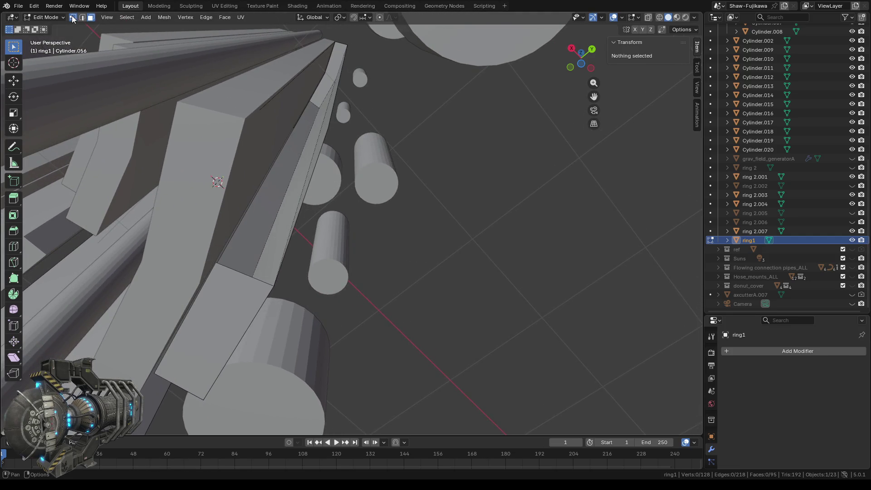
{"action": "left_click", "coordinate": [259, 110]}
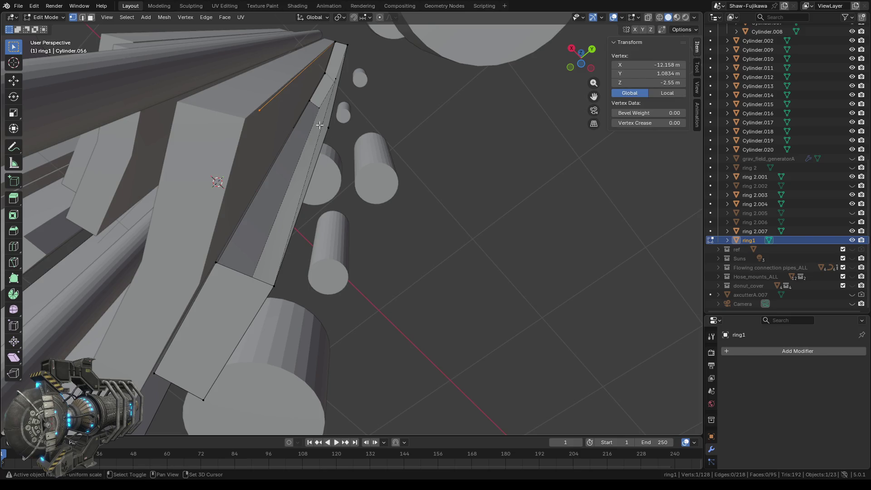
{"action": "left_click", "coordinate": [274, 285], "text": "shift"}
{"action": "left_click", "coordinate": [214, 266], "text": "shift"}
{"action": "left_click", "coordinate": [214, 265], "text": "shift"}
{"action": "key", "text": "f"}
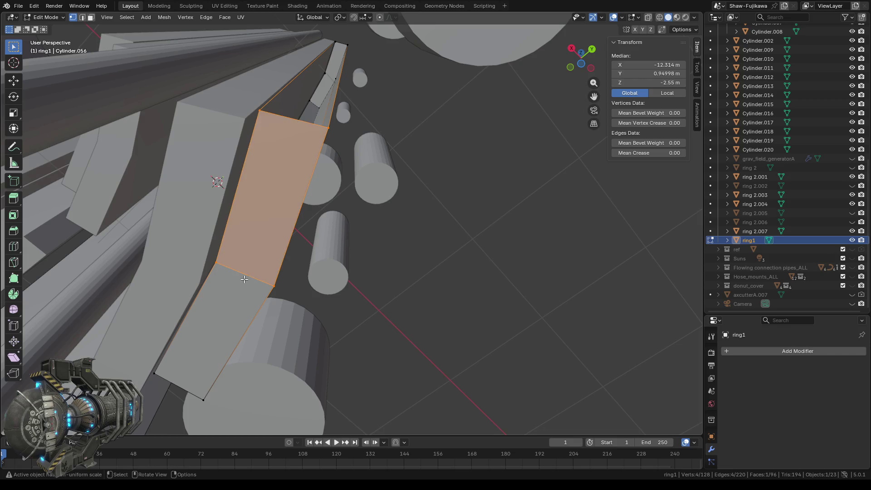
{"action": "middle_click_drag", "start_coordinate": [343, 168], "coordinate": [323, 184]}
{"action": "left_click_drag", "start_coordinate": [232, 85], "coordinate": [330, 112]}
{"action": "mouse_move", "coordinate": [330, 112]}
{"action": "middle_mouse_down"}
{"action": "mouse_move", "coordinate": [321, 269]}
{"action": "mouse_move", "coordinate": [444, 130]}
{"action": "mouse_move", "coordinate": [320, 338]}
{"action": "mouse_move", "coordinate": [320, 134]}
{"action": "mouse_move", "coordinate": [378, 198]}
{"action": "middle_mouse_up"}
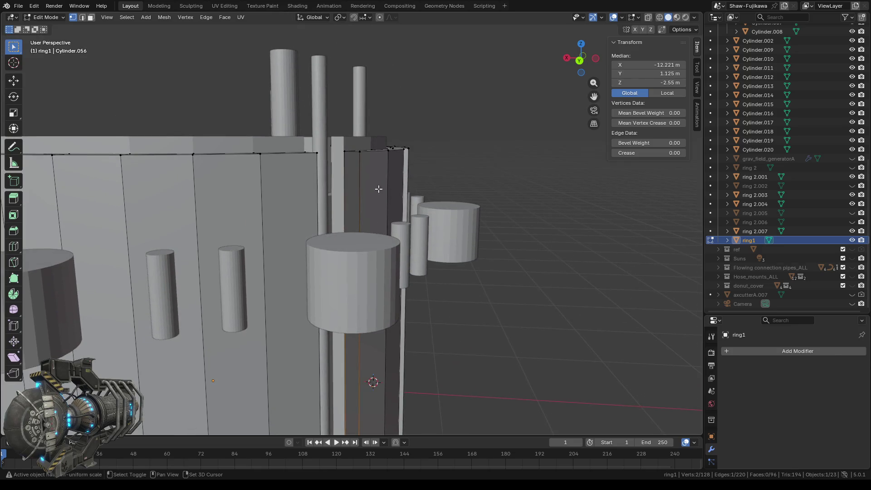
- Fill the open side with a face across its two top vertices and bottom edge
{"action": "middle_click_drag", "start_coordinate": [375, 167], "coordinate": [395, 234]}
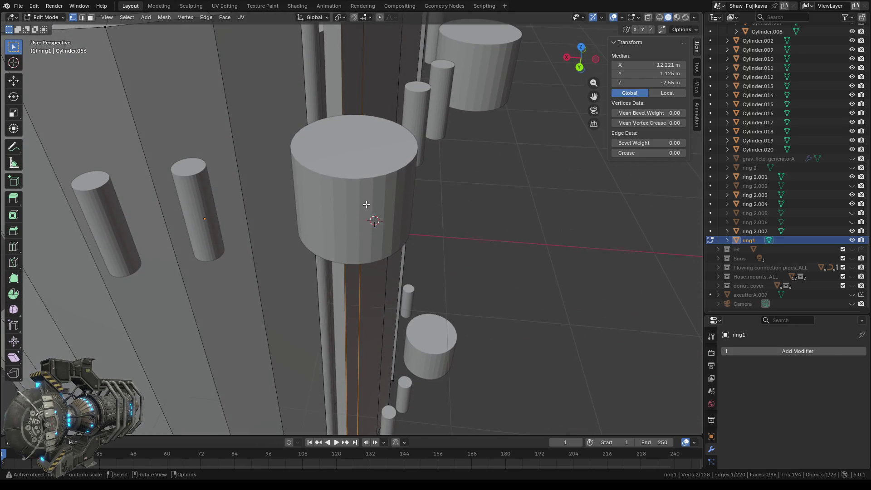
{"action": "middle_click_drag", "start_coordinate": [366, 204], "coordinate": [368, 170]}
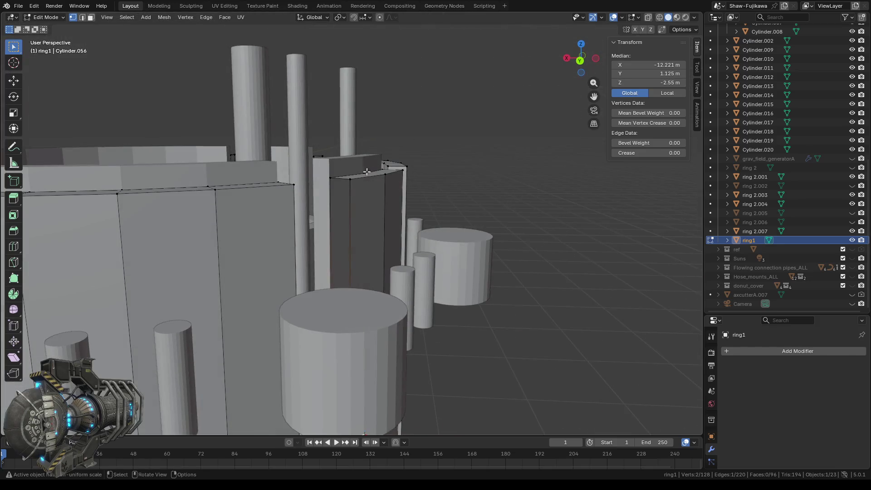
{"action": "left_click", "coordinate": [330, 177], "text": "shift"}
{"action": "left_click", "coordinate": [351, 187], "text": "shift"}
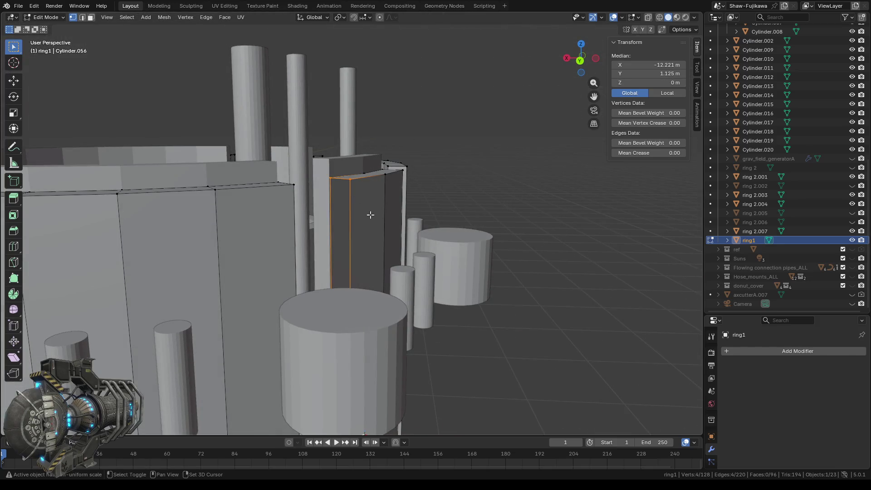
{"action": "key", "text": "f"}
{"action": "scroll", "coordinate": [369, 214], "scroll_direction": "down", "scroll_amount": 3}
{"action": "scroll", "coordinate": [367, 213], "scroll_direction": "down", "scroll_amount": 3}
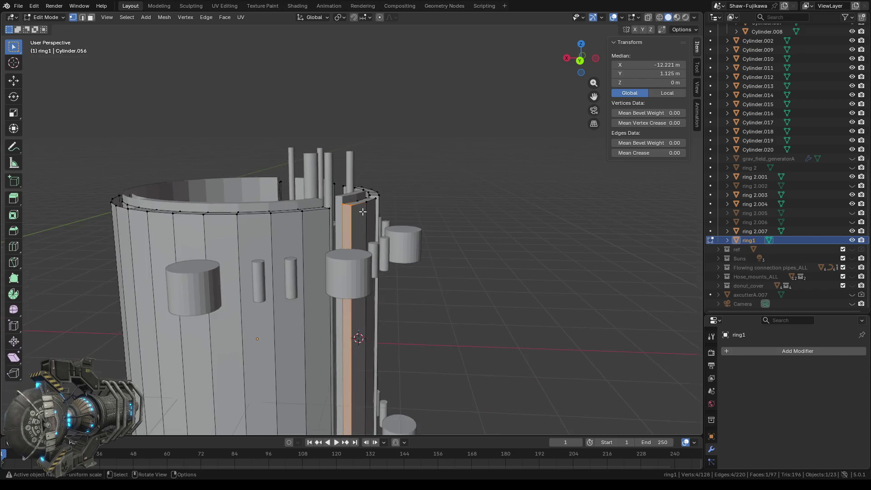
{"action": "scroll", "coordinate": [363, 211], "scroll_direction": "down", "scroll_amount": 3}
- Frame the selection and inspect the segment's upper and lower faces in Face select
{"action": "left_click", "coordinate": [107, 17]}
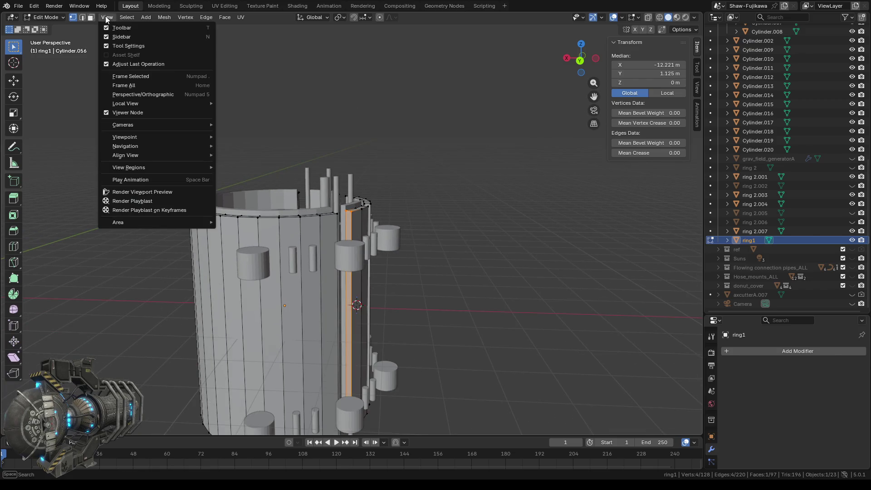
{"action": "left_click", "coordinate": [113, 85]}
{"action": "middle_click_drag", "start_coordinate": [358, 175], "coordinate": [364, 68]}
{"action": "scroll", "coordinate": [389, 273], "scroll_direction": "up", "scroll_amount": 3}
{"action": "scroll", "coordinate": [412, 287], "scroll_direction": "down", "scroll_amount": 1}
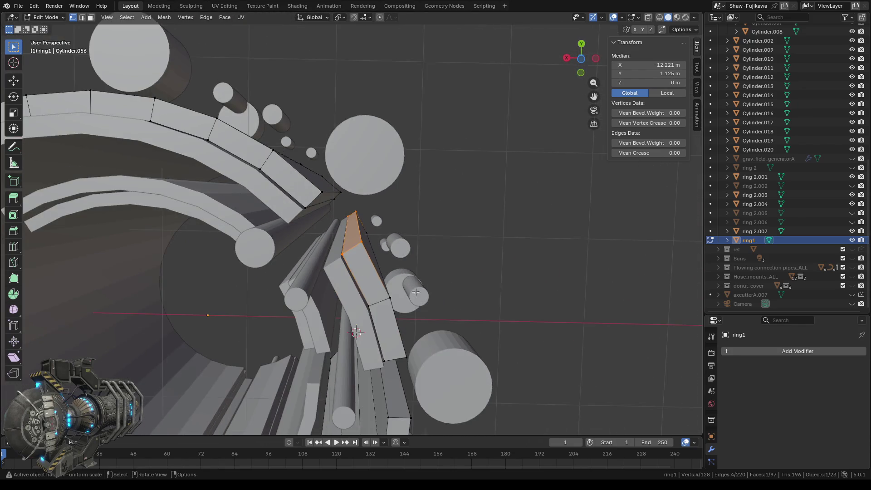
{"action": "middle_click_drag", "start_coordinate": [411, 287], "coordinate": [360, 206]}
{"action": "left_click", "coordinate": [90, 18]}
{"action": "left_click", "coordinate": [338, 181]}
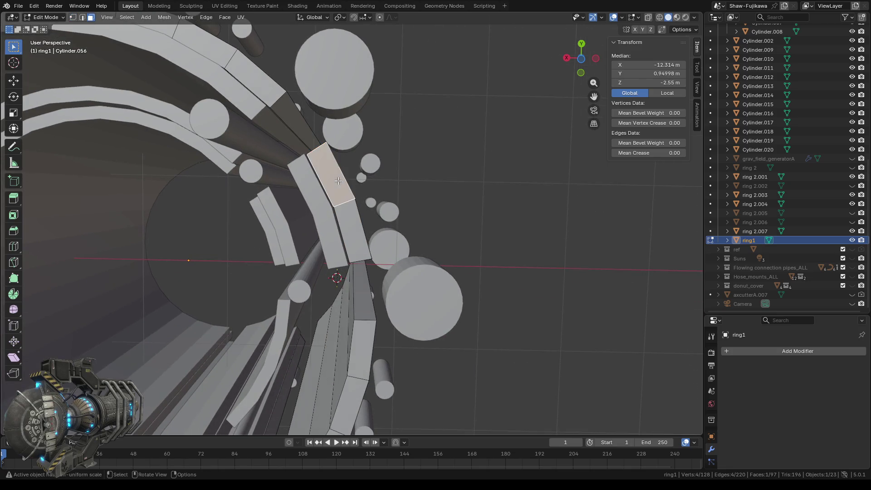
{"action": "left_click", "coordinate": [351, 232]}
{"action": "mouse_move", "coordinate": [360, 192]}
{"action": "middle_mouse_down"}
{"action": "mouse_move", "coordinate": [457, 203]}
{"action": "mouse_move", "coordinate": [313, 223]}
{"action": "middle_mouse_up"}
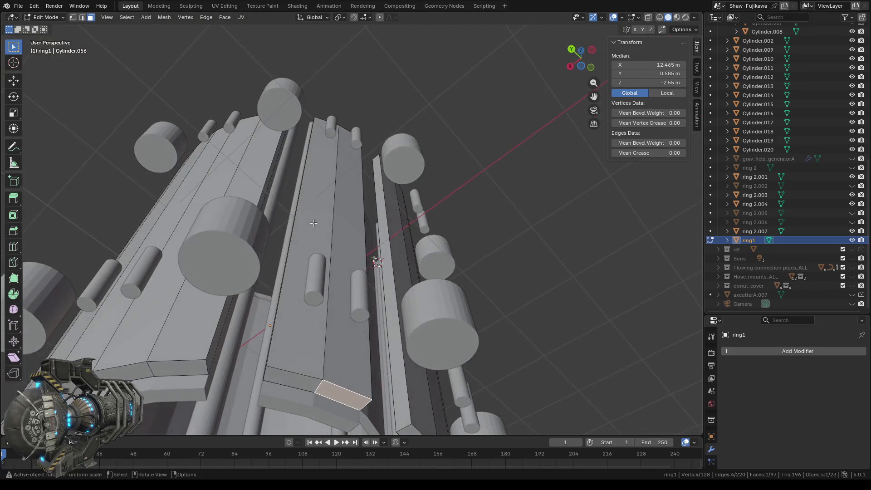
- Switch to wireframe shading and zoom in on the selected face from the top view
{"action": "left_click", "coordinate": [659, 17]}
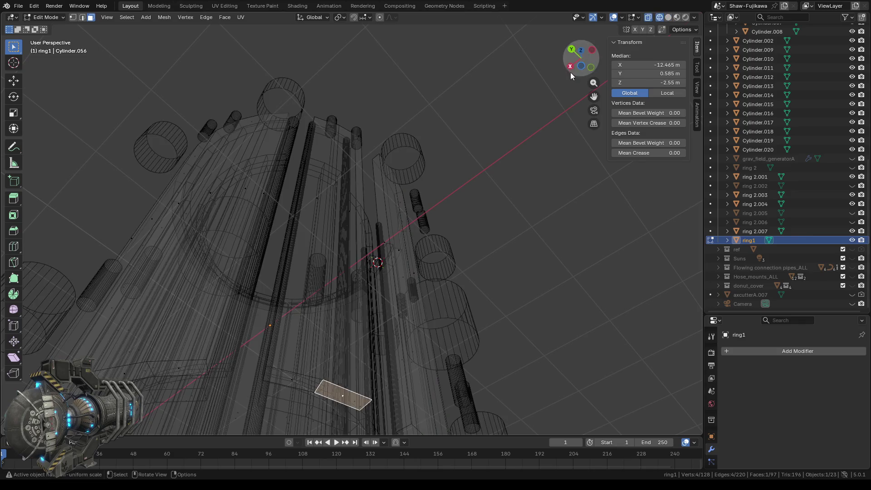
{"action": "left_click", "coordinate": [580, 50]}
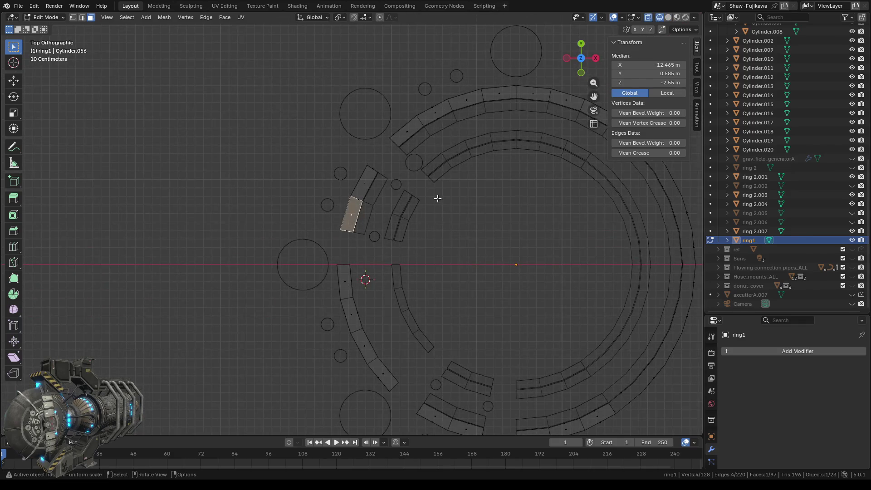
{"action": "scroll", "coordinate": [436, 195], "scroll_direction": "up", "scroll_amount": 2}
{"action": "scroll", "coordinate": [399, 187], "scroll_direction": "up", "scroll_amount": 3}
{"action": "scroll", "coordinate": [346, 170], "scroll_direction": "up", "scroll_amount": 5}
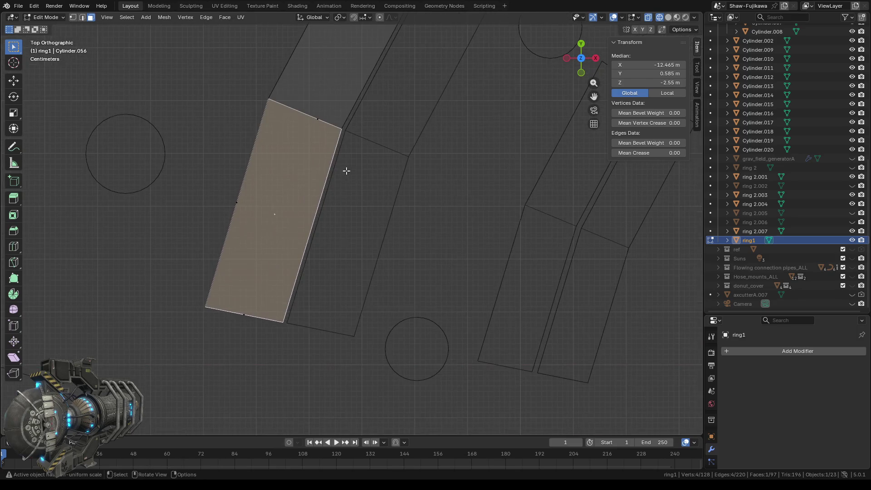
{"action": "middle_click_drag", "start_coordinate": [320, 142], "coordinate": [356, 243], "text": "shift"}
{"action": "scroll", "coordinate": [395, 258], "scroll_direction": "up", "scroll_amount": 4}
{"action": "scroll", "coordinate": [413, 288], "scroll_direction": "up", "scroll_amount": 4}
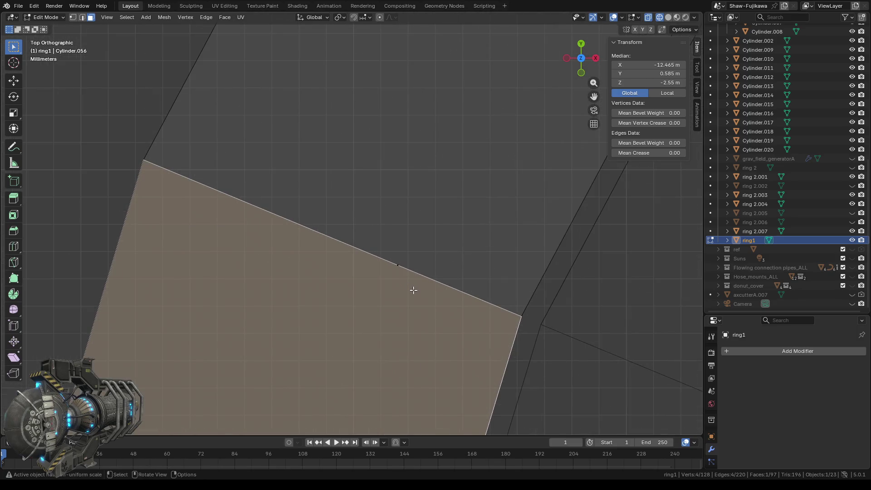
{"action": "middle_click_drag", "start_coordinate": [413, 289], "coordinate": [375, 231], "text": "shift"}
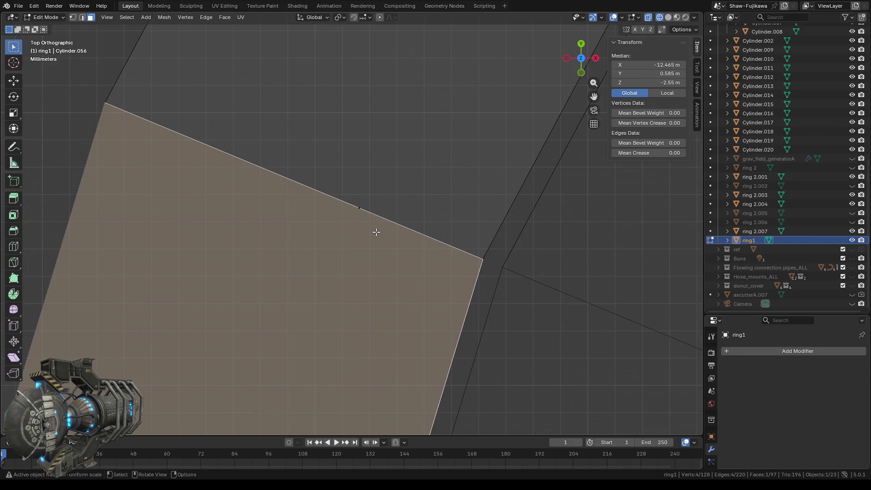
- Box-select the diagonal edge in Edge select, checking it from the bottom view
{"action": "left_click", "coordinate": [72, 17]}
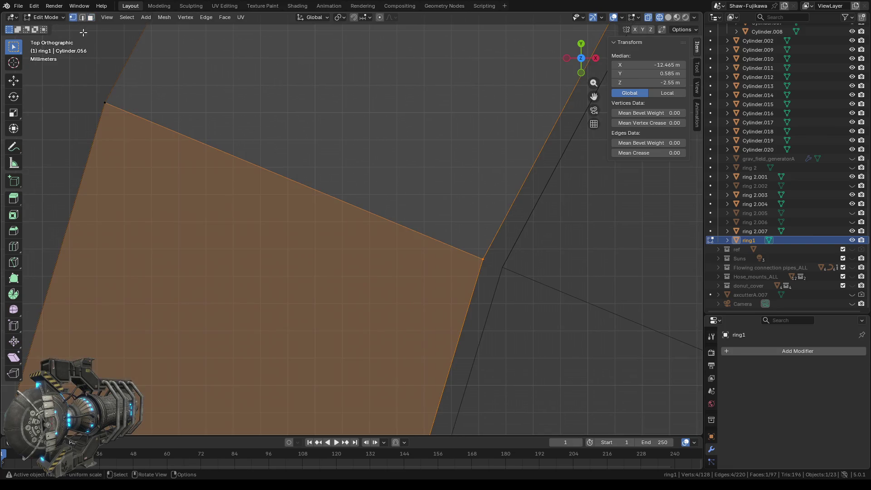
{"action": "left_click", "coordinate": [377, 239]}
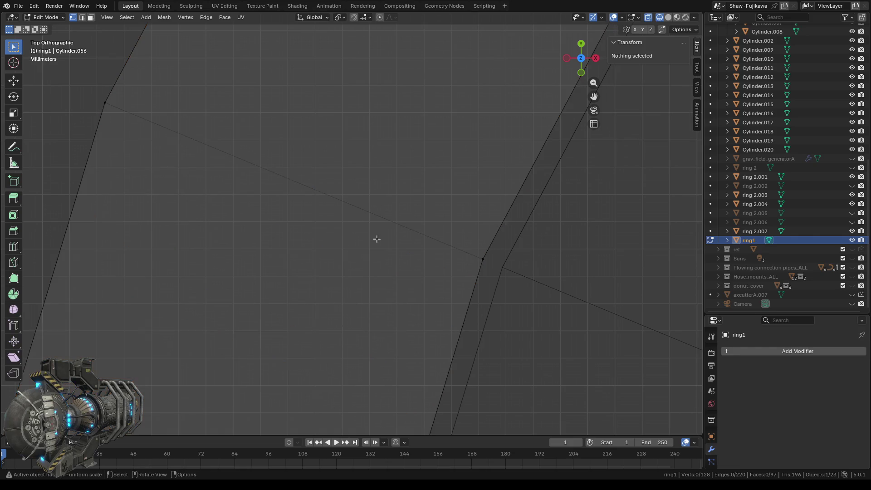
{"action": "left_click", "coordinate": [82, 17]}
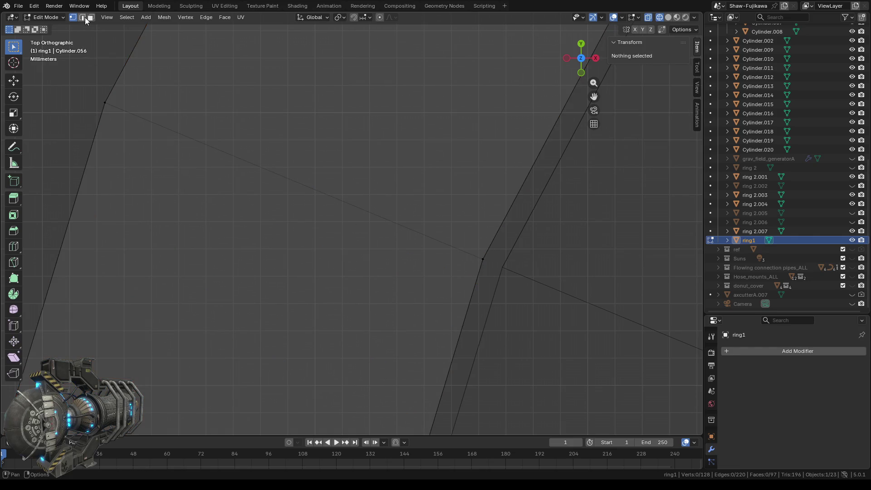
{"action": "key", "text": "b"}
{"action": "left_click_drag", "start_coordinate": [313, 180], "coordinate": [332, 207]}
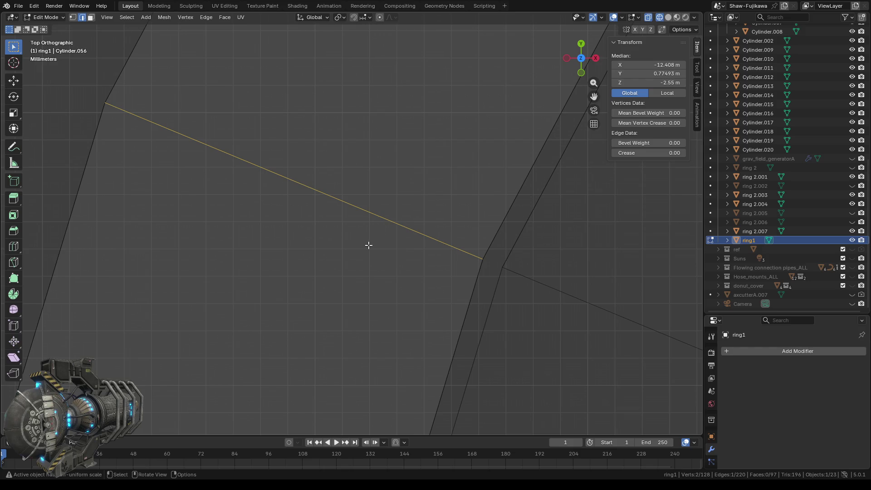
{"action": "scroll", "coordinate": [364, 239], "scroll_direction": "down", "scroll_amount": 7}
{"action": "scroll", "coordinate": [364, 239], "scroll_direction": "down", "scroll_amount": 7}
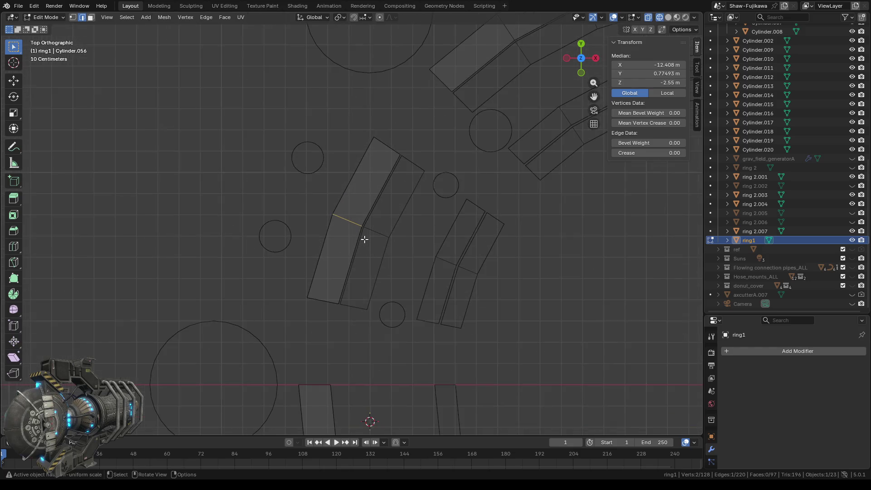
{"action": "left_click", "coordinate": [581, 58]}
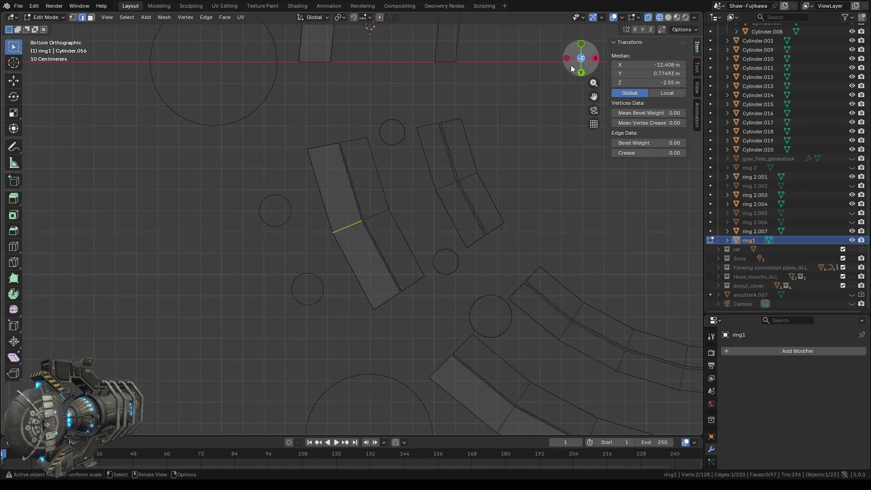
{"action": "scroll", "coordinate": [329, 229], "scroll_direction": "up", "scroll_amount": 2}
{"action": "scroll", "coordinate": [338, 233], "scroll_direction": "up", "scroll_amount": 2}
{"action": "scroll", "coordinate": [317, 238], "scroll_direction": "up", "scroll_amount": 3}
{"action": "key", "text": "b"}
{"action": "left_click_drag", "start_coordinate": [269, 233], "coordinate": [296, 268]}
{"action": "left_click", "coordinate": [368, 210]}
{"action": "key", "text": "ctrl+z"}
{"action": "left_click", "coordinate": [288, 254]}
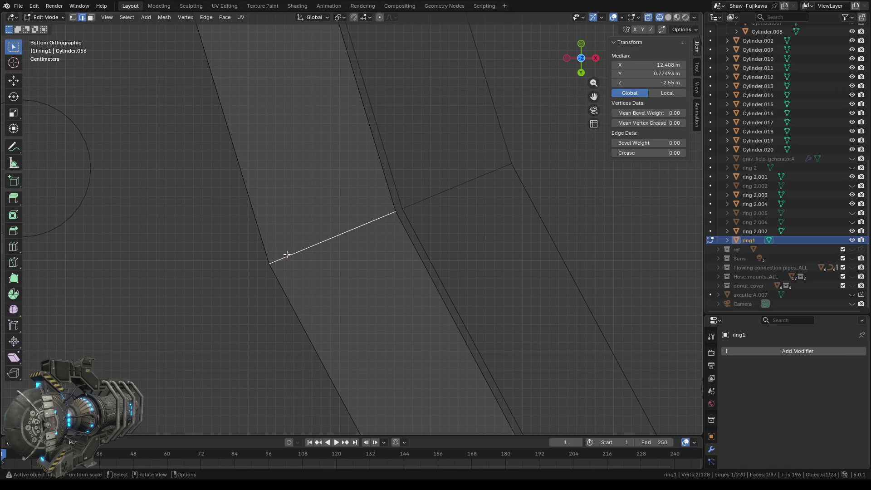
{"action": "key", "text": "ctrl+z"}
{"action": "scroll", "coordinate": [288, 264], "scroll_direction": "down", "scroll_amount": 2}
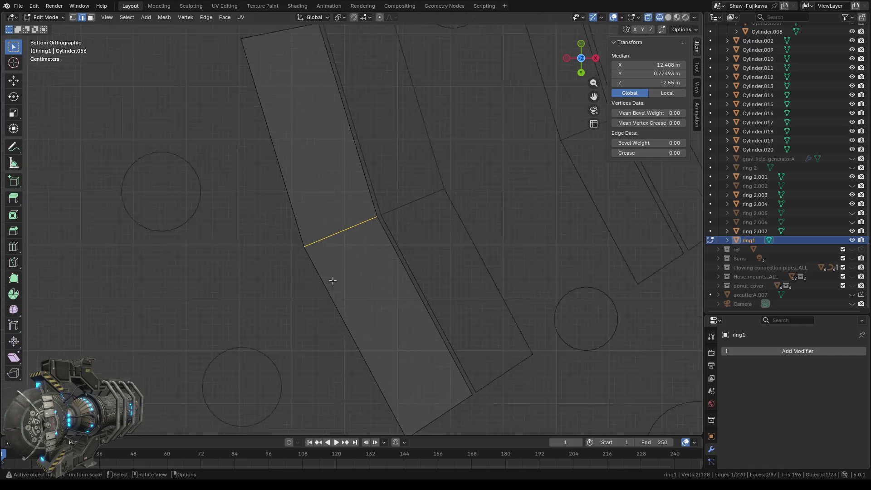
{"action": "scroll", "coordinate": [330, 280], "scroll_direction": "down", "scroll_amount": 3}
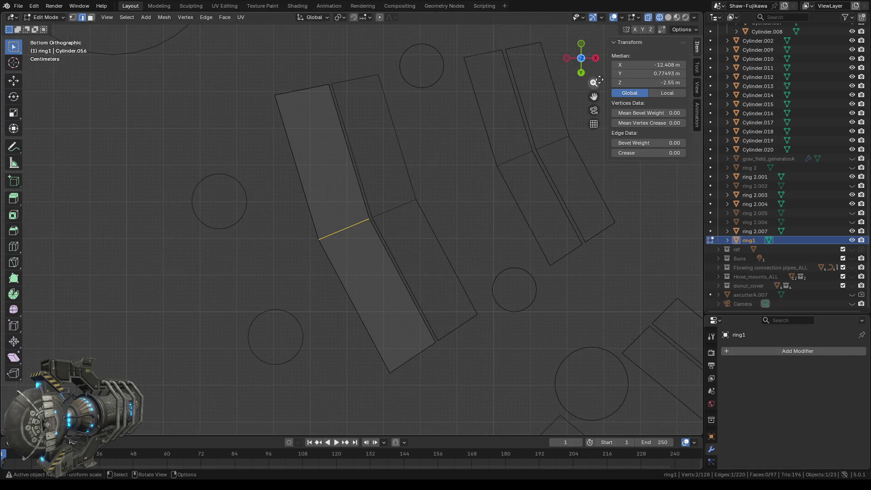
- Show the whole ring in Solid shading from the top and return to Object Mode
{"action": "left_click", "coordinate": [667, 17]}
{"action": "scroll", "coordinate": [427, 268], "scroll_direction": "down", "scroll_amount": 4}
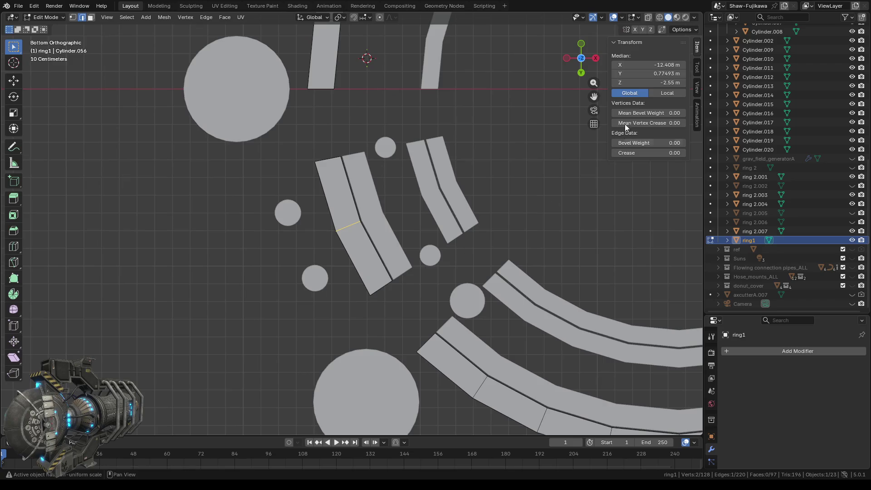
{"action": "left_click", "coordinate": [581, 55]}
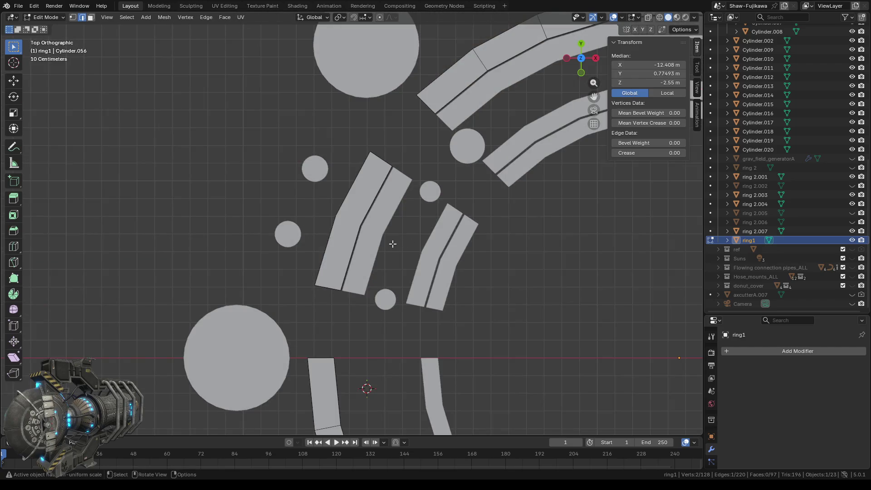
{"action": "scroll", "coordinate": [389, 243], "scroll_direction": "down", "scroll_amount": 4}
{"action": "mouse_move", "coordinate": [482, 298]}
{"action": "middle_mouse_down", "text": "shift"}
{"action": "mouse_move", "coordinate": [399, 214]}
{"action": "mouse_move", "coordinate": [385, 212]}
{"action": "middle_mouse_up", "text": "shift"}
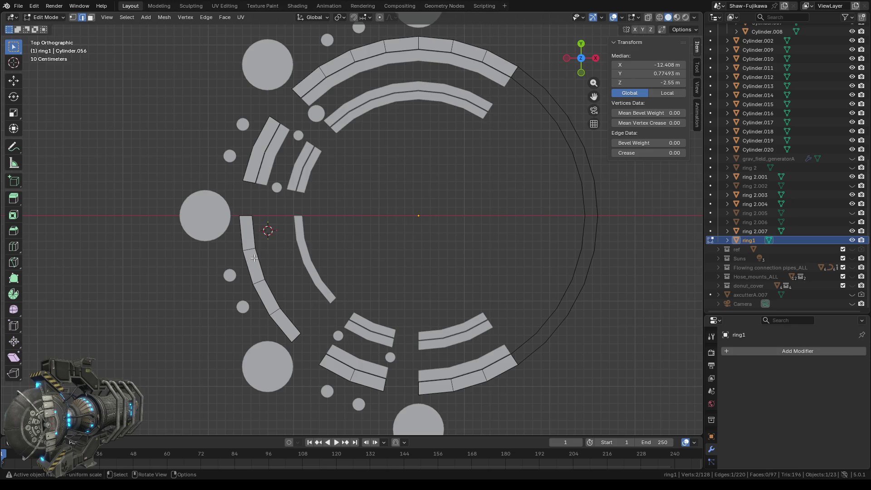
{"action": "key", "text": "Tab"}
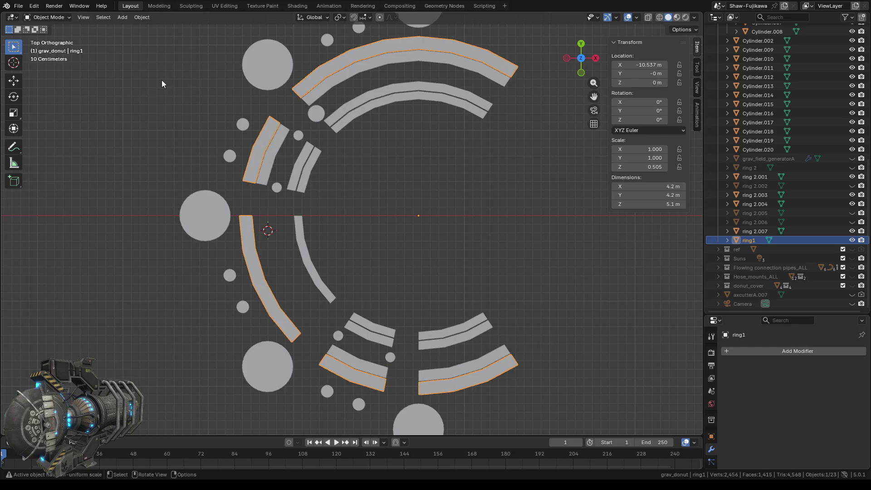
- In Edit Mode, clear the selection and box-select the left arc's vertices with X-ray on
{"action": "key", "text": "Tab"}
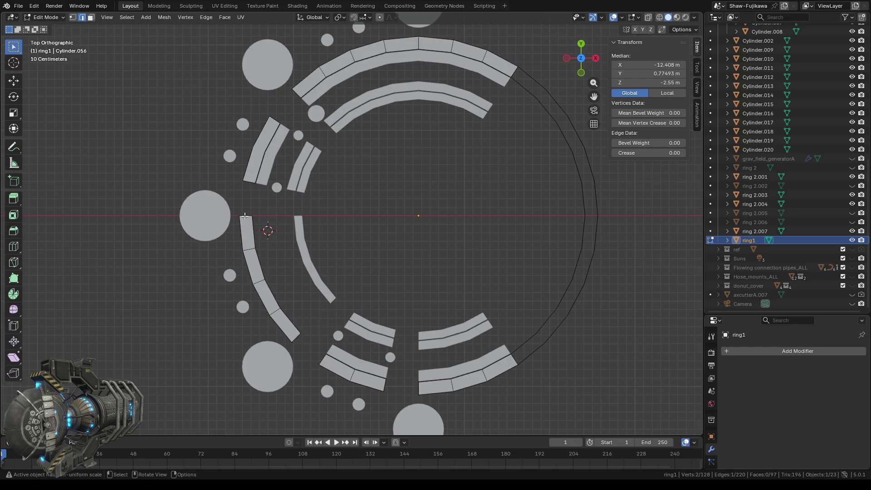
{"action": "key", "text": "alt+a"}
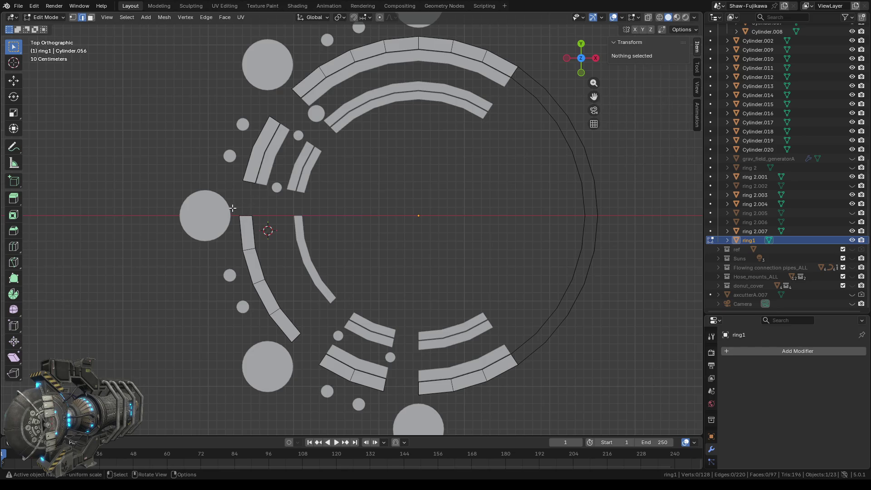
{"action": "left_click", "coordinate": [73, 17]}
{"action": "left_click", "coordinate": [659, 17]}
{"action": "mouse_move", "coordinate": [225, 205]}
{"action": "left_mouse_down"}
{"action": "mouse_move", "coordinate": [298, 345]}
{"action": "mouse_move", "coordinate": [311, 352]}
{"action": "left_mouse_up"}
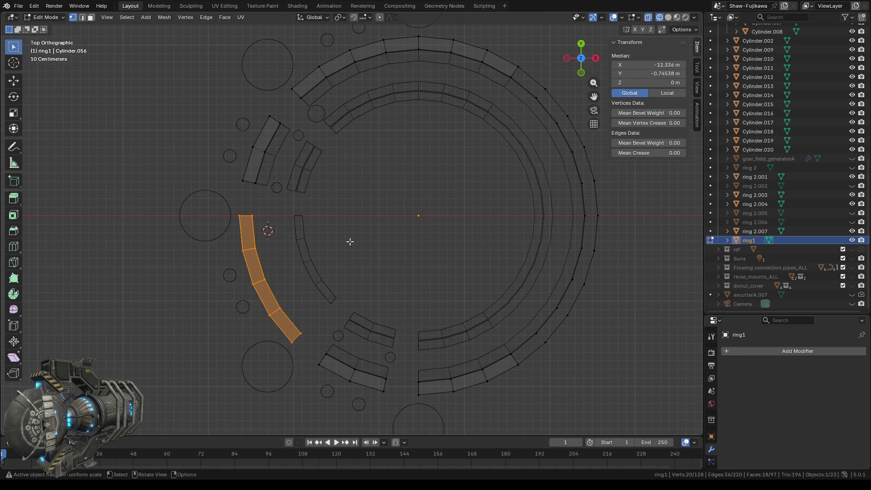
- Separate the selected arc into its own object, ring1.001, and return to Object Mode
{"action": "middle_click_drag", "start_coordinate": [341, 245], "coordinate": [399, 227]}
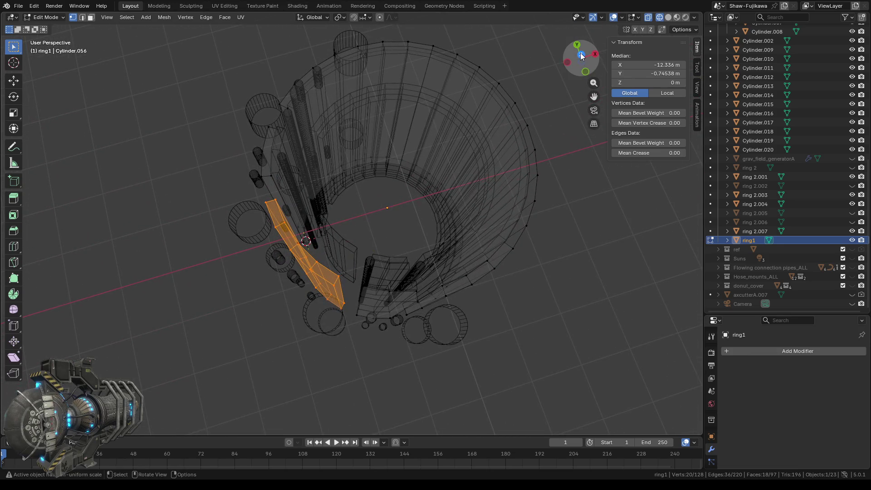
{"action": "left_click", "coordinate": [581, 57]}
{"action": "right_click", "coordinate": [362, 230]}
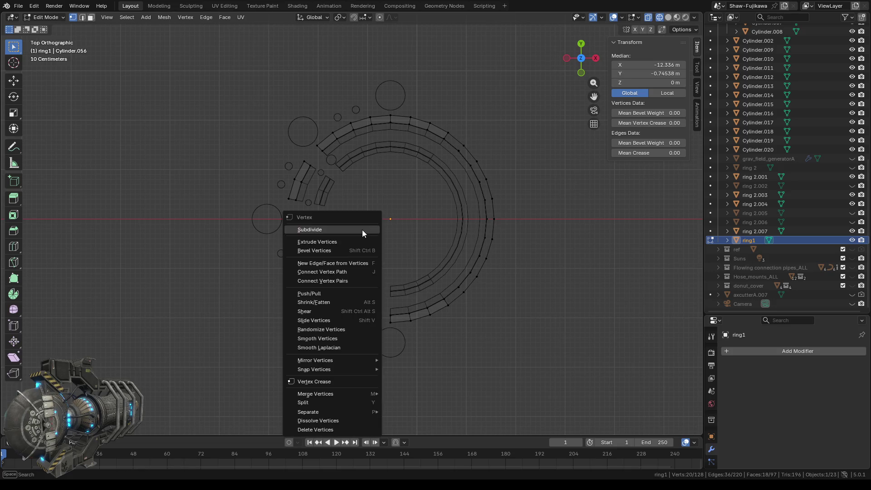
{"action": "mouse_move", "coordinate": [325, 409]}
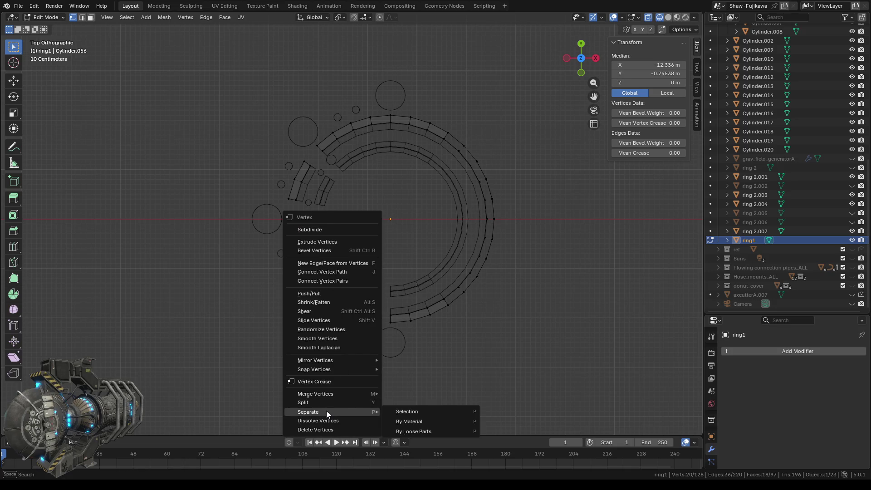
{"action": "left_click", "coordinate": [405, 414]}
{"action": "scroll", "coordinate": [354, 261], "scroll_direction": "up", "scroll_amount": 2}
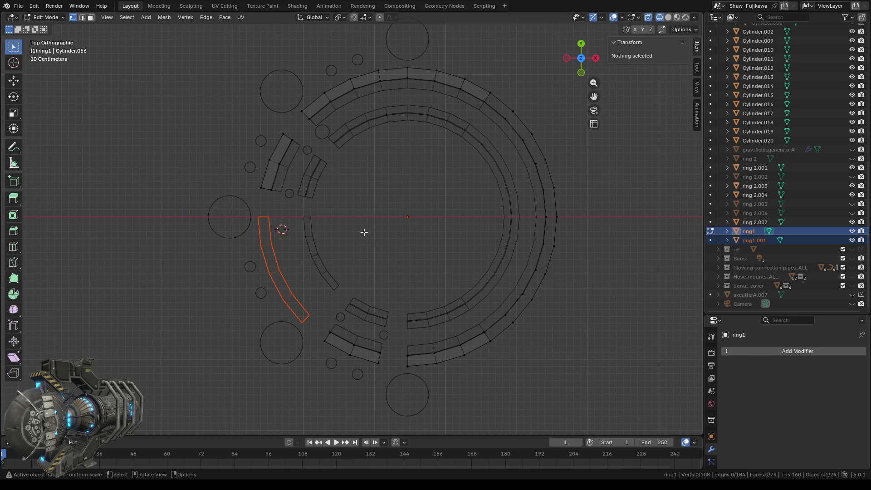
{"action": "key", "text": "Tab"}
{"action": "left_click", "coordinate": [264, 291]}
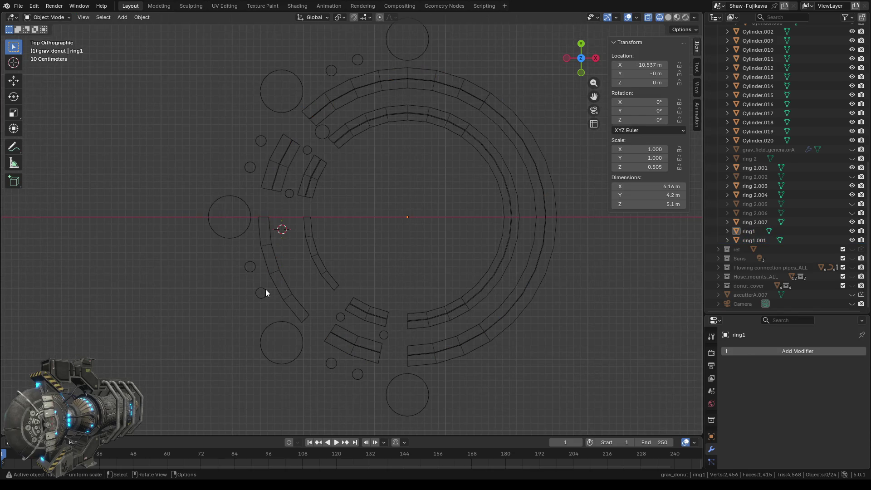
- Edit ring1.001 and ring 2.007 together and box-select their top edges
{"action": "left_click", "coordinate": [270, 268]}
{"action": "scroll", "coordinate": [324, 263], "scroll_direction": "up", "scroll_amount": 1}
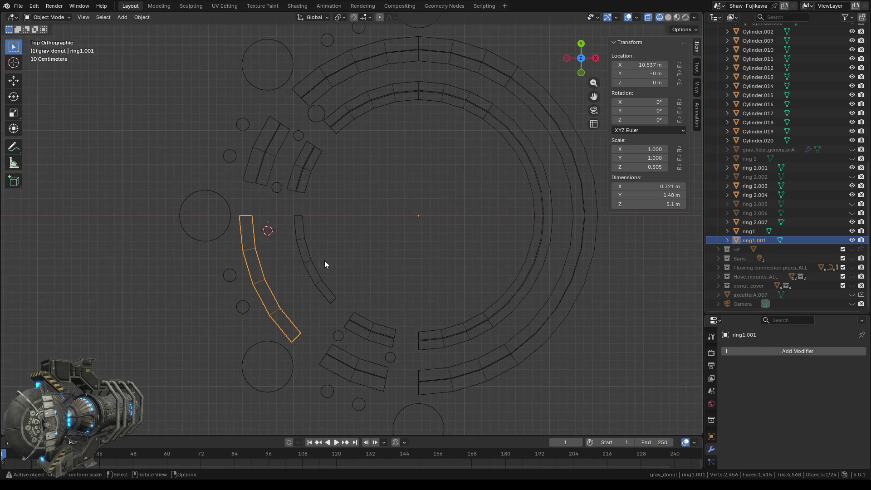
{"action": "scroll", "coordinate": [303, 252], "scroll_direction": "up", "scroll_amount": 2}
{"action": "left_click", "coordinate": [278, 236], "text": "shift"}
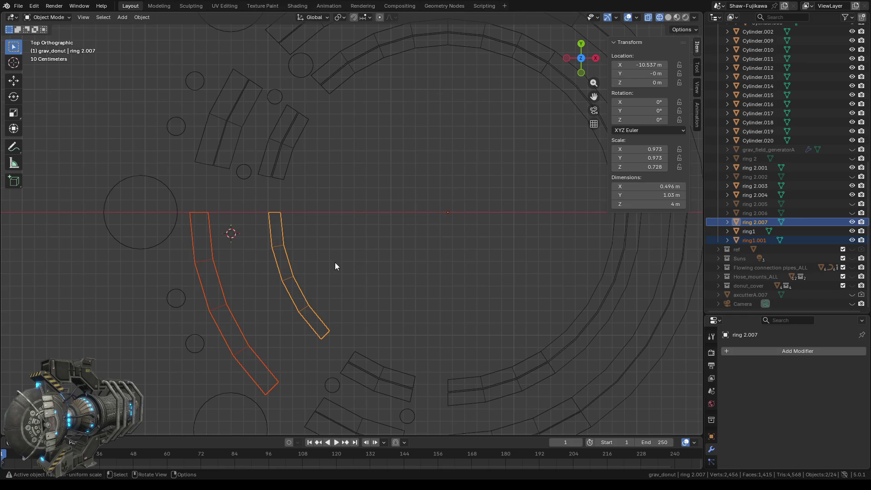
{"action": "key", "text": "Tab"}
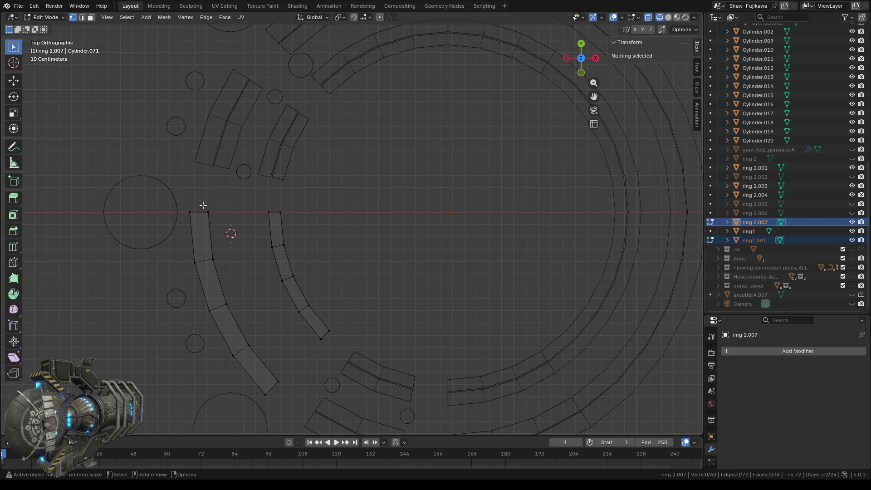
{"action": "left_click_drag", "start_coordinate": [202, 205], "coordinate": [273, 261]}
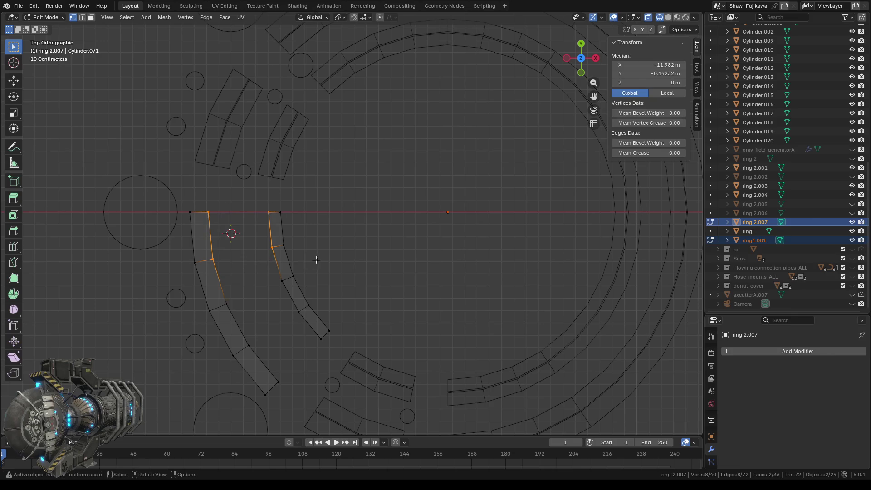
- Snap the 3D cursor to the selected top edges and return to Object Mode
{"action": "right_click", "coordinate": [362, 234]}
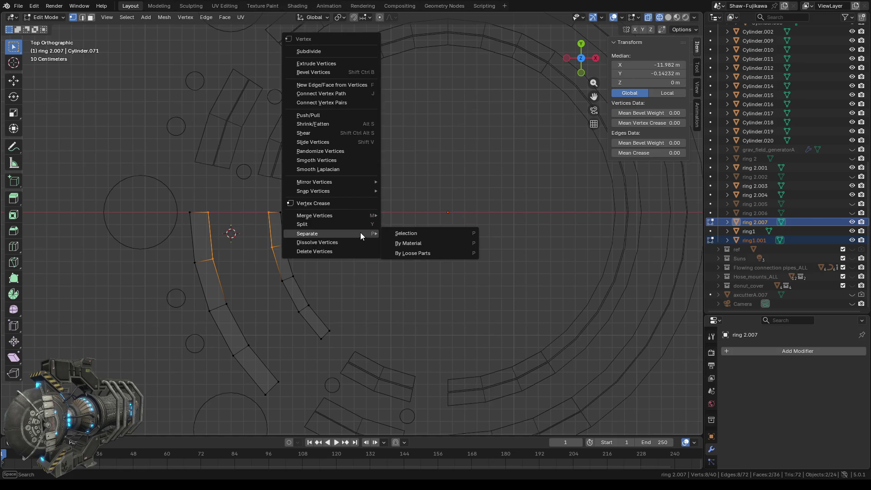
{"action": "mouse_move", "coordinate": [357, 191]}
{"action": "left_click", "coordinate": [424, 228]}
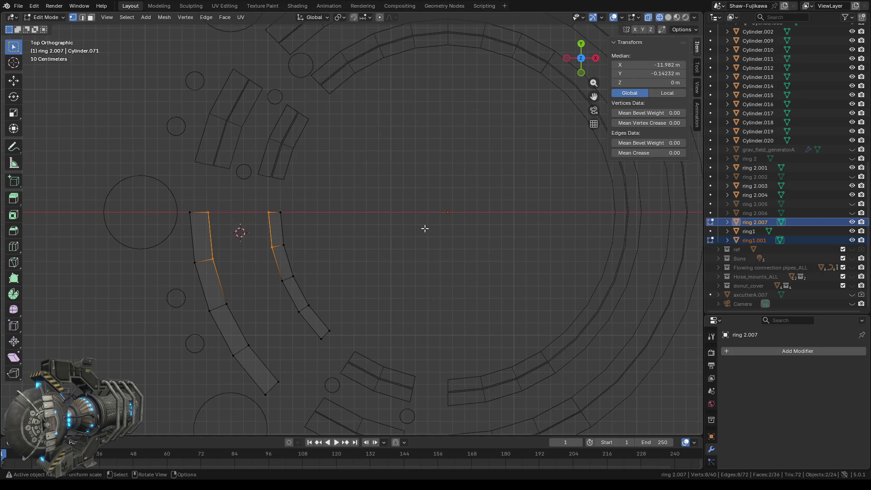
{"action": "scroll", "coordinate": [358, 249], "scroll_direction": "down", "scroll_amount": 5}
{"action": "scroll", "coordinate": [358, 249], "scroll_direction": "up", "scroll_amount": 2}
{"action": "scroll", "coordinate": [367, 245], "scroll_direction": "up", "scroll_amount": 2}
{"action": "key", "text": "Tab"}
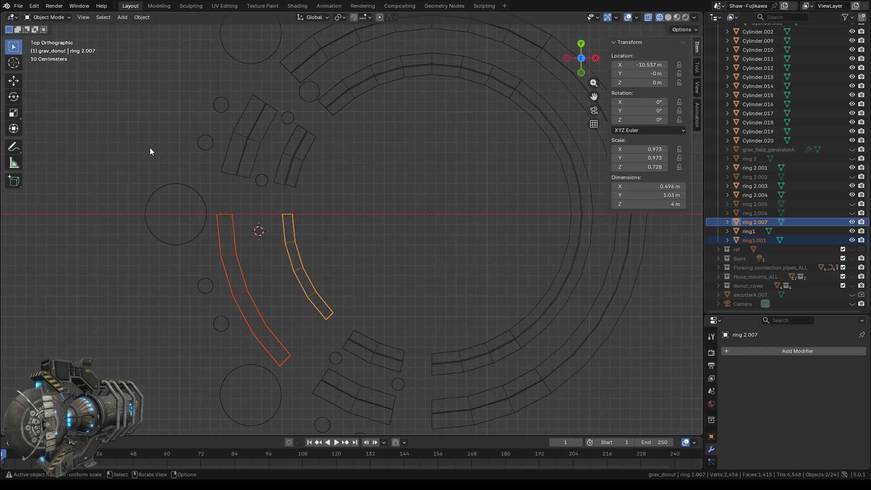
- Add a cylinder pillar (0.1 m radius, 6.53 m depth) at the 3D cursor
{"action": "left_click", "coordinate": [121, 17]}
{"action": "mouse_move", "coordinate": [136, 28]}
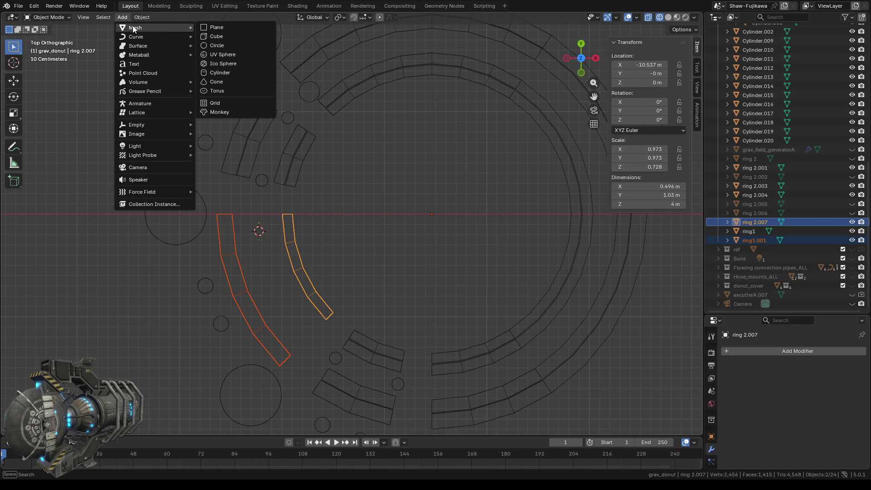
{"action": "left_click", "coordinate": [220, 73]}
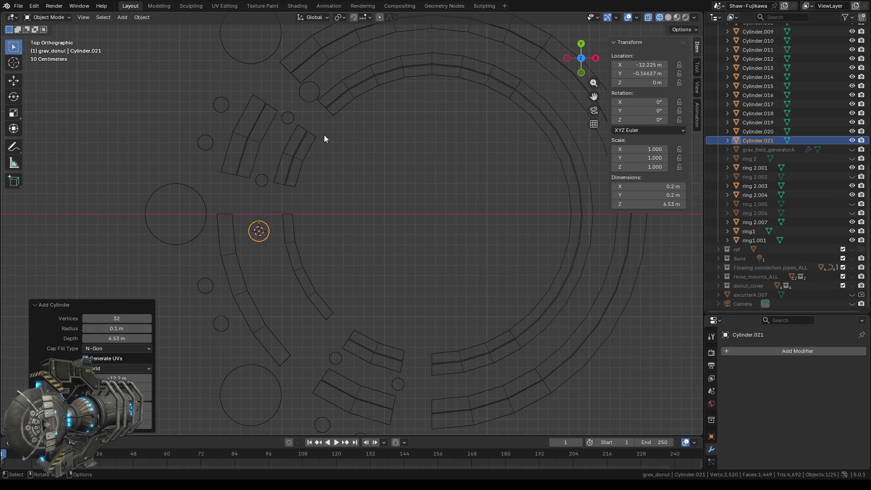
- Select ring1.001 and ring 2.007 and enter Edit Mode on both
{"action": "left_click", "coordinate": [310, 96]}
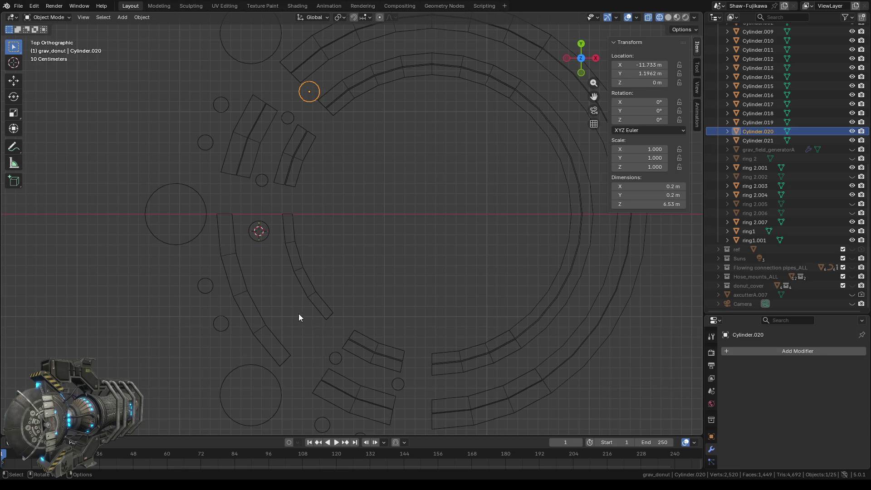
{"action": "left_click", "coordinate": [244, 301]}
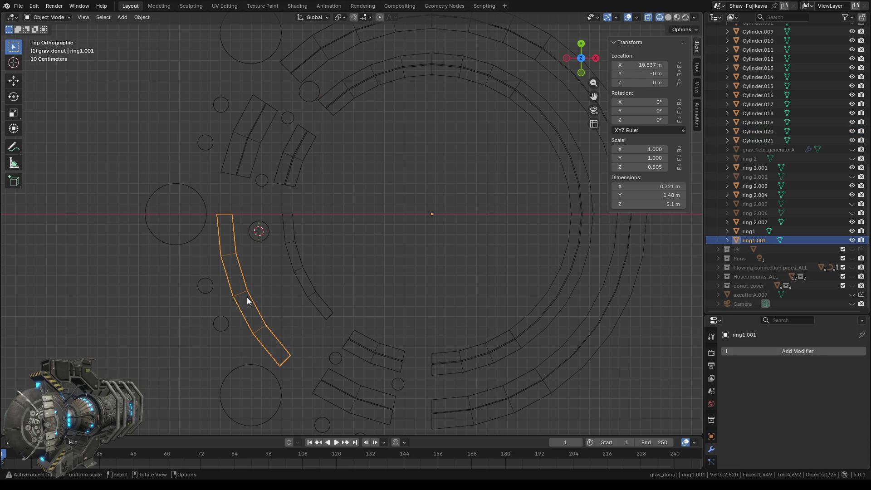
{"action": "left_click", "coordinate": [312, 295], "text": "shift"}
{"action": "key", "text": "Tab"}
- Box-select the joint edges and vertices on both left arcs
{"action": "middle_click_drag", "start_coordinate": [301, 328], "coordinate": [322, 245], "text": "shift"}
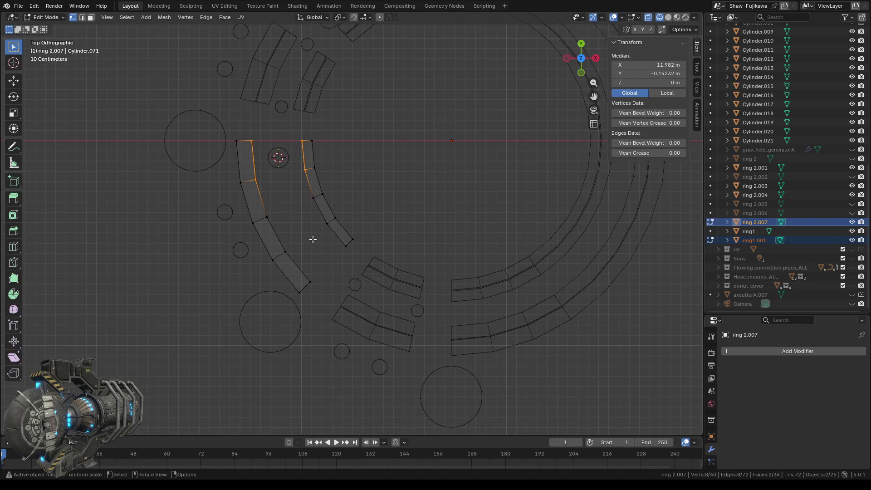
{"action": "left_click_drag", "start_coordinate": [280, 229], "coordinate": [307, 260]}
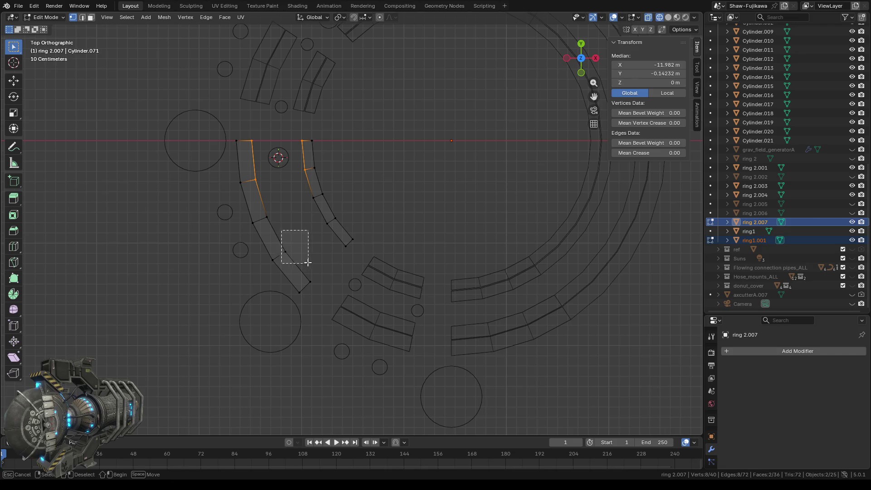
{"action": "left_click_drag", "start_coordinate": [316, 219], "coordinate": [349, 258], "text": "shift"}
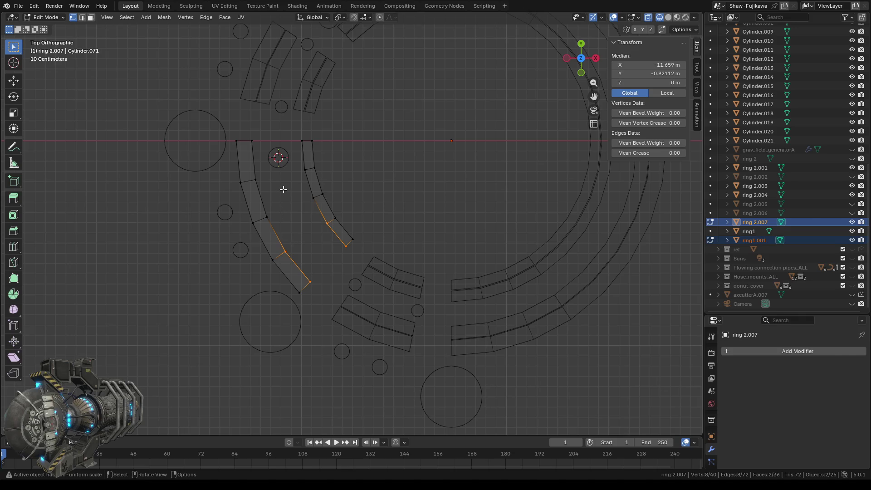
{"action": "scroll", "coordinate": [284, 190], "scroll_direction": "down", "scroll_amount": 2}
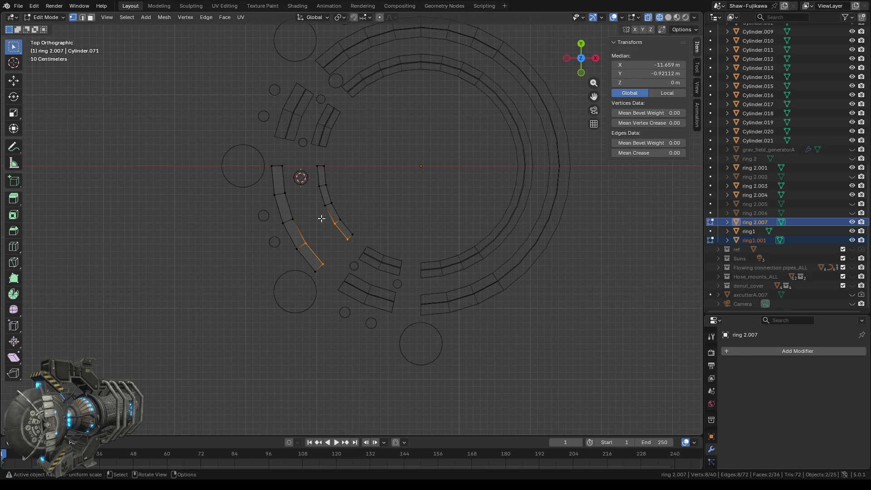
{"action": "scroll", "coordinate": [321, 218], "scroll_direction": "up", "scroll_amount": 2}
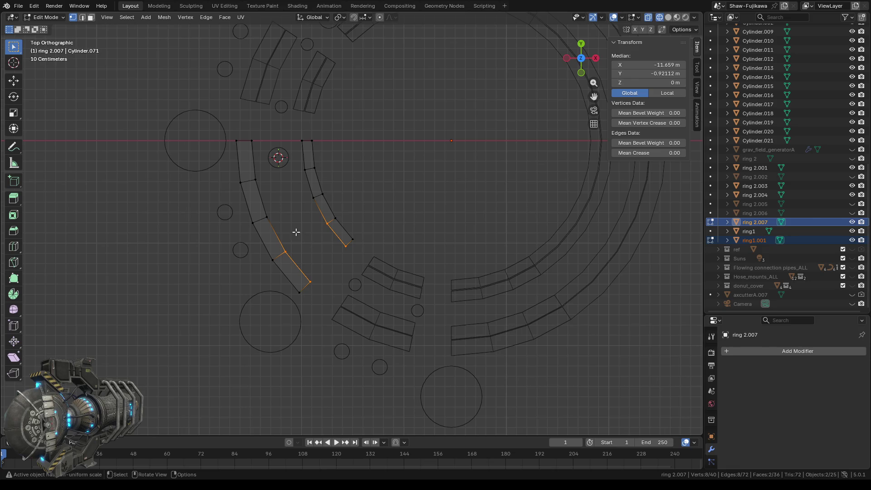
{"action": "left_click_drag", "start_coordinate": [258, 206], "coordinate": [278, 229], "text": "shift"}
{"action": "left_click_drag", "start_coordinate": [303, 195], "coordinate": [323, 199], "text": "shift"}
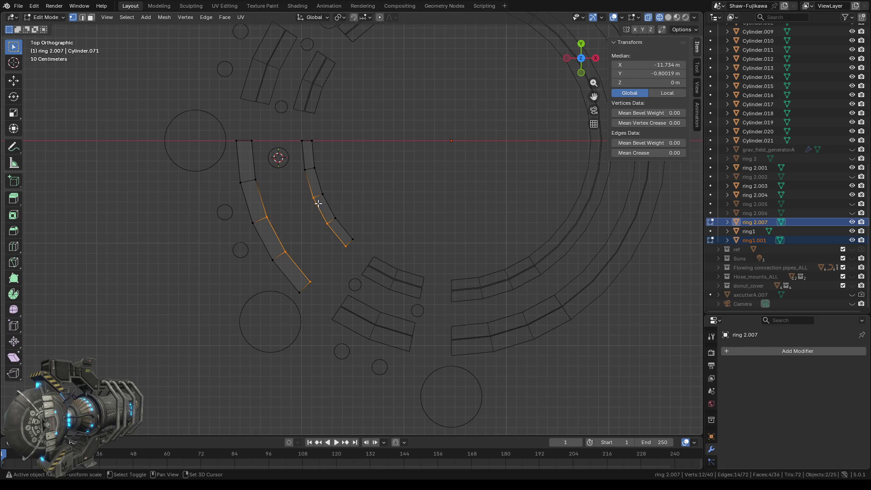
- Snap the 3D cursor to the selected vertices and return to Object Mode
{"action": "right_click", "coordinate": [375, 197]}
{"action": "mouse_move", "coordinate": [365, 338]}
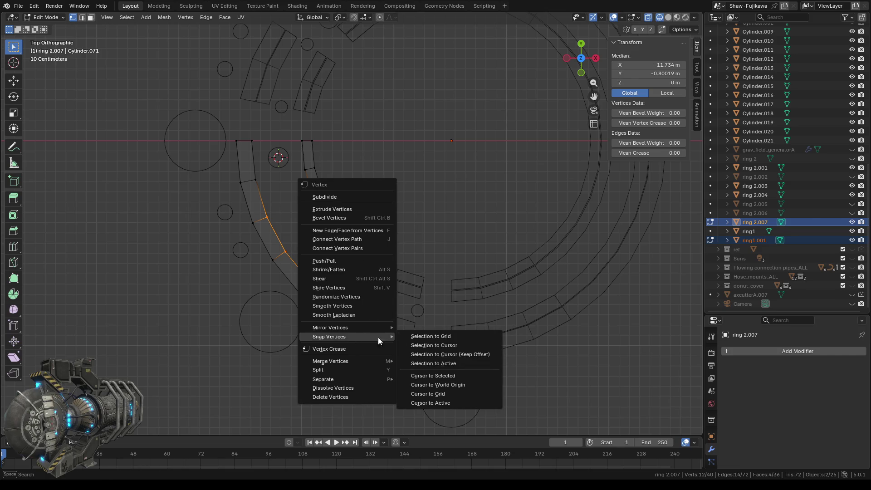
{"action": "left_click", "coordinate": [438, 374]}
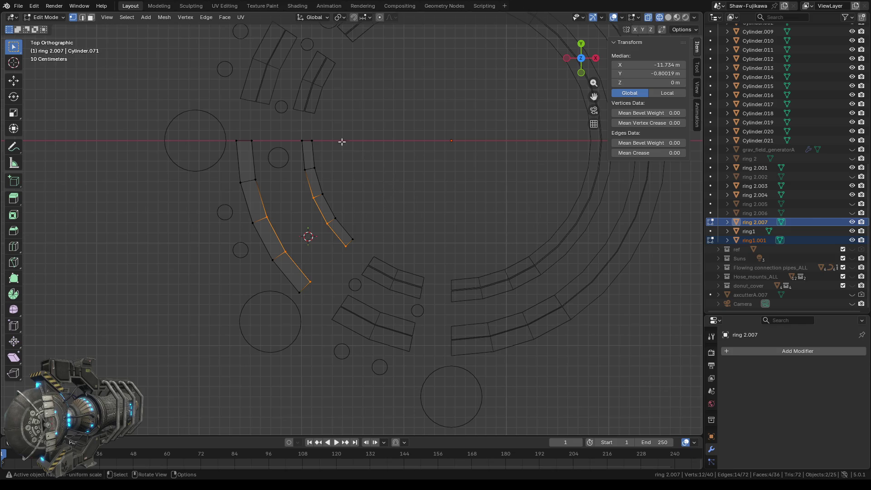
{"action": "key", "text": "Tab"}
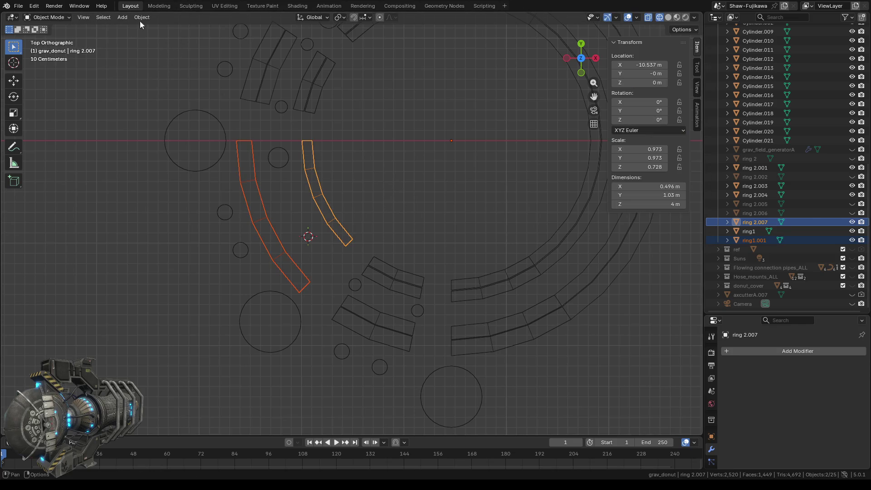
- Add a cylinder at the cursor, then delete the stray small cylinder near the arcs' top
{"action": "left_click", "coordinate": [122, 17]}
{"action": "mouse_move", "coordinate": [136, 27]}
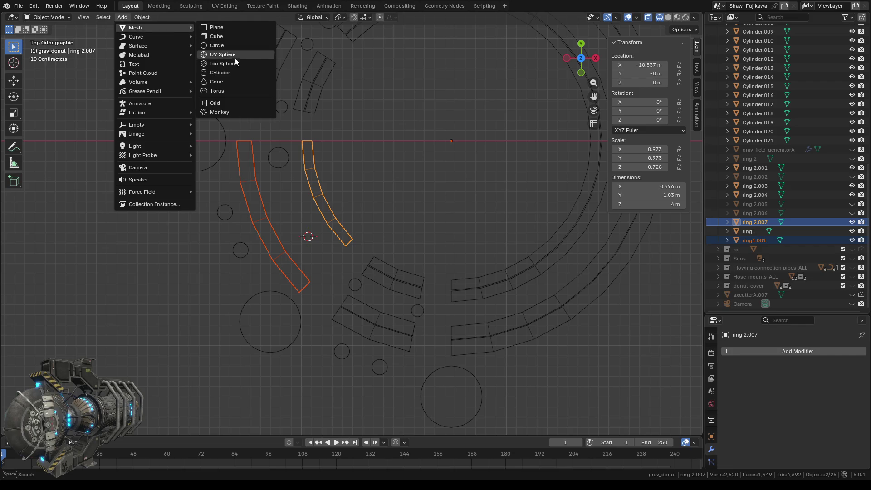
{"action": "left_click", "coordinate": [228, 72]}
{"action": "left_click", "coordinate": [279, 160]}
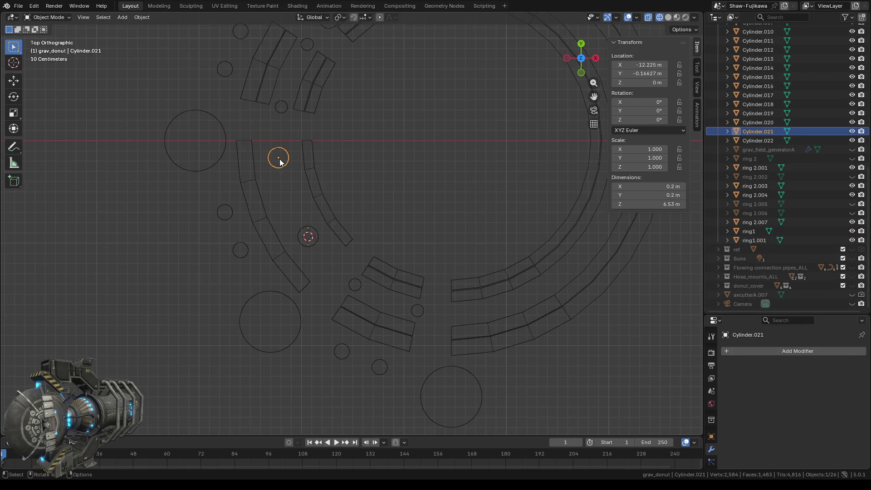
{"action": "key", "text": "Delete"}
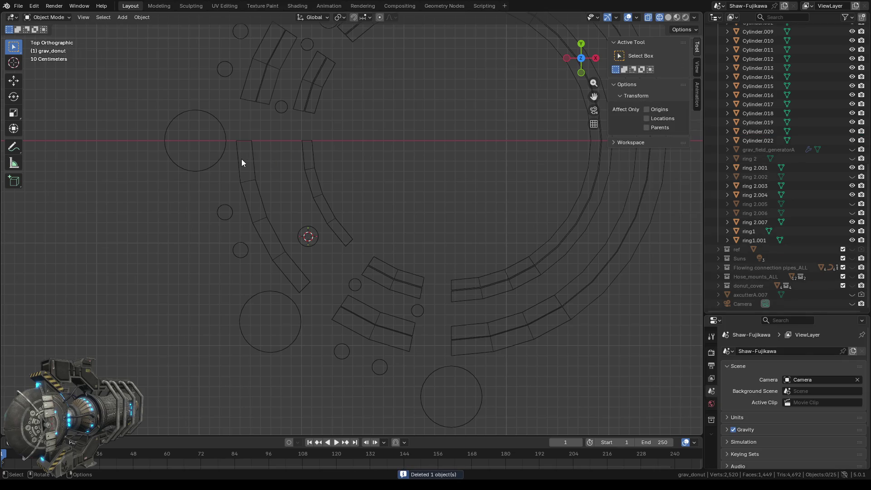
- Snap the 3D cursor to the joint vertices between ring1.001 and ring 2.007
{"action": "left_click", "coordinate": [244, 160]}
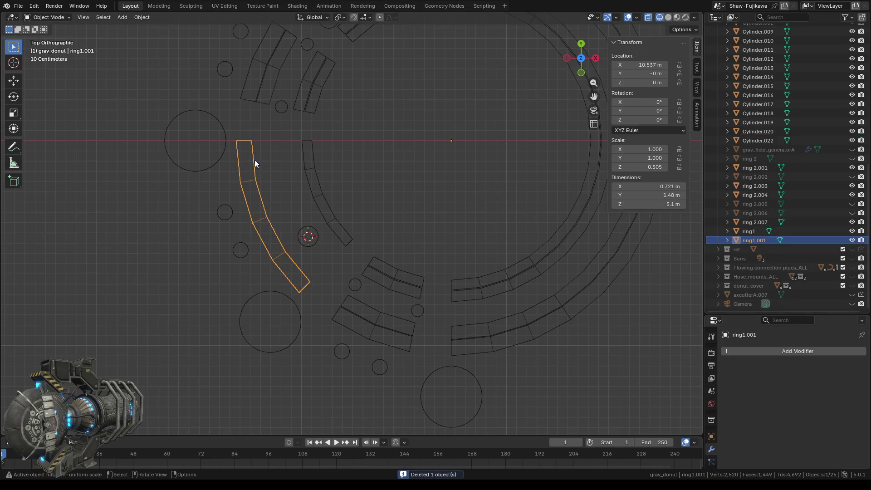
{"action": "left_click", "coordinate": [305, 152], "text": "shift"}
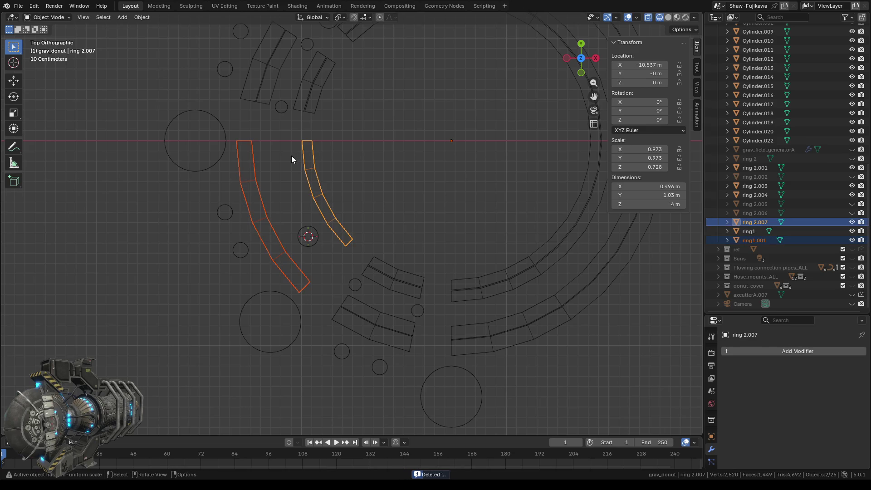
{"action": "key", "text": "Tab"}
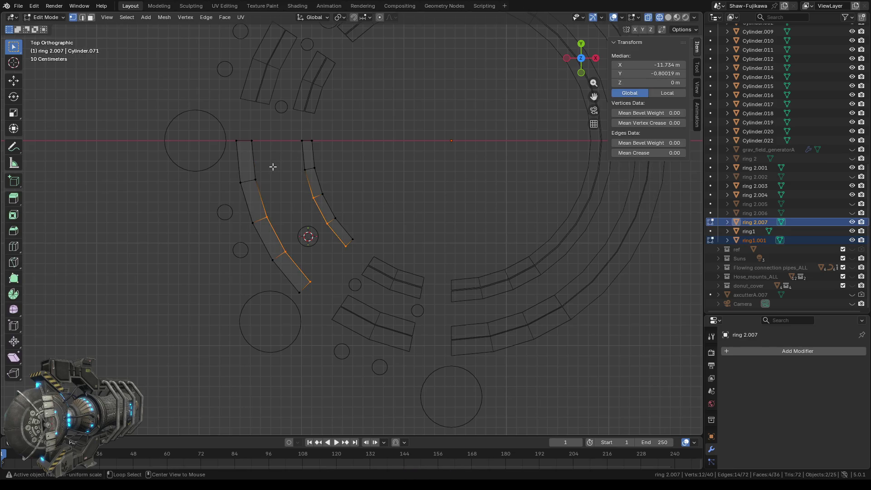
{"action": "left_click", "coordinate": [272, 166]}
{"action": "left_click_drag", "start_coordinate": [250, 133], "coordinate": [281, 228]}
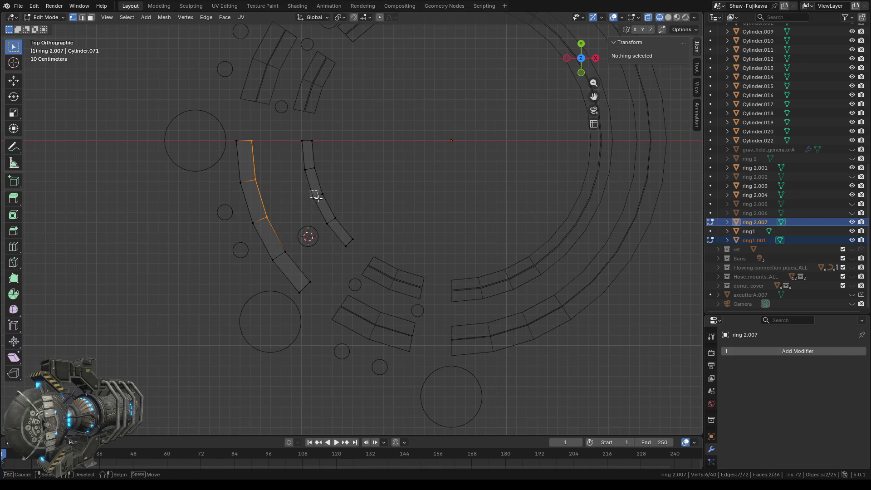
{"action": "left_click_drag", "start_coordinate": [317, 198], "coordinate": [299, 172], "text": "shift"}
{"action": "left_click_drag", "start_coordinate": [296, 134], "coordinate": [313, 162], "text": "shift"}
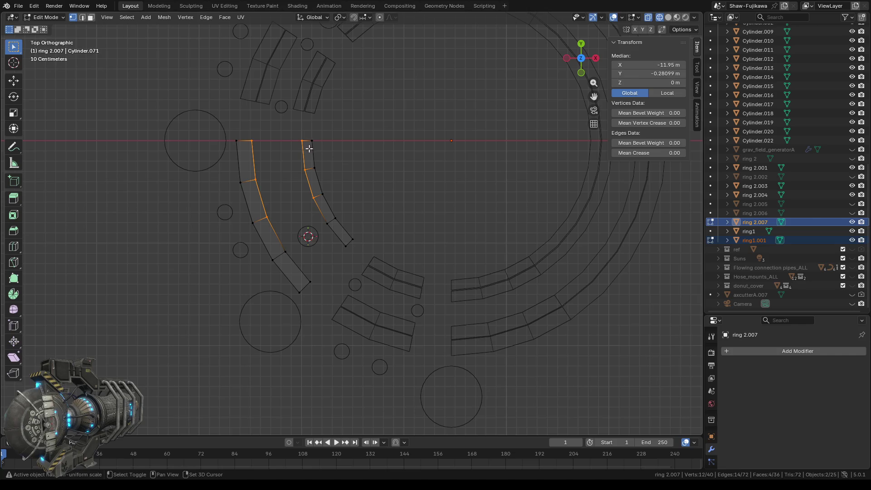
{"action": "right_click", "coordinate": [286, 175]}
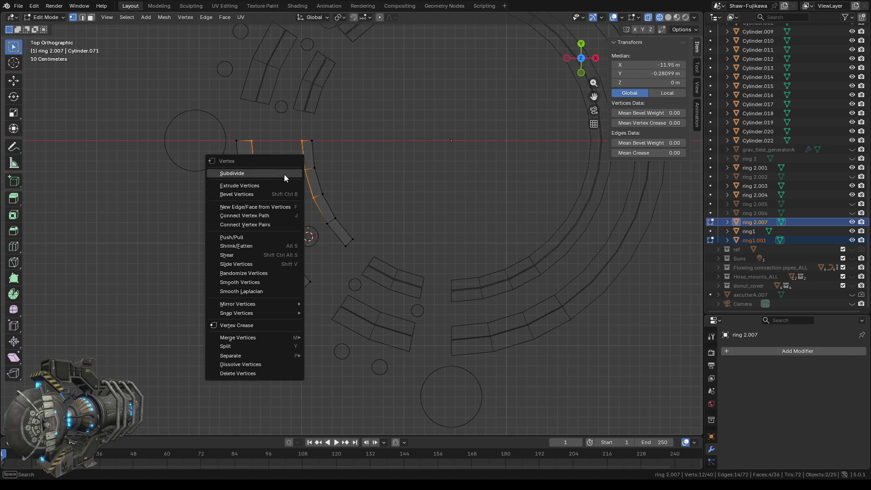
{"action": "mouse_move", "coordinate": [250, 312]}
{"action": "left_click", "coordinate": [331, 352]}
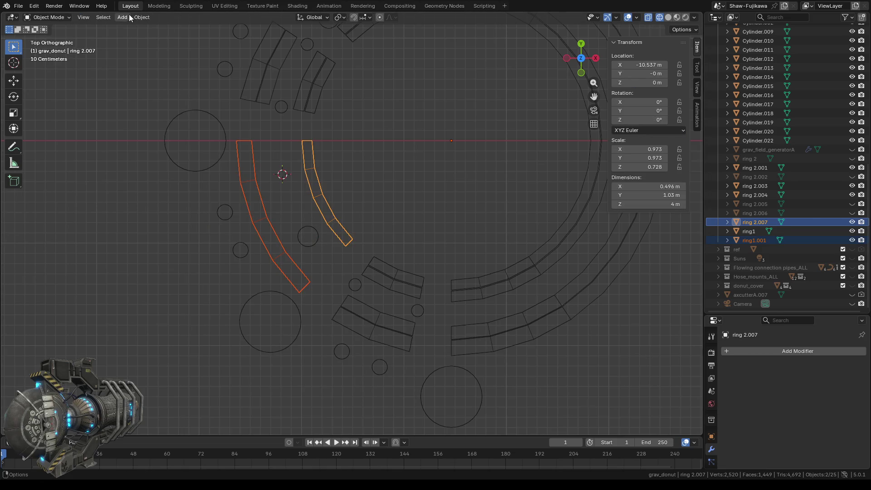
- Add a cylinder pillar at the cursor, then select the outer ring 2.001
{"action": "left_click", "coordinate": [126, 17]}
{"action": "mouse_move", "coordinate": [142, 28]}
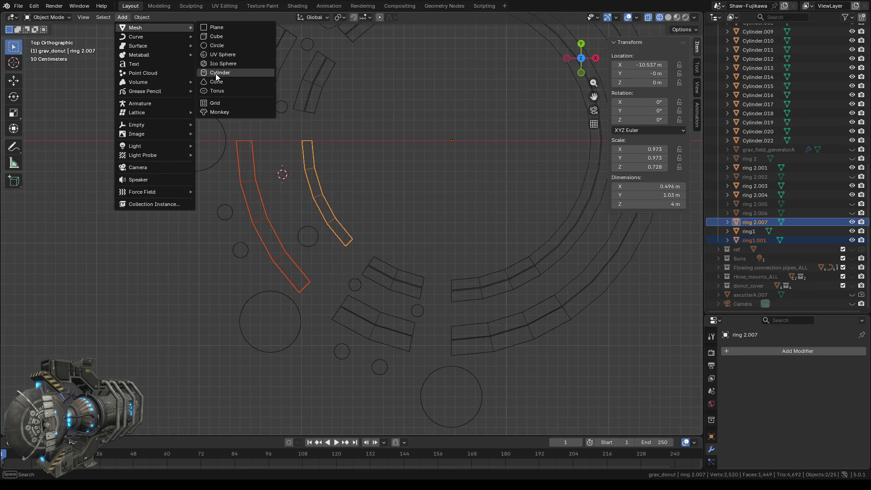
{"action": "left_click", "coordinate": [215, 74]}
{"action": "middle_click_drag", "start_coordinate": [373, 119], "coordinate": [374, 221], "text": "shift"}
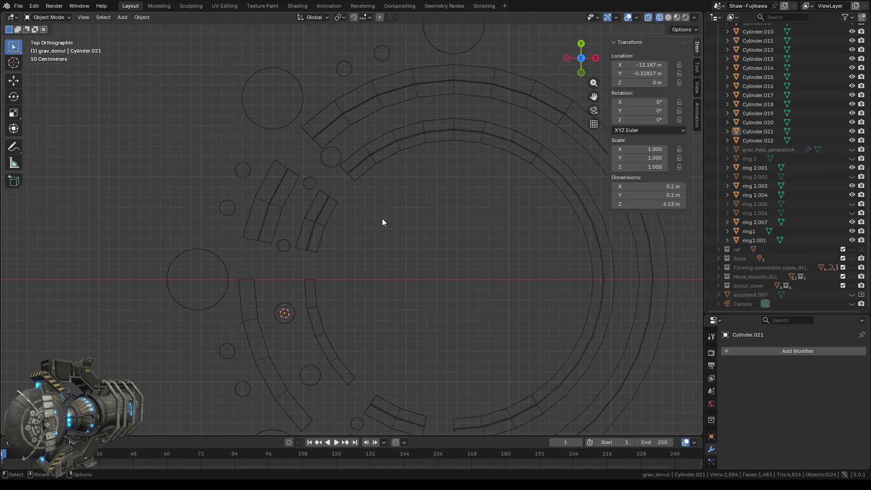
{"action": "middle_click_drag", "start_coordinate": [377, 214], "coordinate": [345, 257], "text": "shift"}
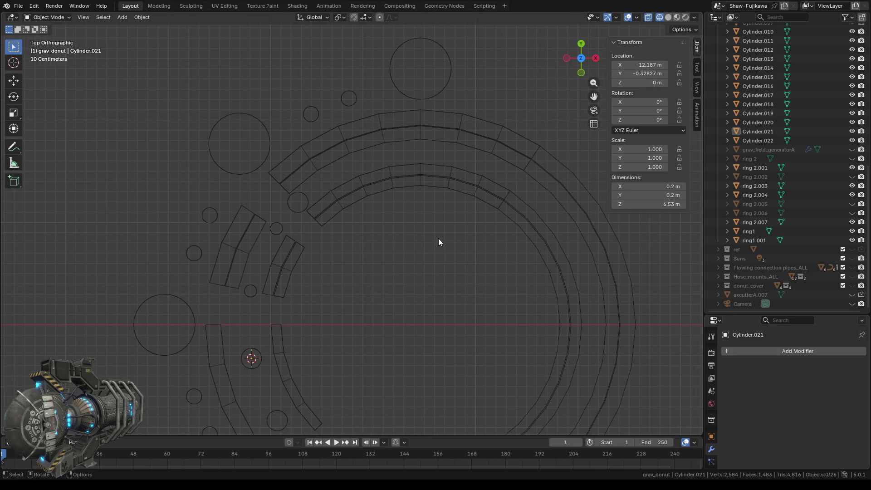
{"action": "left_click", "coordinate": [317, 165]}
{"action": "middle_click_drag", "start_coordinate": [459, 270], "coordinate": [380, 287], "text": "shift"}
- In Edit Mode, select the faces along the top arc of ring 2.001
{"action": "key", "text": "Tab"}
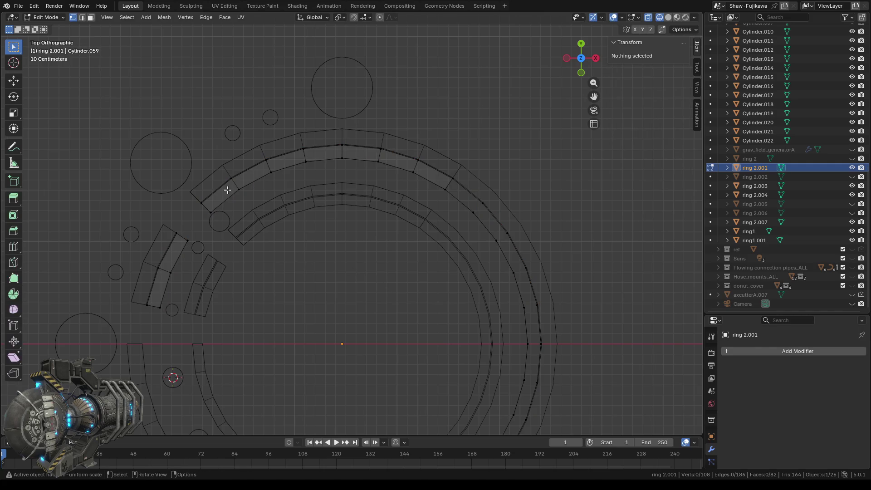
{"action": "left_click_drag", "start_coordinate": [183, 133], "coordinate": [294, 218]}
{"action": "left_click_drag", "start_coordinate": [245, 132], "coordinate": [339, 190], "text": "shift"}
{"action": "left_click_drag", "start_coordinate": [323, 124], "coordinate": [373, 183], "text": "shift"}
{"action": "left_click_drag", "start_coordinate": [354, 122], "coordinate": [393, 176], "text": "shift"}
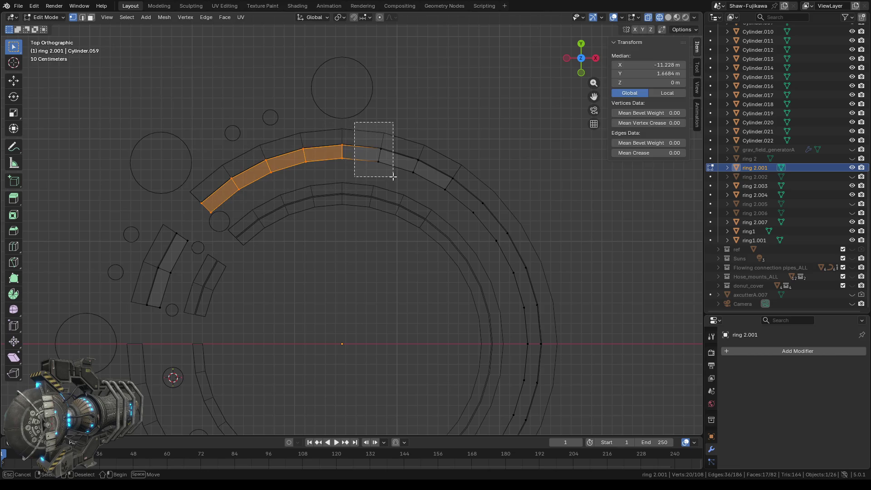
{"action": "left_click_drag", "start_coordinate": [394, 139], "coordinate": [431, 188], "text": "shift"}
{"action": "left_click_drag", "start_coordinate": [417, 146], "coordinate": [459, 199], "text": "shift"}
{"action": "mouse_move", "coordinate": [416, 205]}
{"action": "middle_mouse_down"}
{"action": "mouse_move", "coordinate": [385, 199]}
{"action": "mouse_move", "coordinate": [411, 144]}
{"action": "middle_mouse_up"}
{"action": "left_click", "coordinate": [581, 60]}
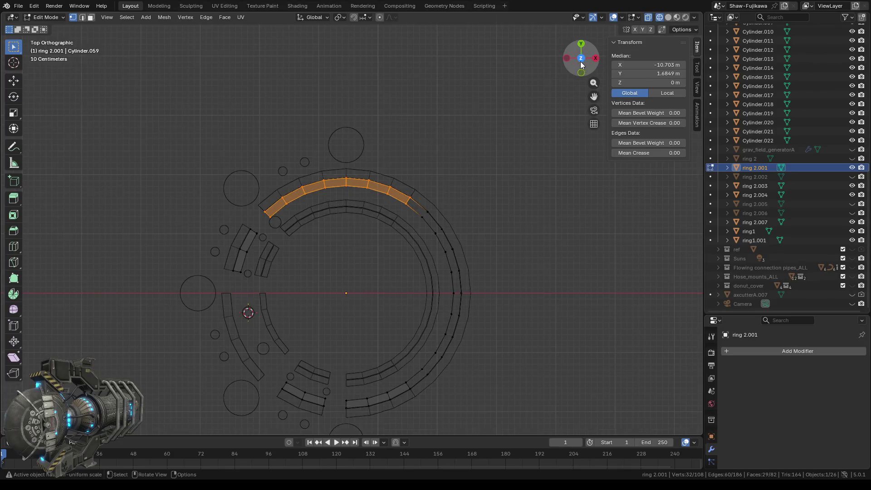
{"action": "scroll", "coordinate": [376, 232], "scroll_direction": "up", "scroll_amount": 2}
- Separate the selected arc into ring 2.008, back in Object Mode, then select ring 2.003
{"action": "right_click", "coordinate": [331, 288]}
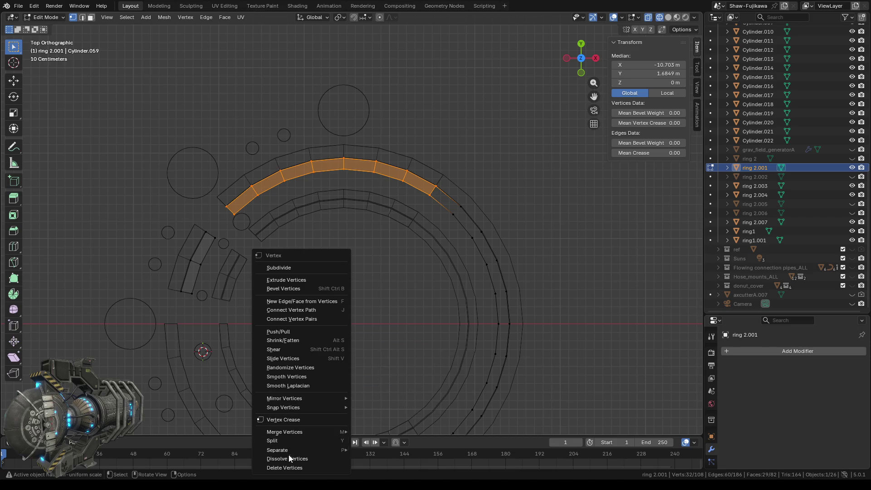
{"action": "mouse_move", "coordinate": [284, 451]}
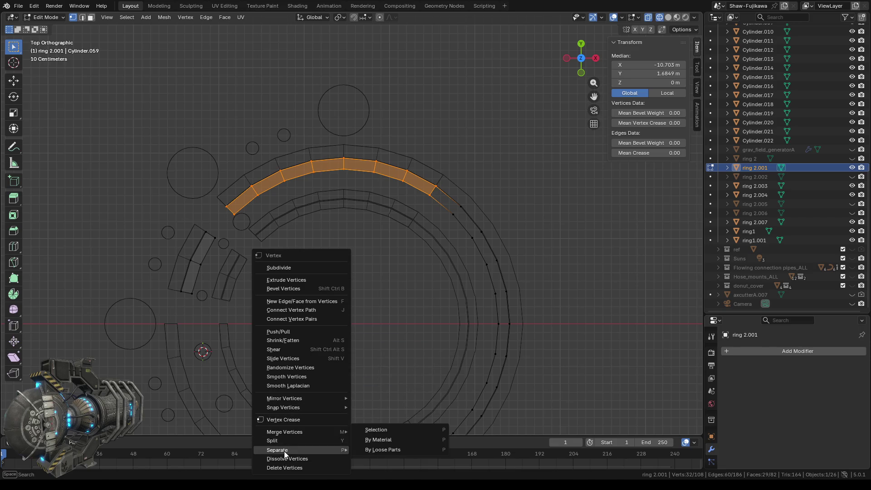
{"action": "left_click", "coordinate": [388, 429]}
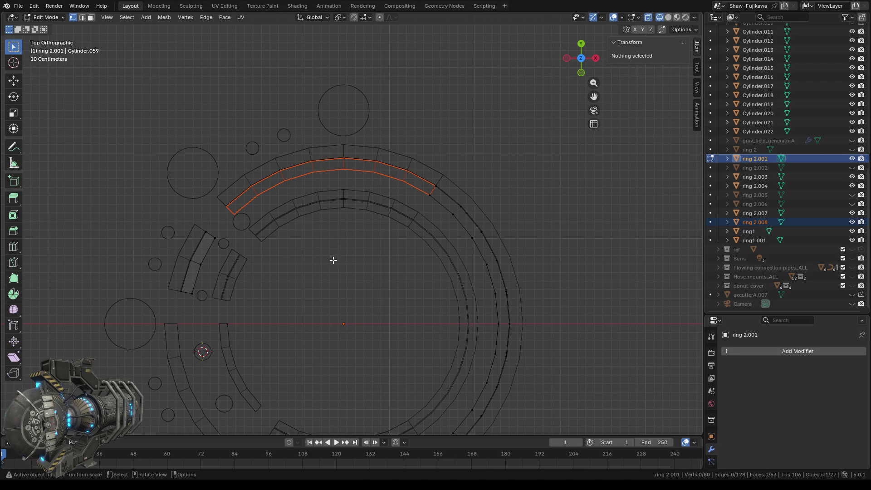
{"action": "key", "text": "Tab"}
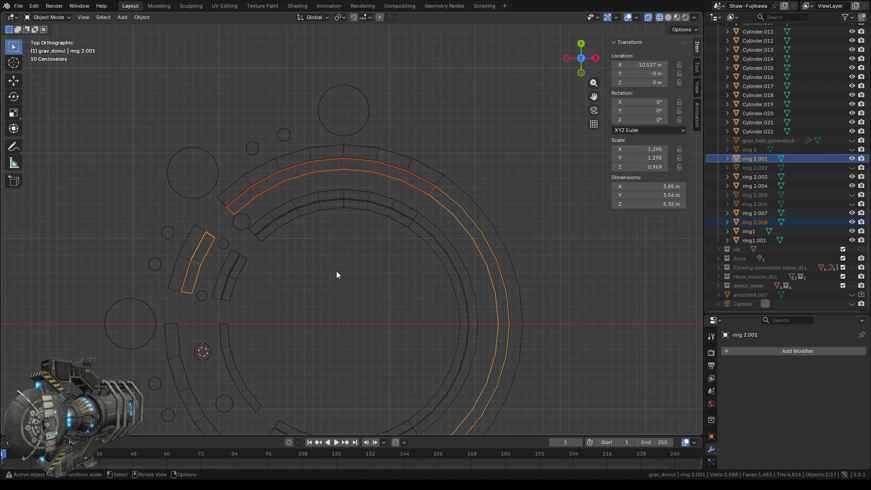
{"action": "left_click", "coordinate": [336, 271]}
{"action": "left_click", "coordinate": [286, 177]}
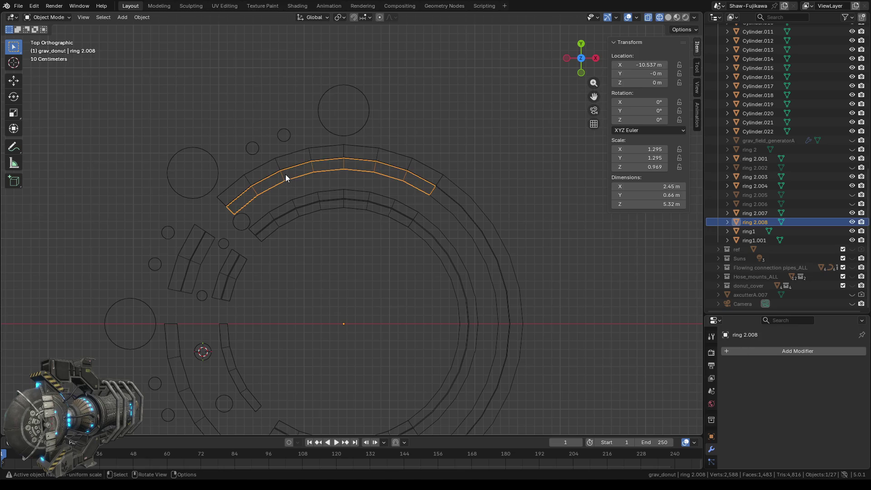
{"action": "left_click", "coordinate": [280, 212]}
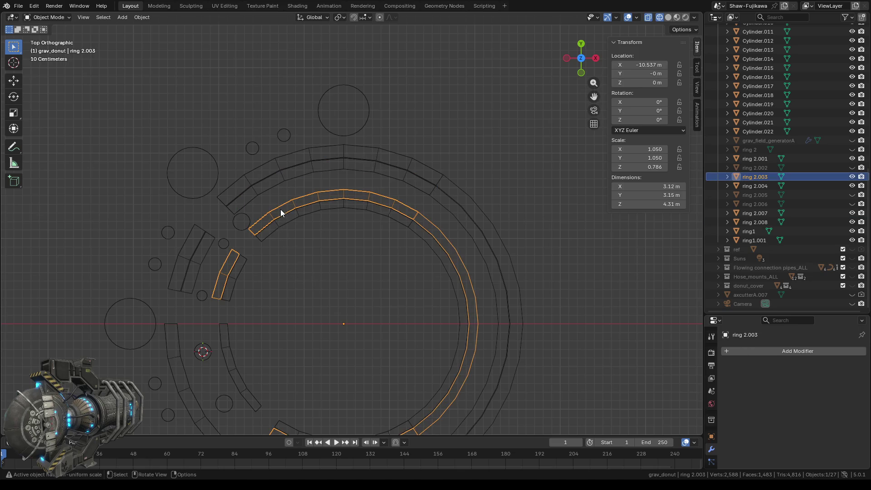
- In Edit Mode, select the upper arc faces of ring 2.003 from left to right
{"action": "key", "text": "Tab"}
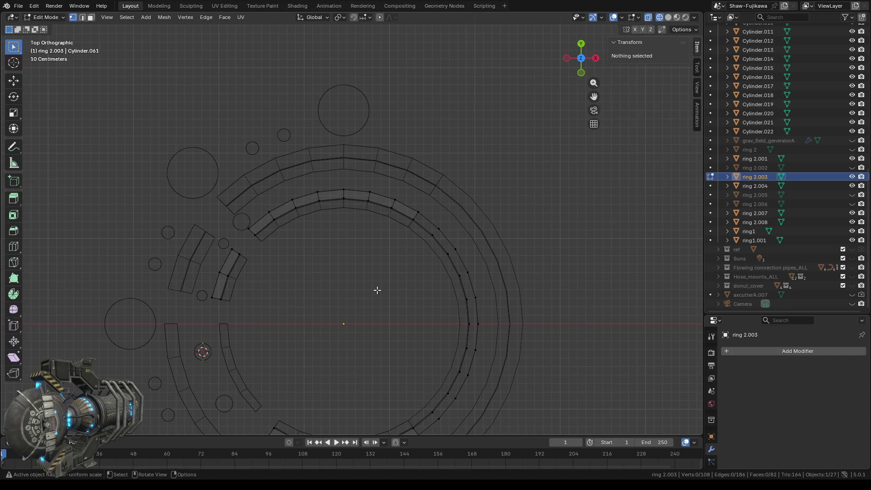
{"action": "left_click_drag", "start_coordinate": [236, 186], "coordinate": [296, 241]}
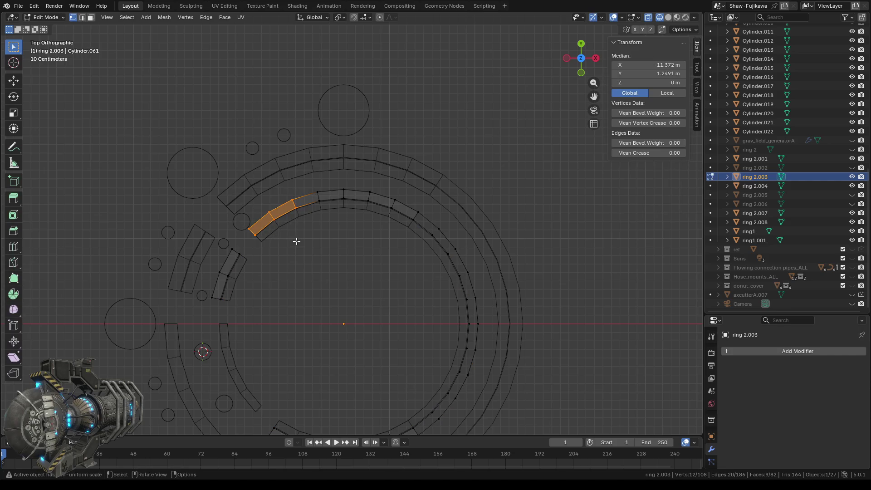
{"action": "left_click_drag", "start_coordinate": [286, 181], "coordinate": [357, 219], "text": "shift"}
{"action": "mouse_move", "coordinate": [338, 186]}
{"action": "left_mouse_down", "text": "shift"}
{"action": "mouse_move", "coordinate": [372, 216]}
{"action": "mouse_move", "coordinate": [423, 223]}
{"action": "left_mouse_up", "text": "shift"}
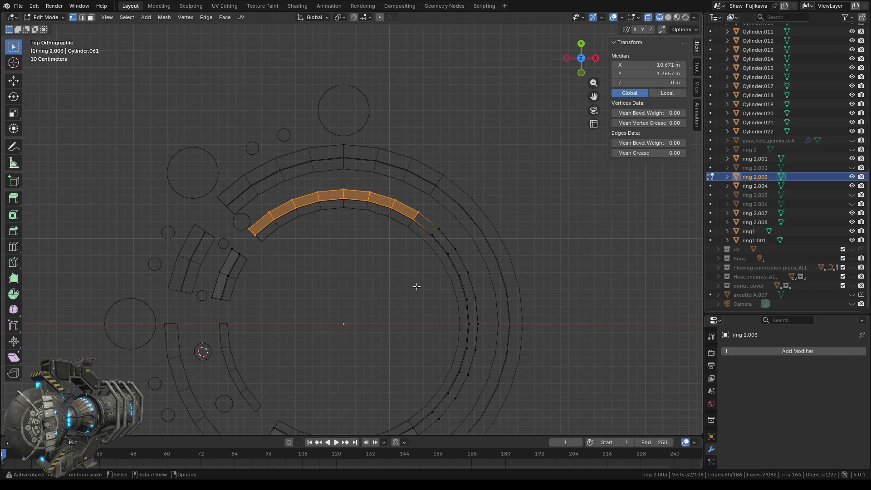
- Separate the selected faces into ring 2.009 and return to Object Mode with nothing selected
{"action": "right_click", "coordinate": [364, 270]}
{"action": "mouse_move", "coordinate": [364, 270]}
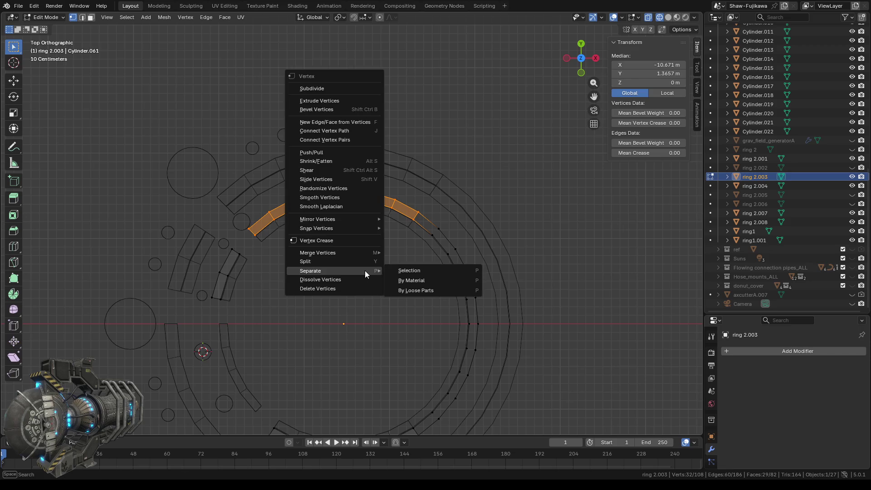
{"action": "left_click", "coordinate": [424, 271]}
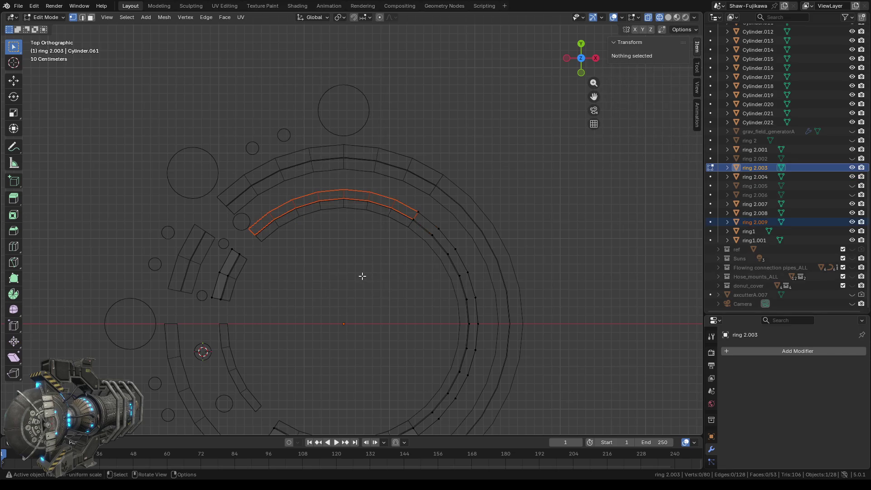
{"action": "key", "text": "Tab"}
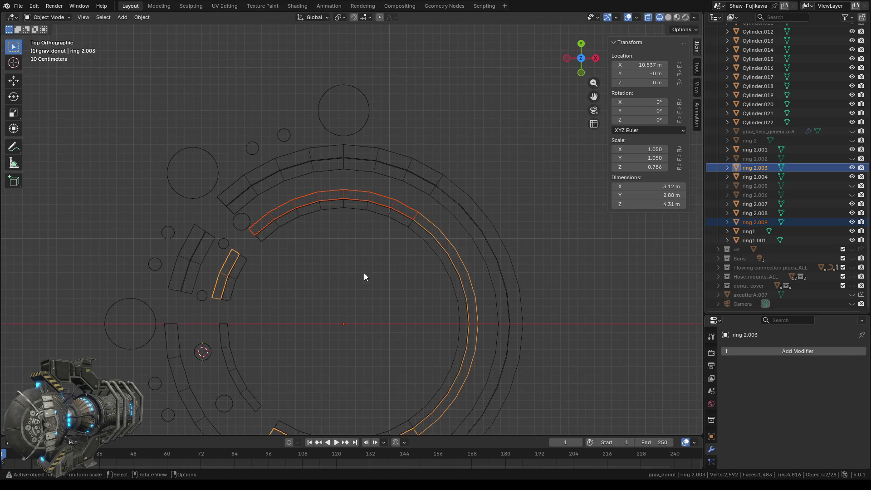
{"action": "left_click", "coordinate": [379, 273]}
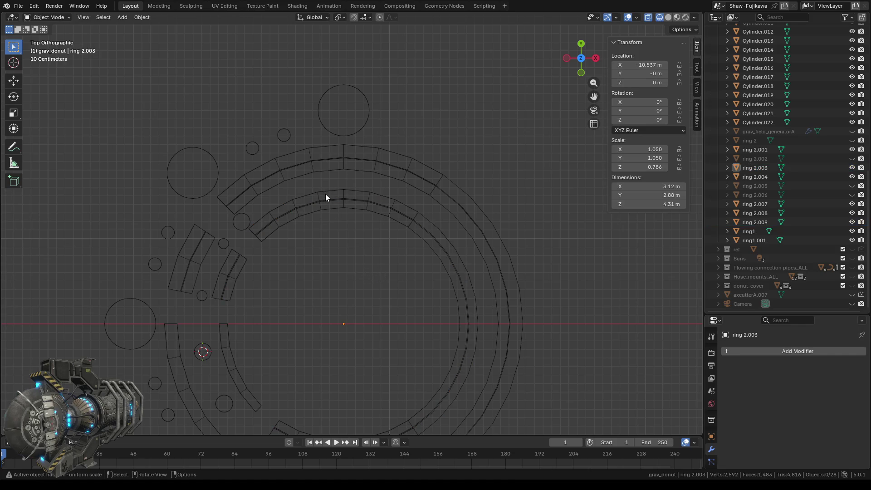
{"action": "middle_click_drag", "start_coordinate": [312, 268], "coordinate": [402, 247], "text": "shift"}
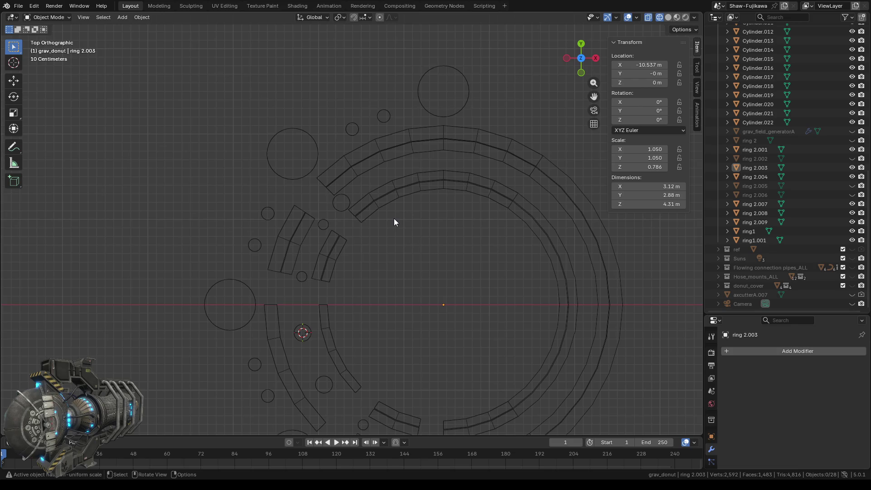
- Hide ring 2.009 and ring 2.008 with their Outliner eye icons
{"action": "left_click", "coordinate": [372, 197]}
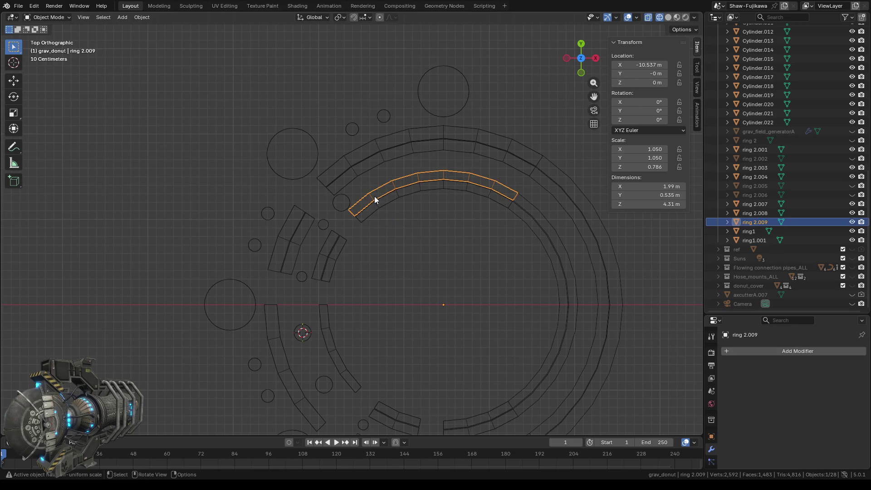
{"action": "left_click", "coordinate": [851, 222]}
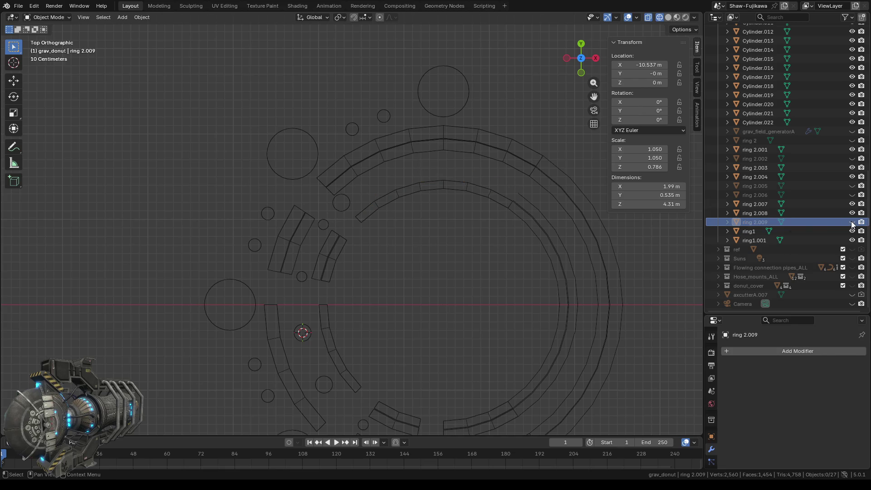
{"action": "left_click", "coordinate": [350, 179]}
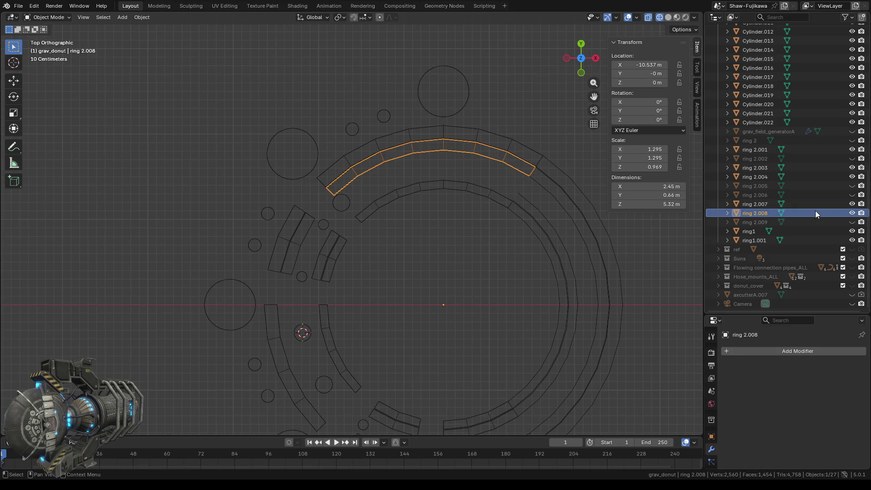
{"action": "left_click", "coordinate": [852, 213]}
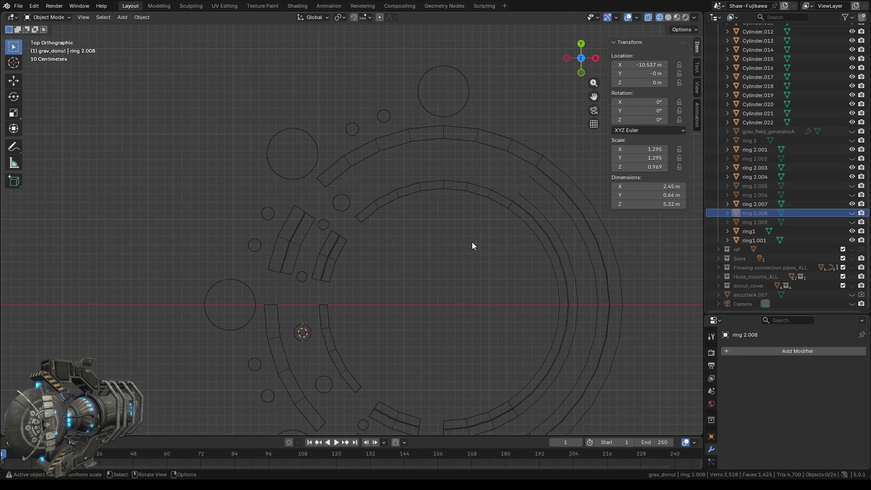
- Delete the small cylinder Cylinder.020, then select ring1 and ring 2.004
{"action": "middle_click_drag", "start_coordinate": [470, 247], "coordinate": [451, 257], "text": "shift"}
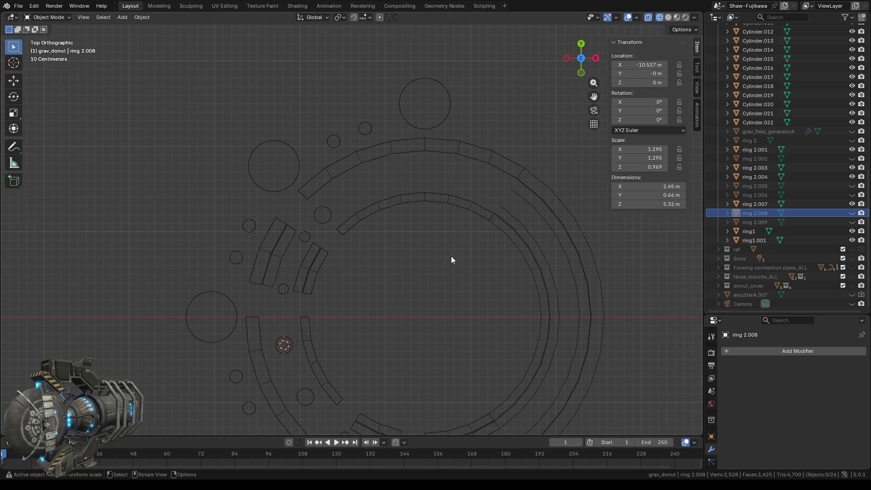
{"action": "left_click", "coordinate": [321, 215]}
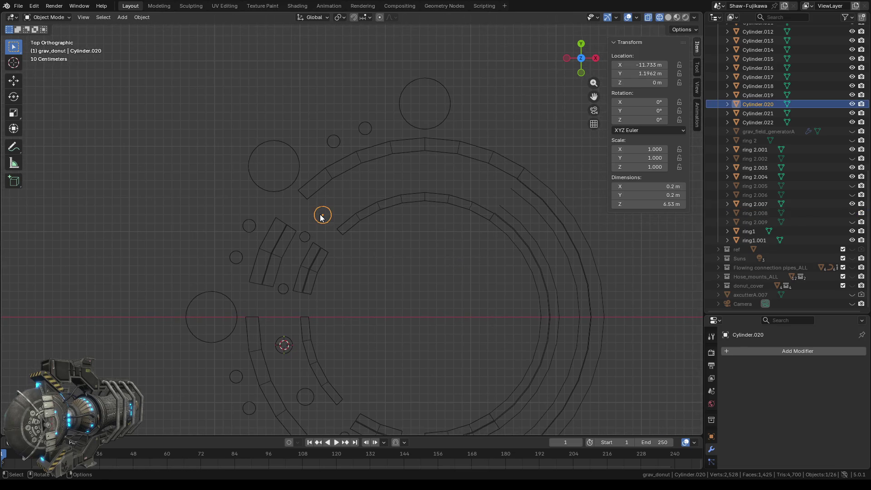
{"action": "key", "text": "Delete"}
{"action": "left_click", "coordinate": [322, 182]}
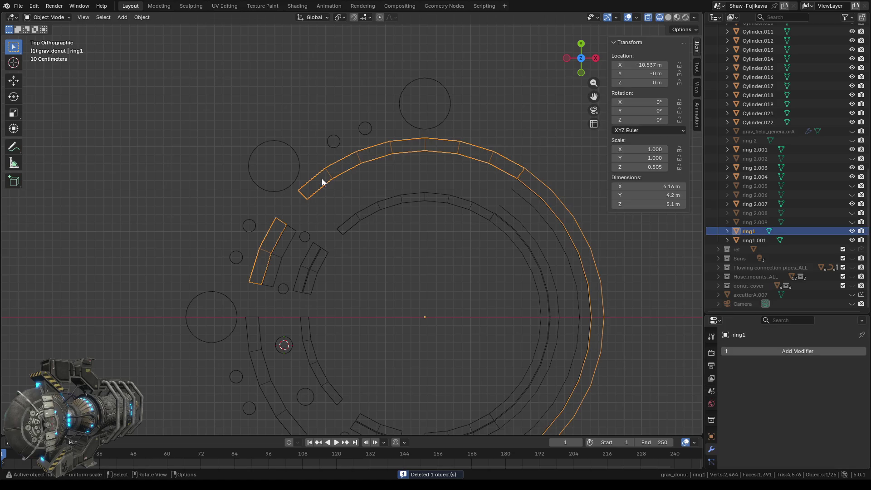
{"action": "left_click", "coordinate": [367, 211], "text": "shift"}
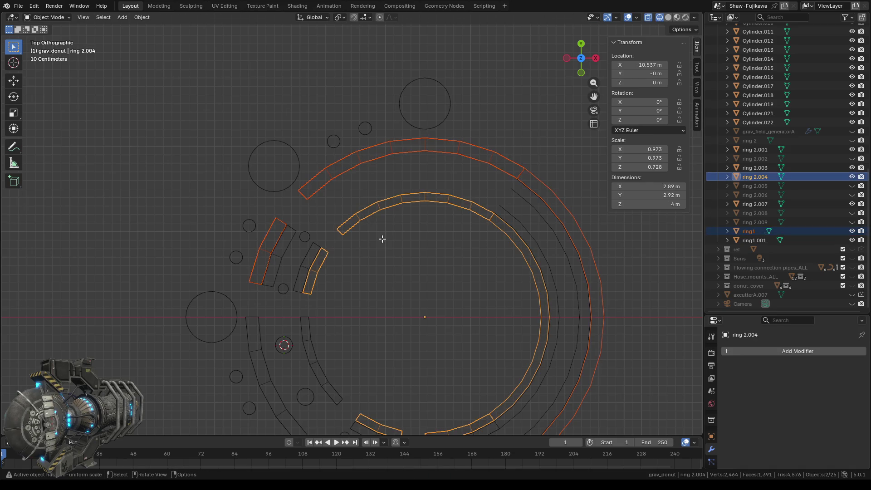
- In Edit Mode, select the end vertices of the outer and inner arcs
{"action": "key", "text": "Tab"}
{"action": "scroll", "coordinate": [353, 239], "scroll_direction": "up", "scroll_amount": 2}
{"action": "left_click", "coordinate": [291, 187]}
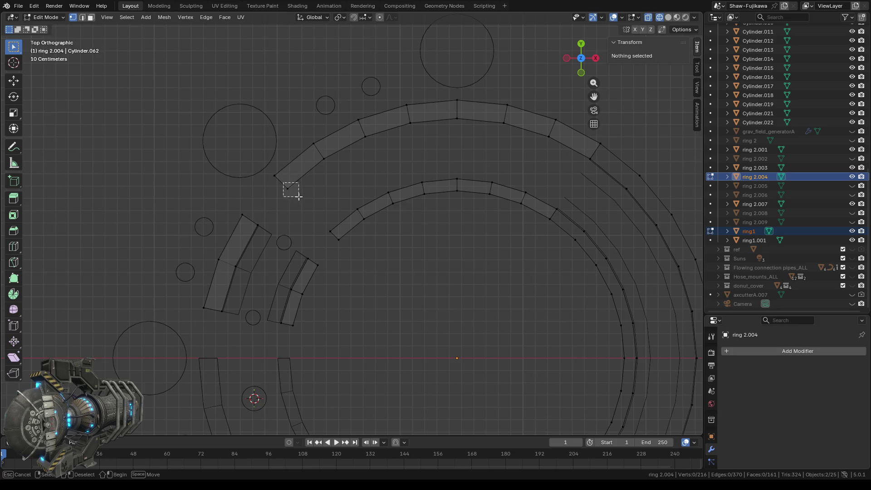
{"action": "left_click", "coordinate": [331, 232], "text": "shift"}
{"action": "left_click", "coordinate": [358, 209], "text": "shift"}
{"action": "left_click", "coordinate": [364, 219], "text": "shift"}
{"action": "left_click", "coordinate": [323, 159], "text": "shift"}
{"action": "left_click", "coordinate": [313, 143], "text": "shift"}
{"action": "left_click", "coordinate": [365, 136], "text": "shift"}
{"action": "left_click", "coordinate": [358, 120], "text": "shift"}
{"action": "left_click", "coordinate": [389, 193], "text": "shift"}
{"action": "left_click", "coordinate": [392, 203], "text": "shift"}
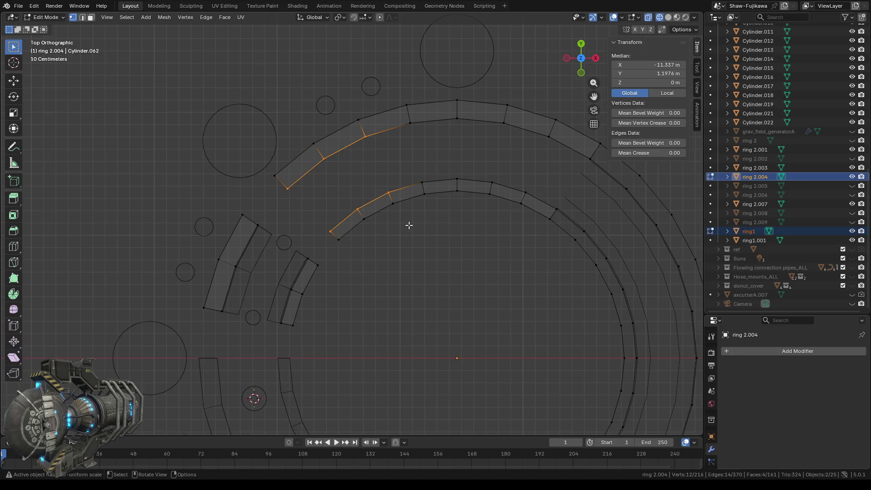
- Snap the 3D cursor to the selection and add a cylinder there (0.1 m radius)
{"action": "right_click", "coordinate": [415, 251]}
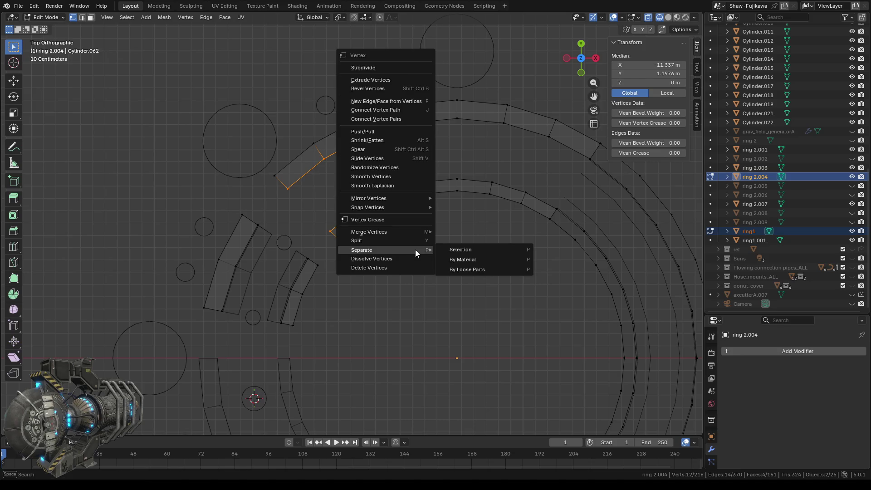
{"action": "mouse_move", "coordinate": [386, 207]}
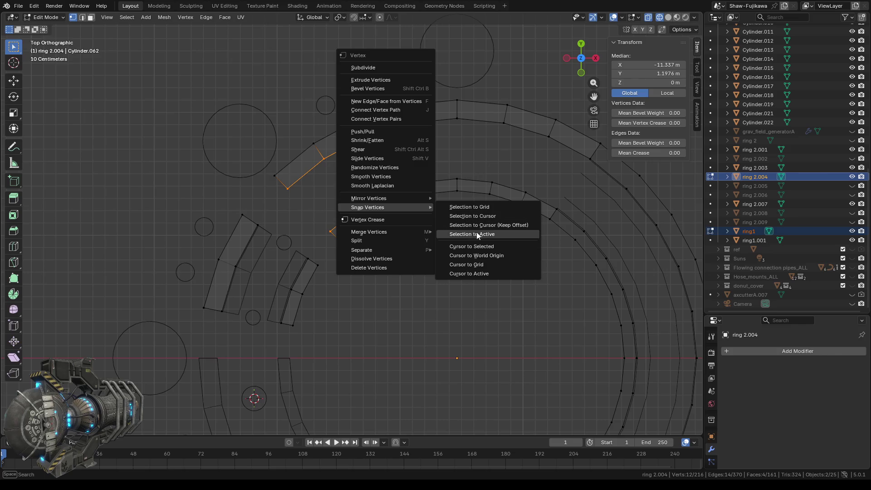
{"action": "left_click", "coordinate": [472, 246]}
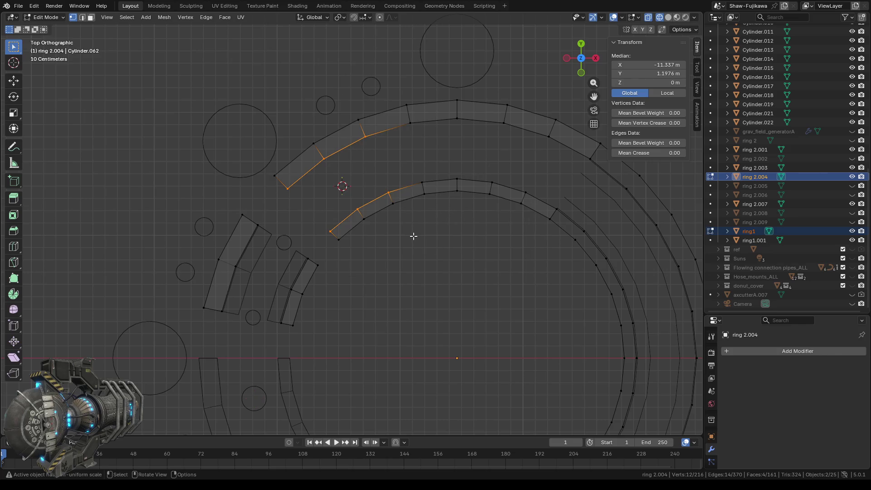
{"action": "key", "text": "Tab"}
{"action": "left_click", "coordinate": [122, 19]}
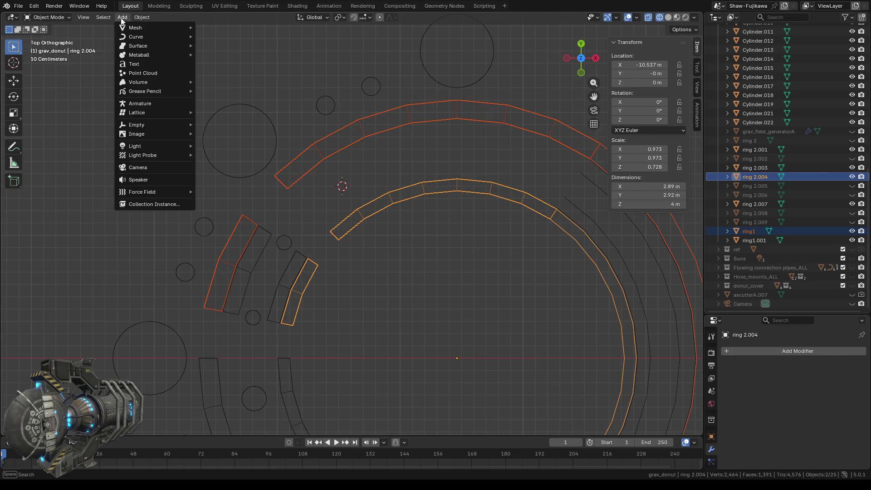
{"action": "mouse_move", "coordinate": [136, 28]}
{"action": "left_click", "coordinate": [224, 72]}
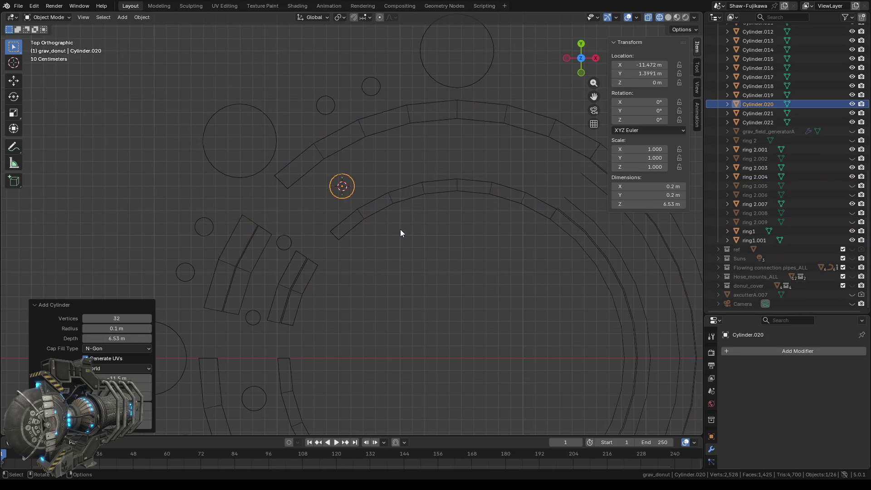
- Deselect the new cylinder and select ring1
{"action": "mouse_move", "coordinate": [459, 235]}
{"action": "middle_mouse_down", "text": "shift"}
{"action": "mouse_move", "coordinate": [387, 247]}
{"action": "mouse_move", "coordinate": [392, 241]}
{"action": "middle_mouse_up", "text": "shift"}
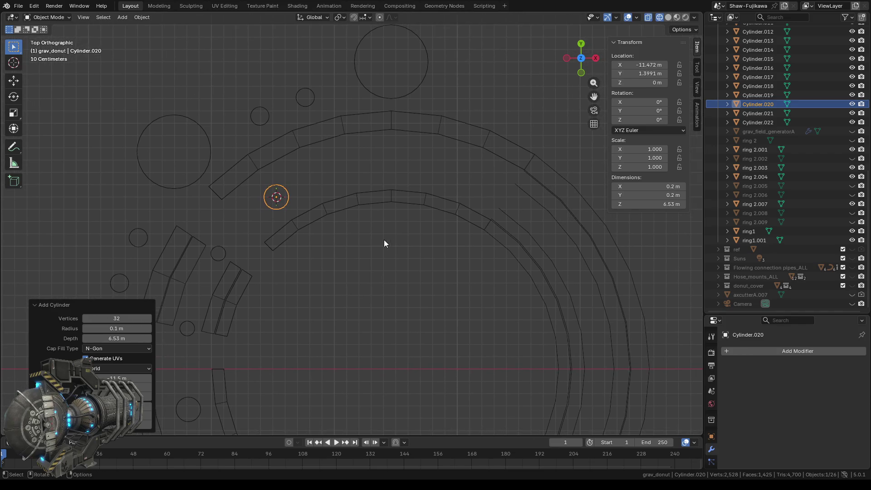
{"action": "key", "text": "Tab"}
{"action": "key", "text": "Tab"}
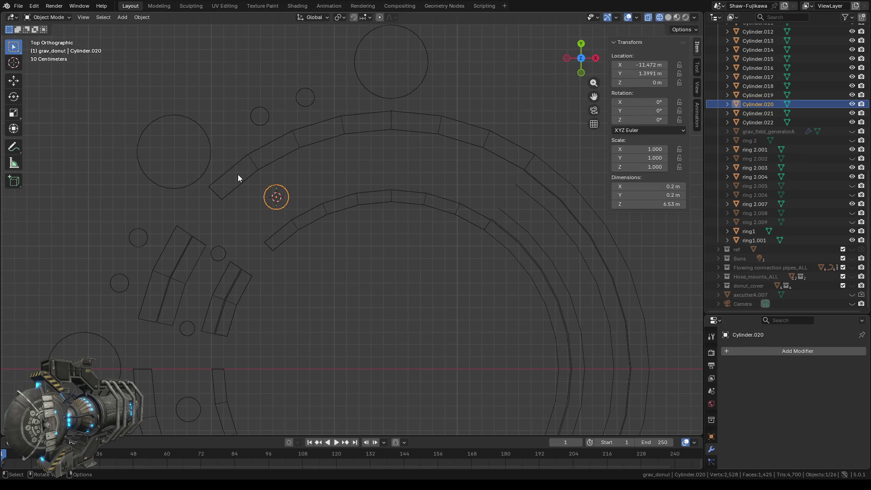
{"action": "left_click", "coordinate": [238, 173]}
{"action": "left_click", "coordinate": [247, 166]}
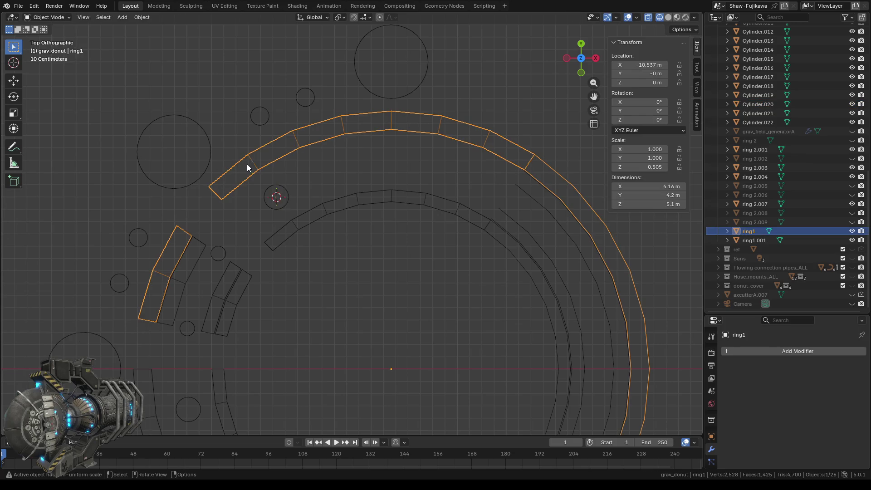
- Edit ring1 with ring 2.004, selecting vertices along the outer arc top and inner arc
{"action": "left_click", "coordinate": [291, 229], "text": "shift"}
{"action": "key", "text": "Tab"}
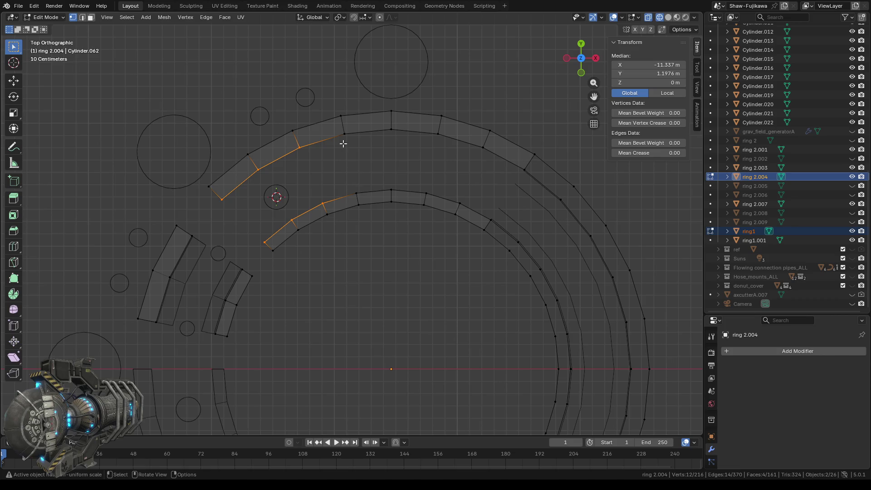
{"action": "left_click_drag", "start_coordinate": [292, 140], "coordinate": [347, 152]}
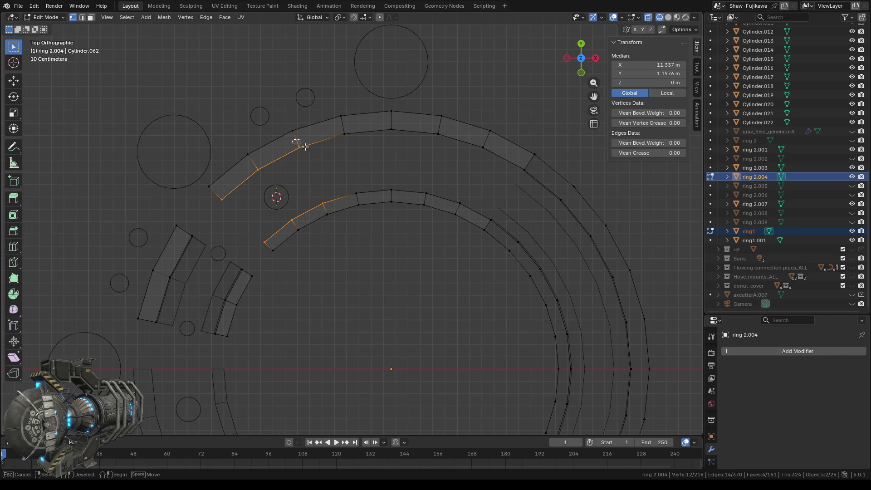
{"action": "left_click", "coordinate": [331, 207], "text": "shift"}
{"action": "left_click", "coordinate": [356, 196], "text": "shift"}
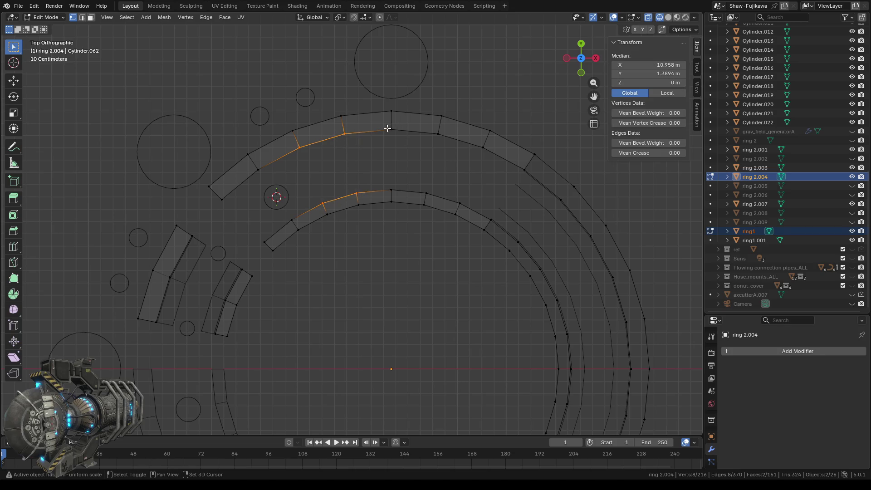
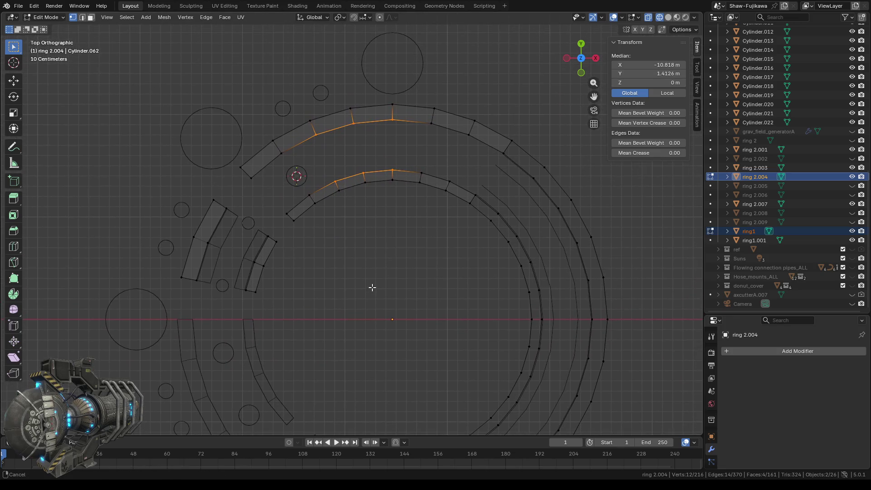
- Snap the 3D cursor to the selected ring 2.004 vertices and return to Object Mode
{"action": "right_click", "coordinate": [375, 222]}
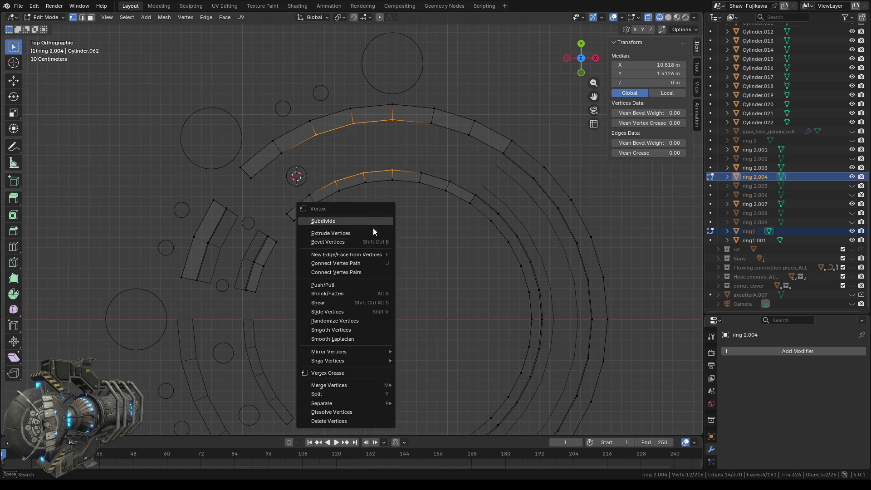
{"action": "mouse_move", "coordinate": [333, 359]}
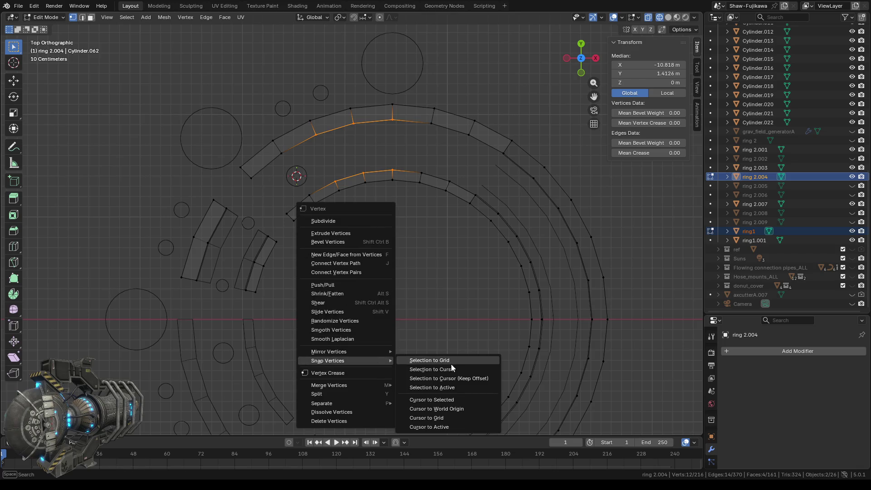
{"action": "left_click", "coordinate": [429, 398]}
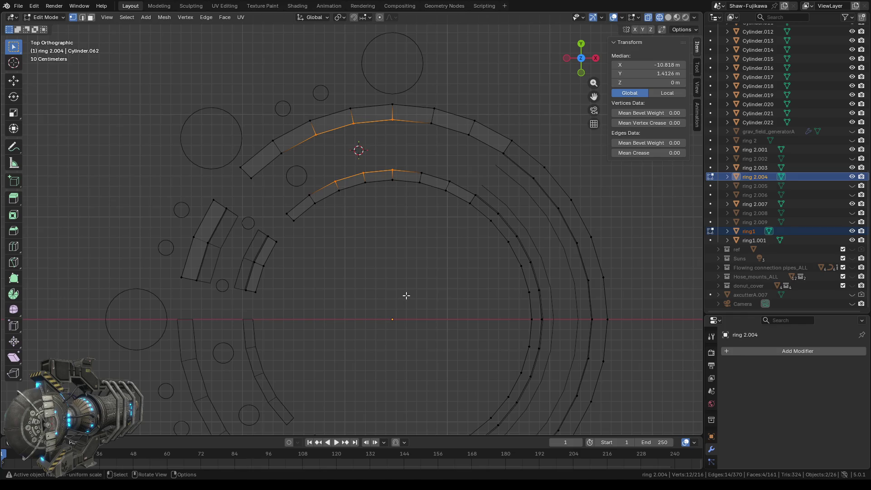
{"action": "key", "text": "Tab"}
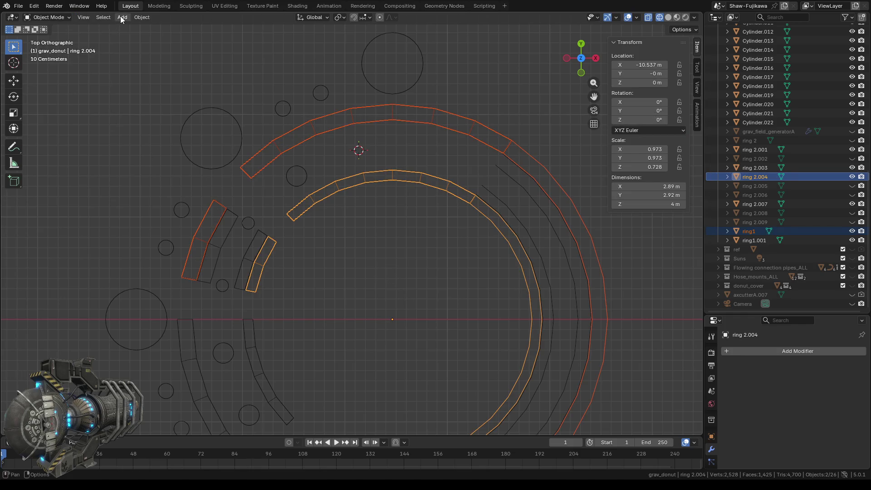
- Add the cylinder pillar Cylinder.023 at the cursor, then deselect and zoom to the left pillars
{"action": "left_click", "coordinate": [122, 18]}
{"action": "mouse_move", "coordinate": [131, 23]}
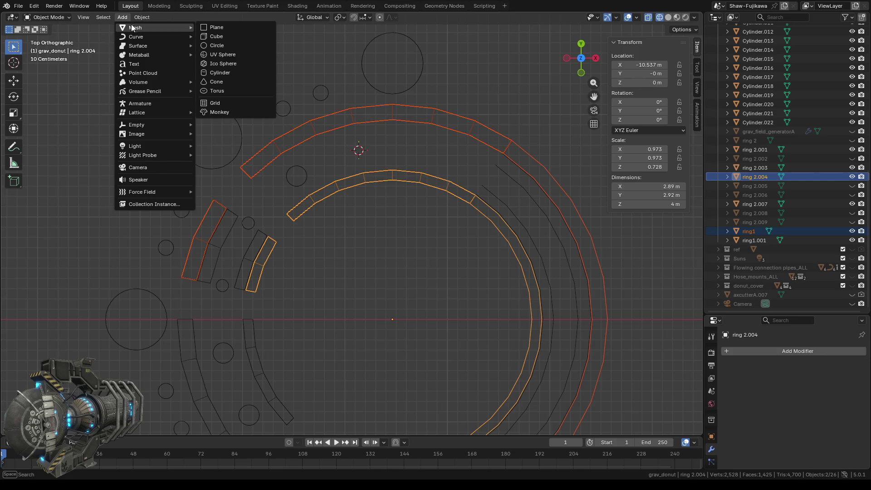
{"action": "left_click", "coordinate": [217, 73]}
{"action": "left_click", "coordinate": [383, 239]}
{"action": "scroll", "coordinate": [391, 241], "scroll_direction": "down", "scroll_amount": 2}
{"action": "middle_click_drag", "start_coordinate": [375, 289], "coordinate": [385, 170], "text": "shift"}
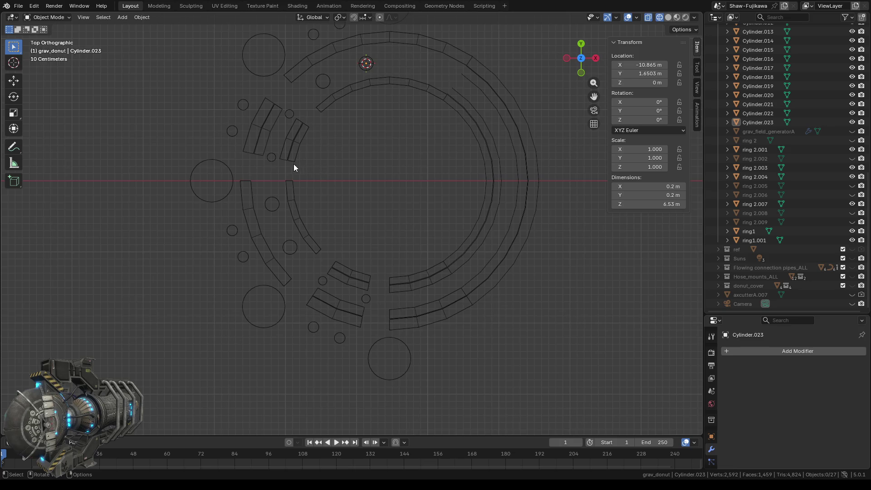
{"action": "middle_click_drag", "start_coordinate": [317, 158], "coordinate": [375, 194], "text": "shift"}
{"action": "scroll", "coordinate": [336, 201], "scroll_direction": "up", "scroll_amount": 2}
- Set Cylinder.012's X and Y dimensions to 0.15 m in the sidebar
{"action": "left_click", "coordinate": [319, 182]}
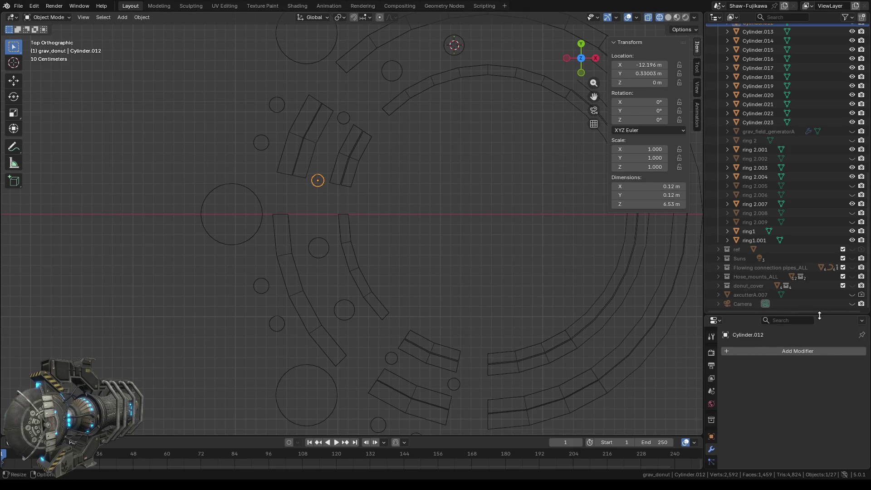
{"action": "left_click", "coordinate": [711, 435]}
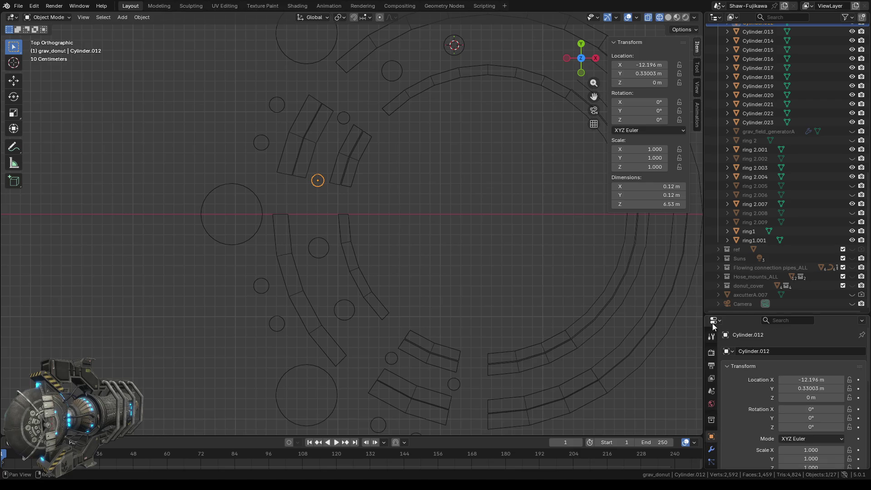
{"action": "left_click", "coordinate": [637, 186]}
{"action": "key", "text": "BackSpace"}
{"action": "type", "text": ".15"}
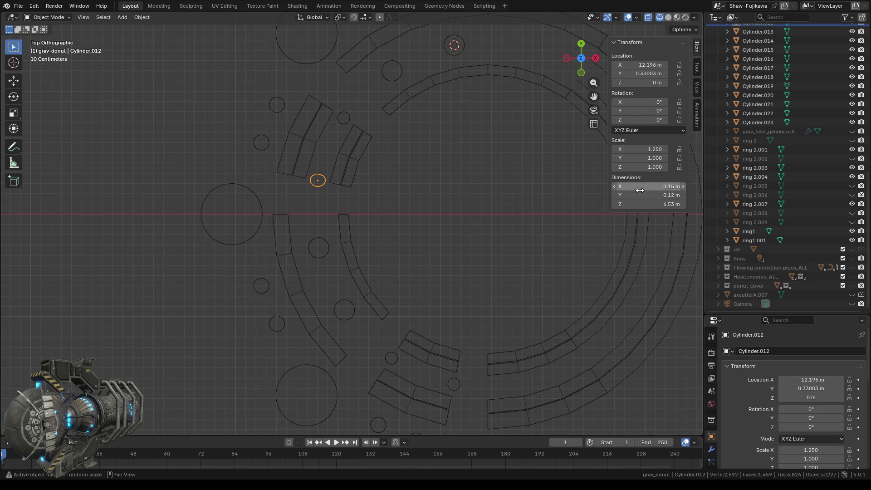
{"action": "key", "text": "Return"}
{"action": "left_click", "coordinate": [643, 196]}
{"action": "key", "text": "BackSpace"}
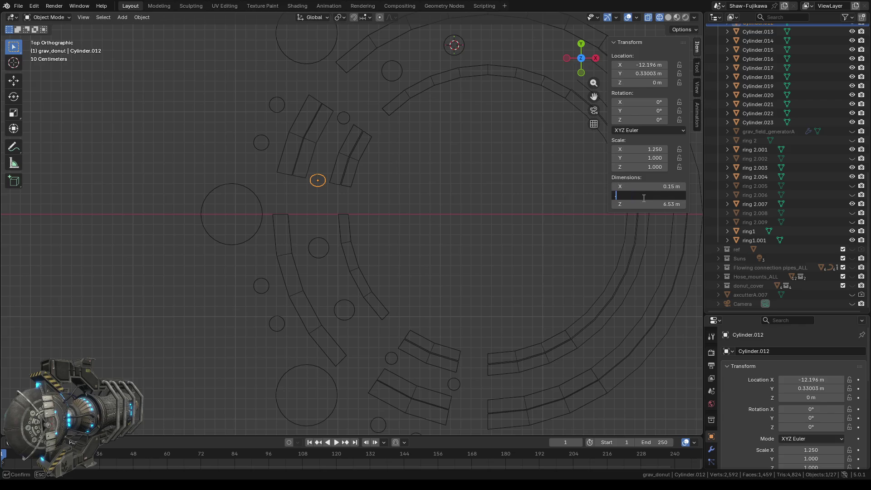
{"action": "type", "text": ".15"}
{"action": "key", "text": "Return"}
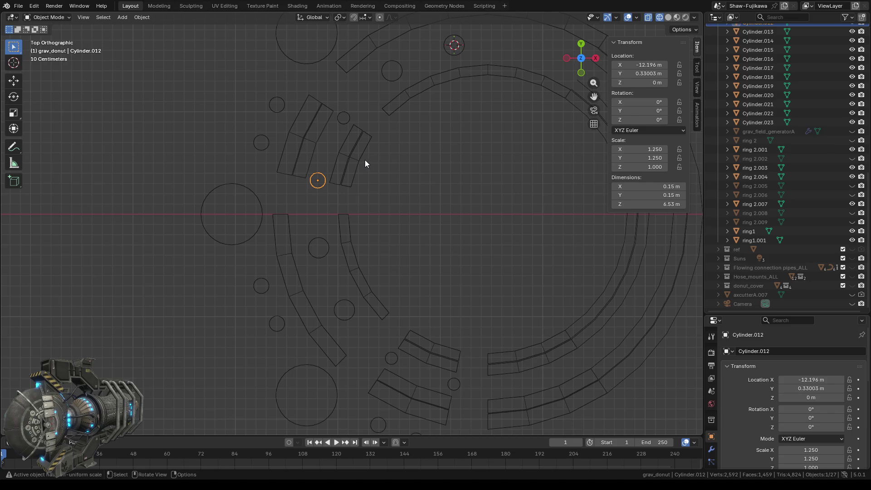
- Widen Cylinder.017 and Cylinder.018 to 0.15 m across
{"action": "left_click", "coordinate": [342, 118]}
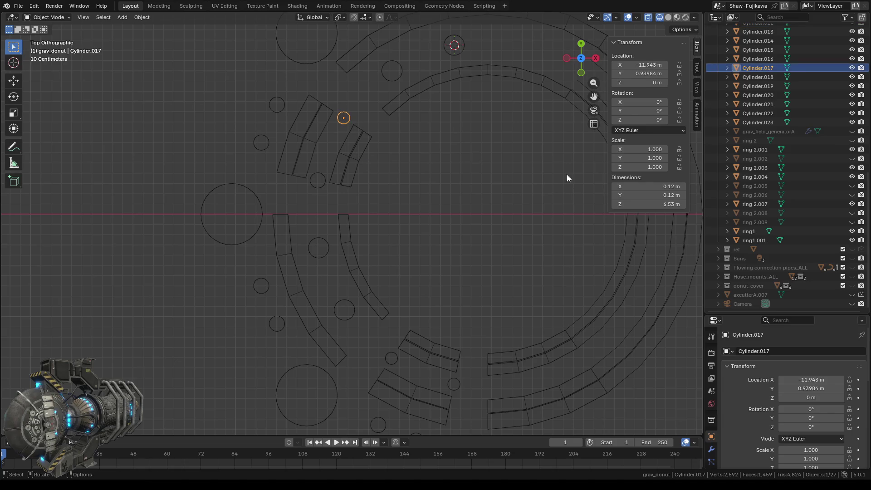
{"action": "left_click", "coordinate": [654, 187]}
{"action": "type", "text": "0.15"}
{"action": "key", "text": "Return"}
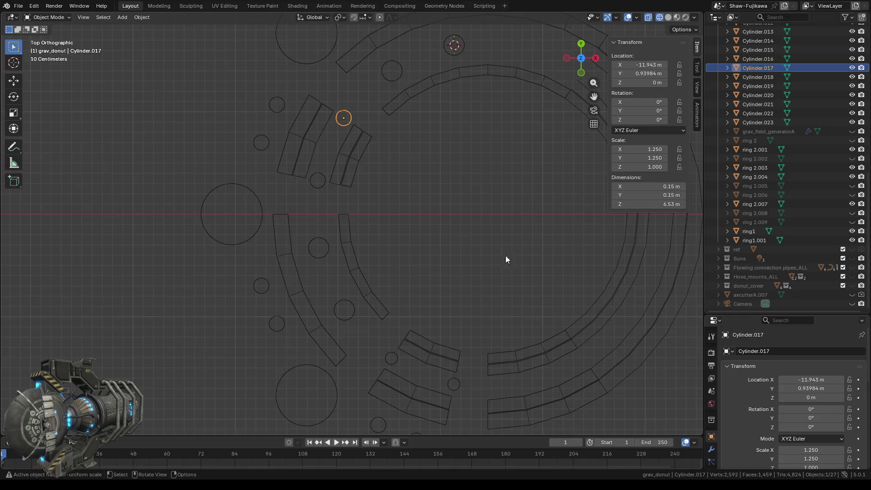
{"action": "left_click", "coordinate": [391, 358]}
{"action": "left_click", "coordinate": [654, 186]}
{"action": "type", "text": "0.15"}
{"action": "key", "text": "Return"}
{"action": "left_click", "coordinate": [645, 195]}
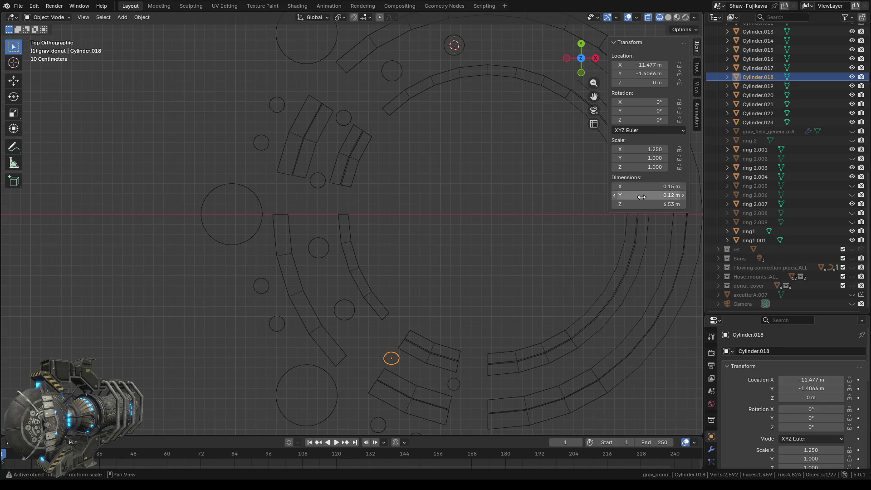
{"action": "type", "text": "0.15"}
{"action": "key", "text": "Return"}
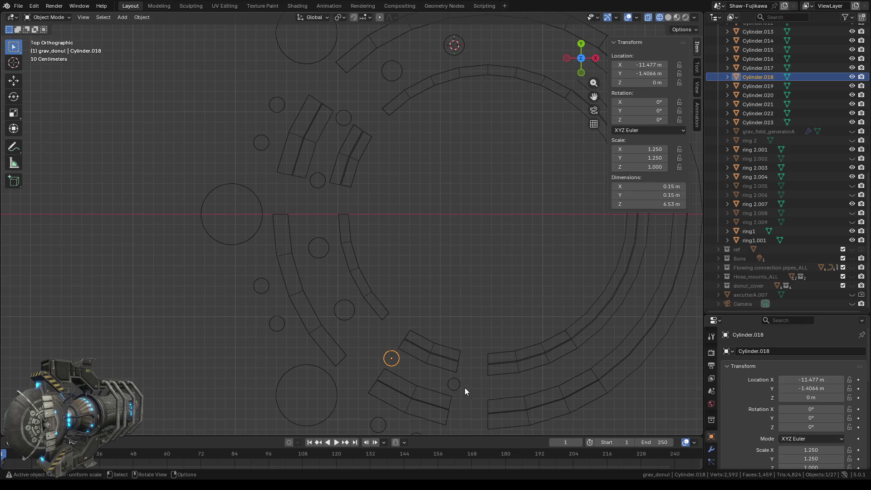
- Widen Cylinder.019 to 0.15 m on X and Y
{"action": "left_click", "coordinate": [453, 383]}
{"action": "left_click", "coordinate": [652, 186]}
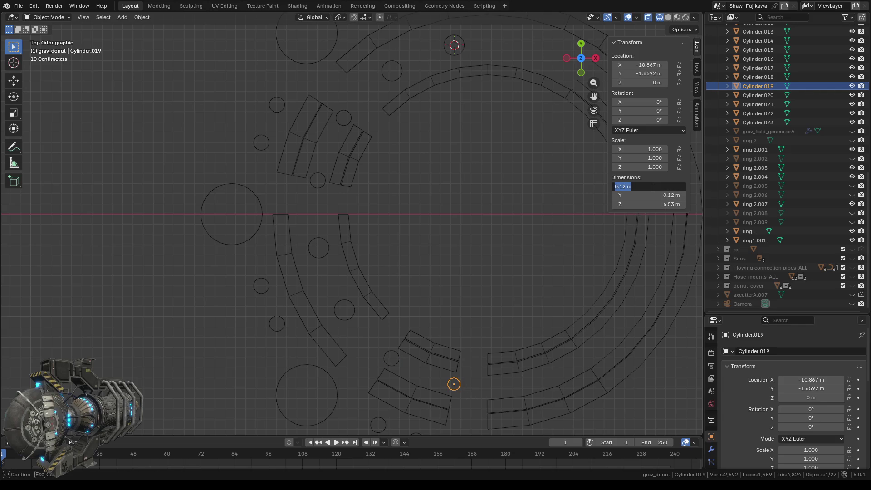
{"action": "type", "text": "0.1"}
{"action": "type", "text": "5"}
{"action": "key", "text": "Return"}
{"action": "left_click", "coordinate": [653, 195]}
{"action": "type", "text": "0.15"}
{"action": "key", "text": "Return"}
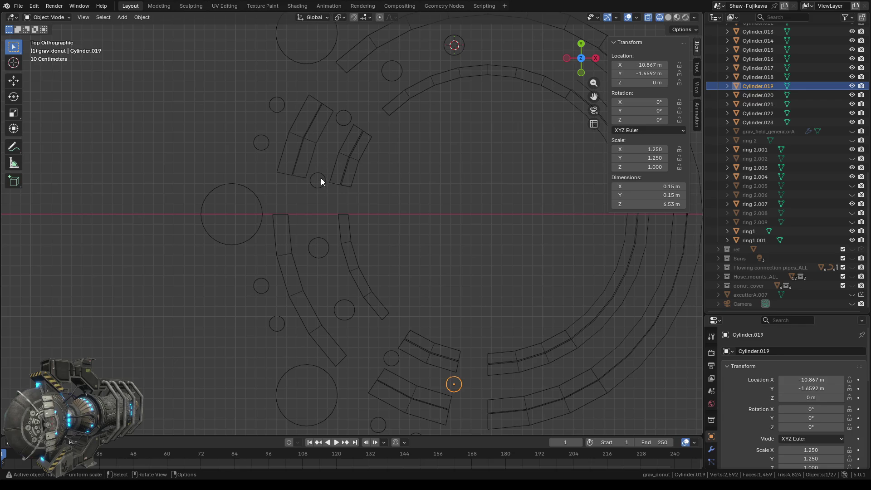
- Resize Cylinder.012 to 0.2 m by 0.2 m
{"action": "left_click", "coordinate": [317, 182]}
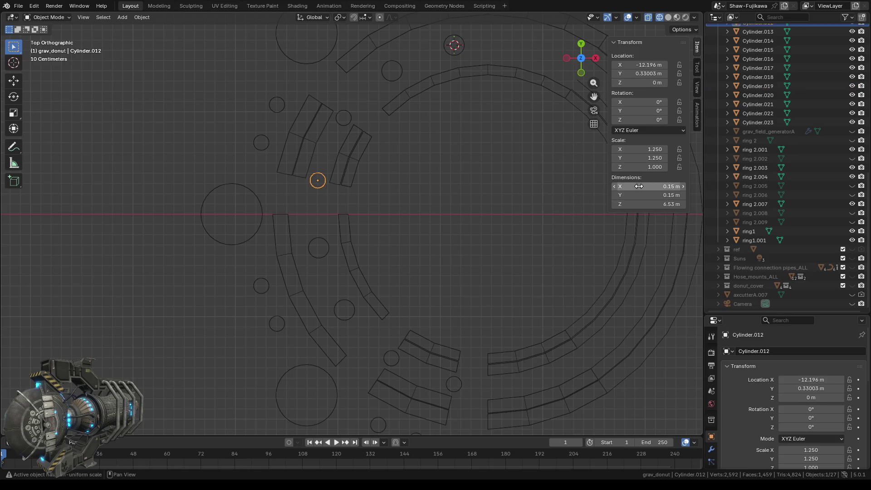
{"action": "mouse_move", "coordinate": [638, 186]}
{"action": "left_mouse_down"}
{"action": "mouse_move", "coordinate": [653, 186]}
{"action": "mouse_move", "coordinate": [638, 186]}
{"action": "mouse_move", "coordinate": [646, 185]}
{"action": "left_mouse_up"}
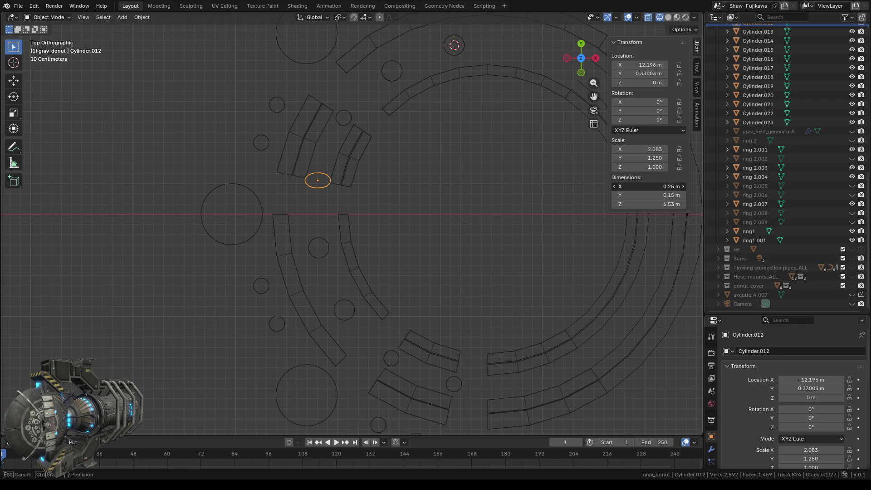
{"action": "left_click", "coordinate": [640, 186]}
{"action": "key", "text": "BackSpace"}
{"action": "type", "text": "0.2"}
{"action": "key", "text": "Tab"}
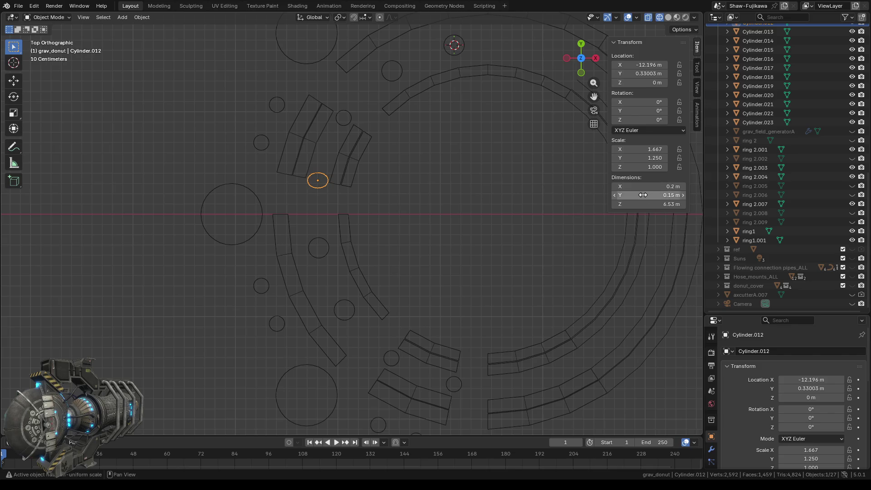
{"action": "type", "text": "0.2"}
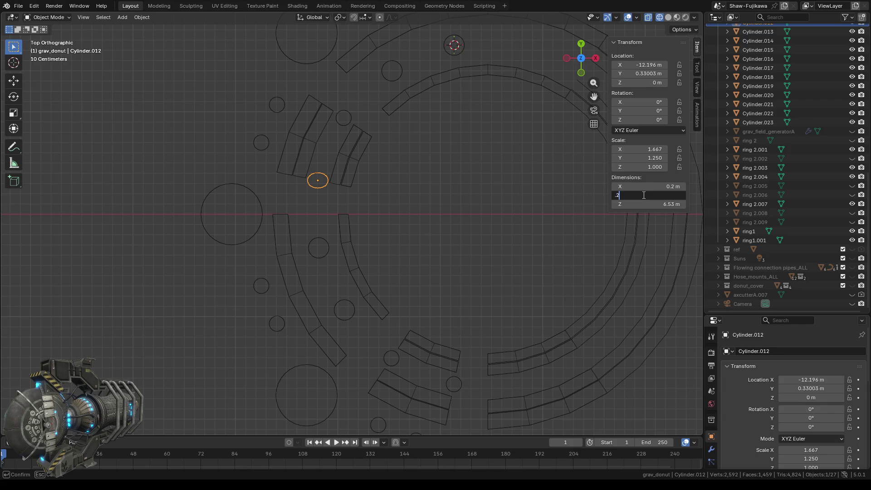
{"action": "key", "text": "Return"}
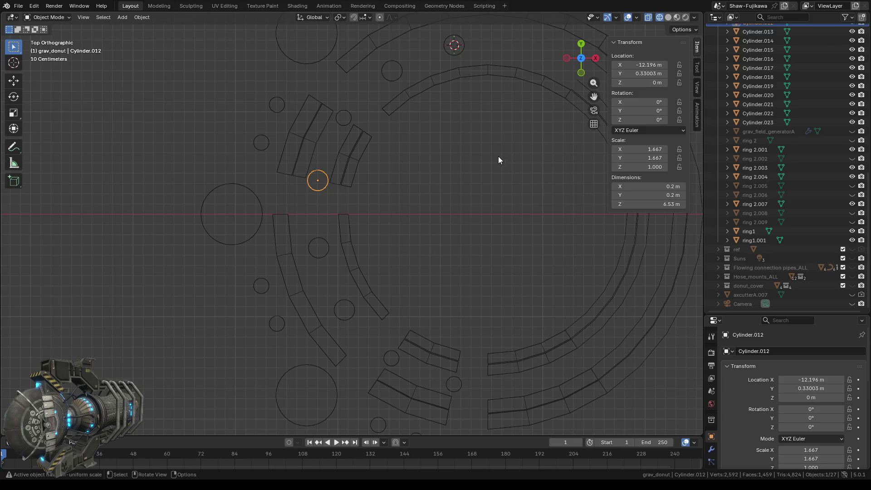
{"action": "left_click", "coordinate": [645, 186]}
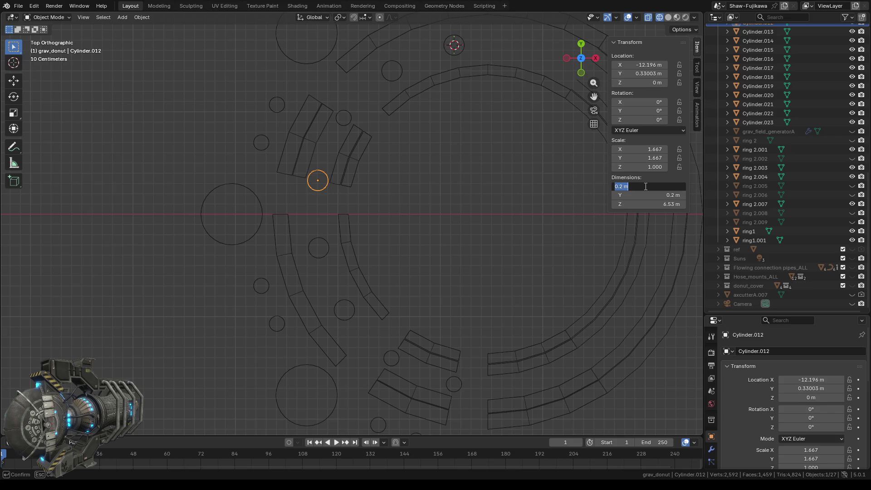
{"action": "key", "text": "Escape"}
- Resize Cylinder.017 to 0.2 m by 0.2 m
{"action": "left_click", "coordinate": [343, 118]}
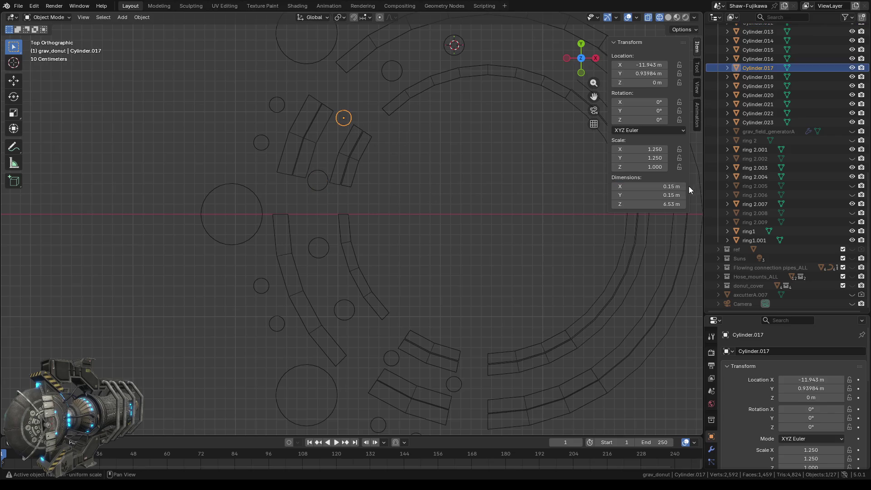
{"action": "left_click", "coordinate": [650, 186]}
{"action": "type", "text": "0.2"}
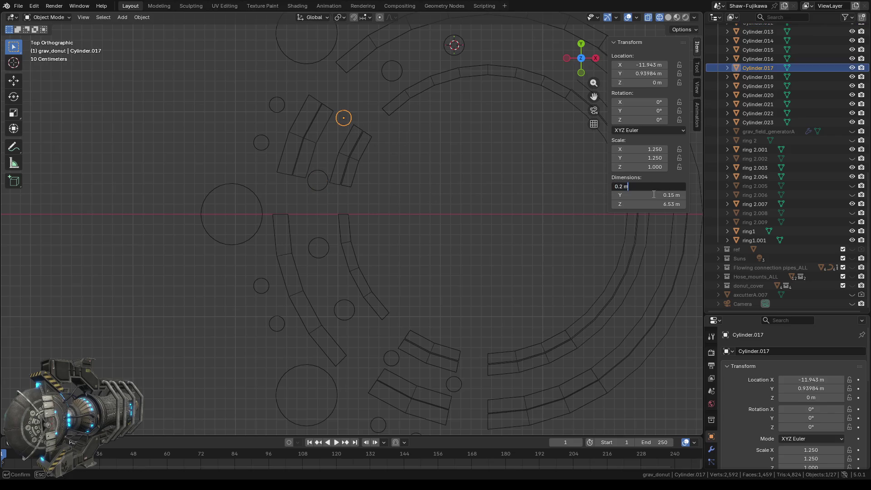
{"action": "left_click", "coordinate": [650, 195]}
{"action": "type", "text": "0.2 m"}
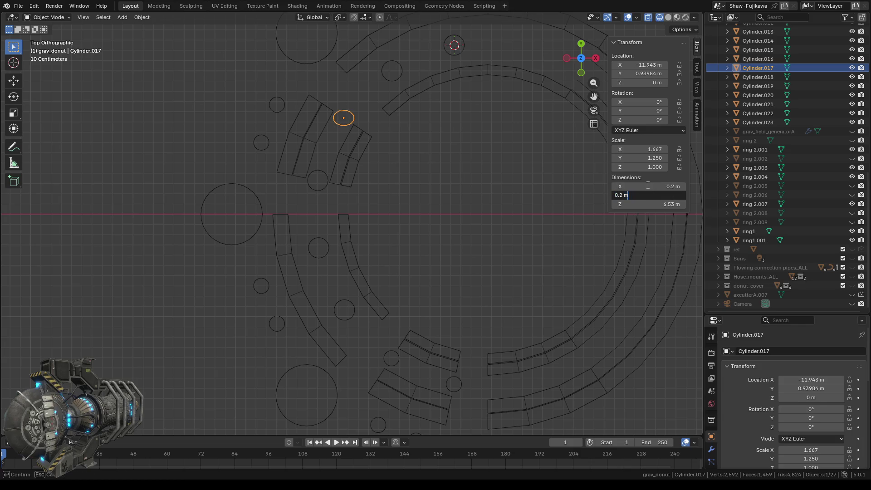
{"action": "key", "text": "Return"}
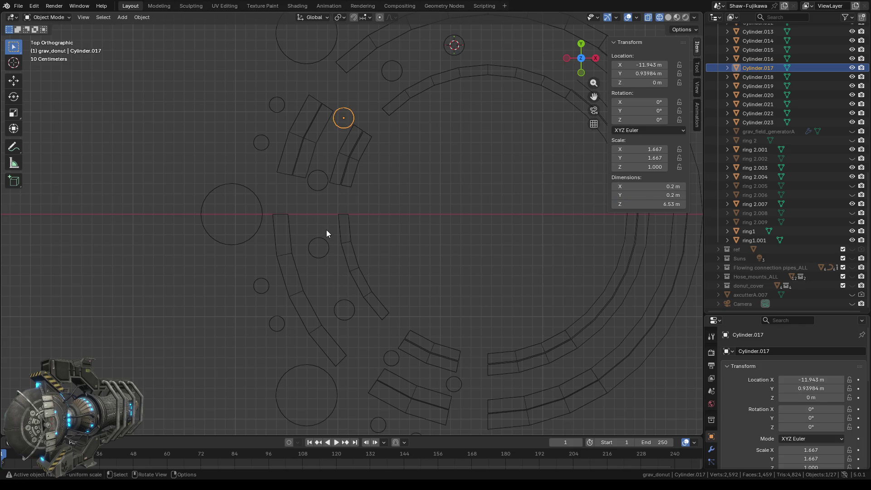
{"action": "left_click", "coordinate": [317, 181]}
{"action": "left_click", "coordinate": [318, 181]}
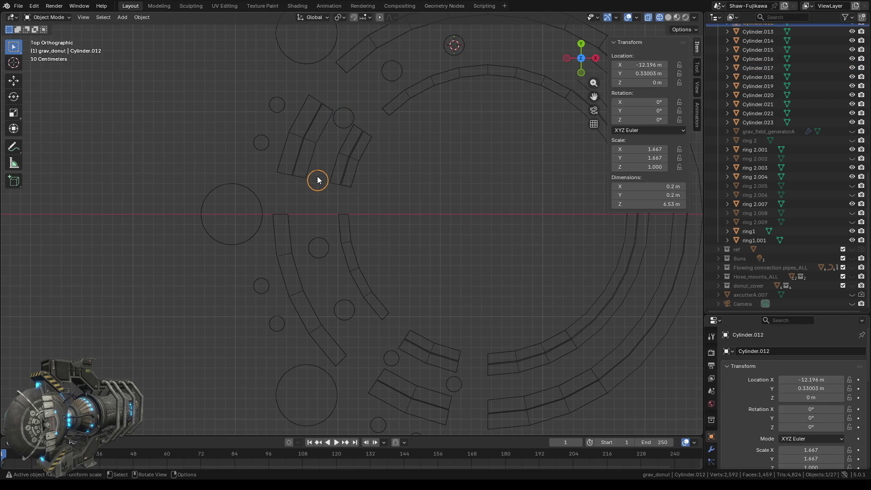
- Widen Cylinder.018 to 0.2 m along X, keeping Y at 0.15 m
{"action": "left_click", "coordinate": [388, 352]}
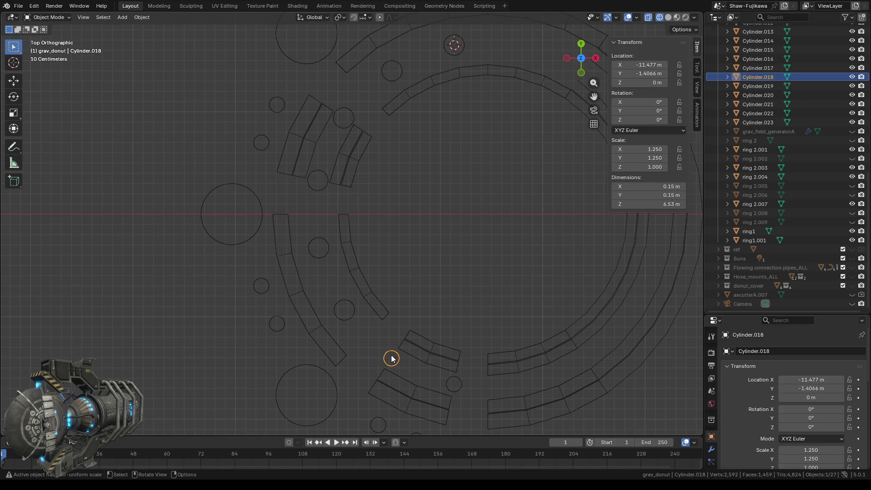
{"action": "left_click", "coordinate": [656, 187]}
{"action": "type", "text": "0.2 m"}
{"action": "key", "text": "Return"}
{"action": "left_click", "coordinate": [647, 196]}
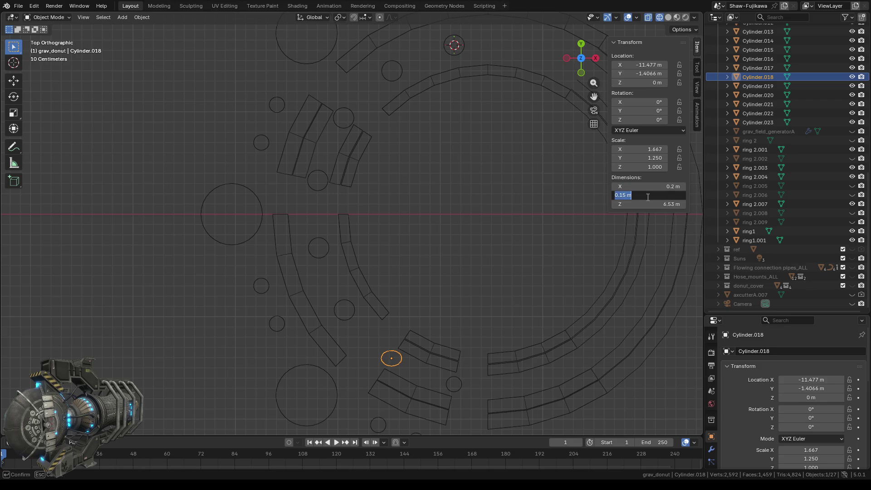
{"action": "key", "text": "Return"}
- Resize Cylinder.019 to 0.2 m by 0.2 m and pan to the upper pillars
{"action": "left_click", "coordinate": [454, 383]}
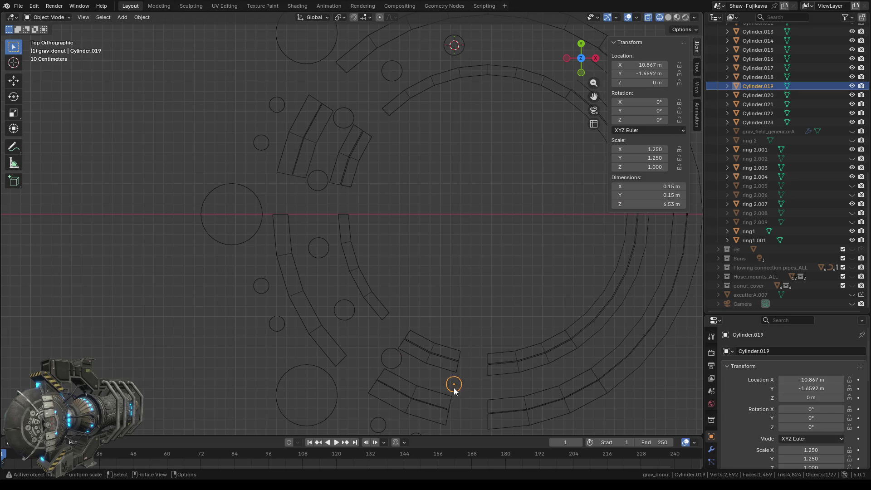
{"action": "left_click", "coordinate": [635, 186]}
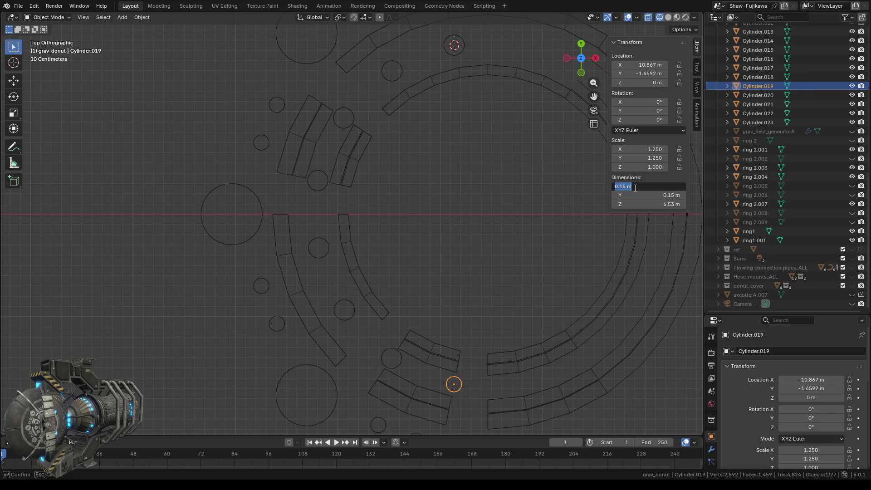
{"action": "type", "text": "0.2"}
{"action": "key", "text": "Return"}
{"action": "left_click", "coordinate": [635, 194]}
{"action": "type", "text": "0.2"}
{"action": "key", "text": "Return"}
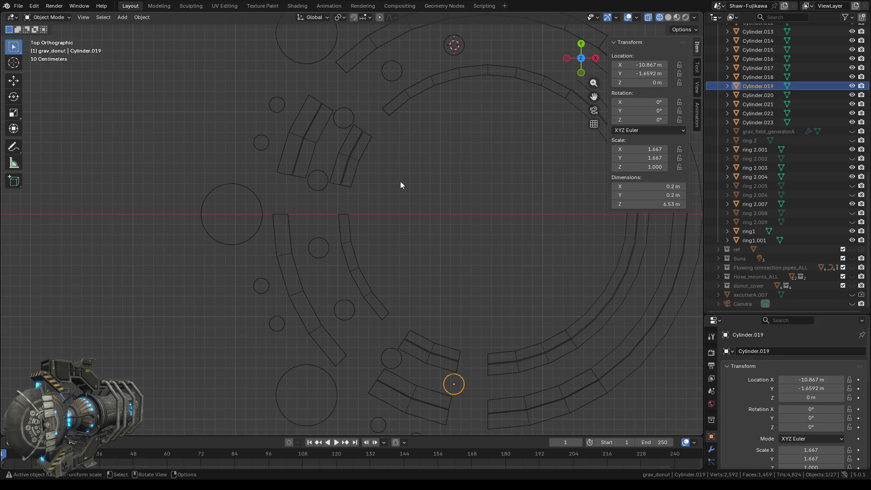
{"action": "middle_click_drag", "start_coordinate": [432, 163], "coordinate": [437, 231], "text": "shift"}
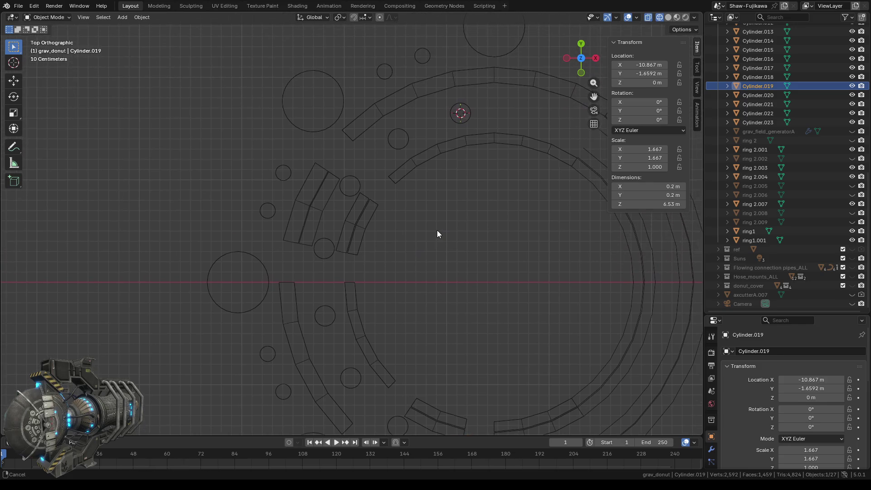
- Enlarge Cylinder.020 to 0.4 m on X and Y
{"action": "left_click", "coordinate": [399, 141]}
{"action": "left_click", "coordinate": [656, 187]}
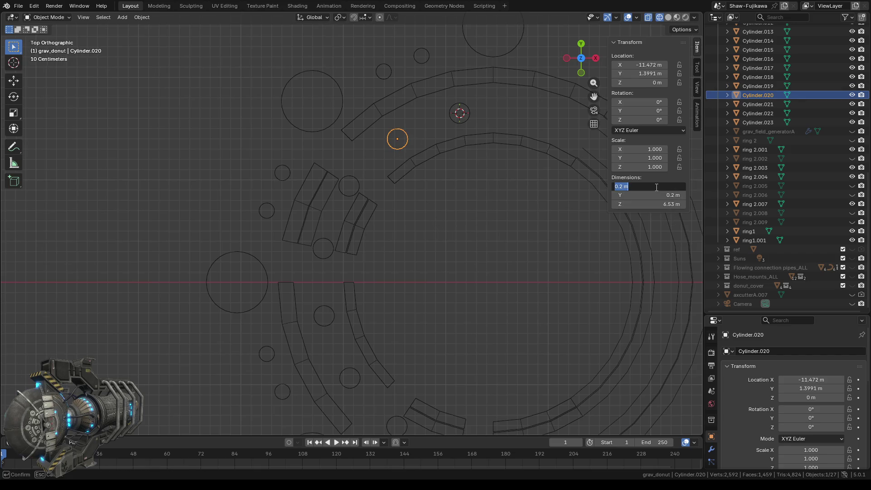
{"action": "type", "text": ".4"}
{"action": "key", "text": "Return"}
{"action": "left_click", "coordinate": [659, 195]}
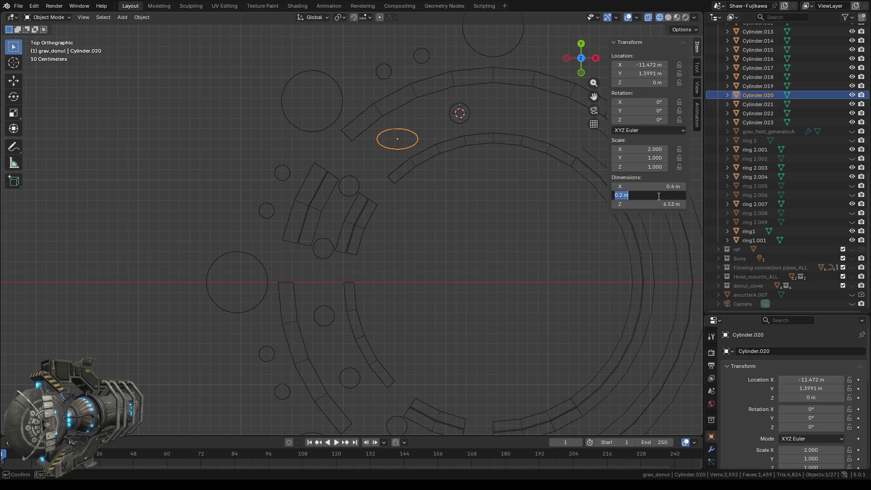
{"action": "key", "text": "BackSpace"}
{"action": "type", "text": ".4"}
{"action": "key", "text": "Return"}
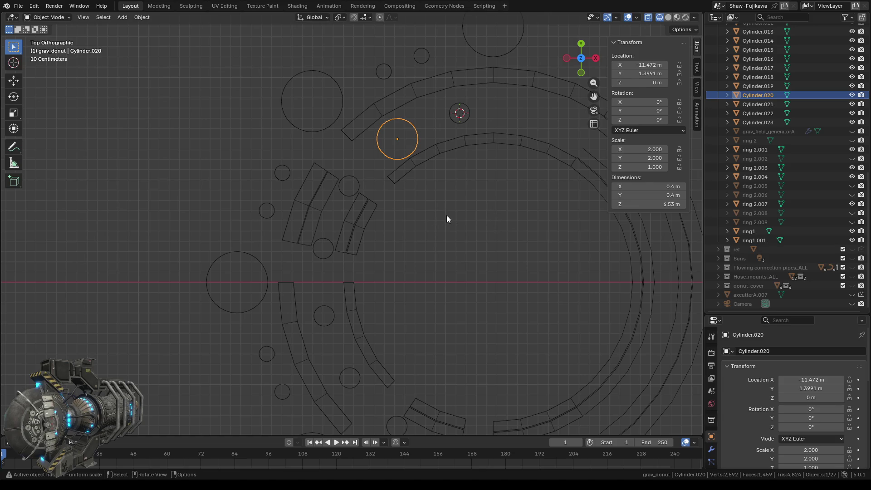
- Resize Cylinder.013 and Cylinder.014 to 0.2 m by 0.2 m
{"action": "left_click", "coordinate": [324, 252]}
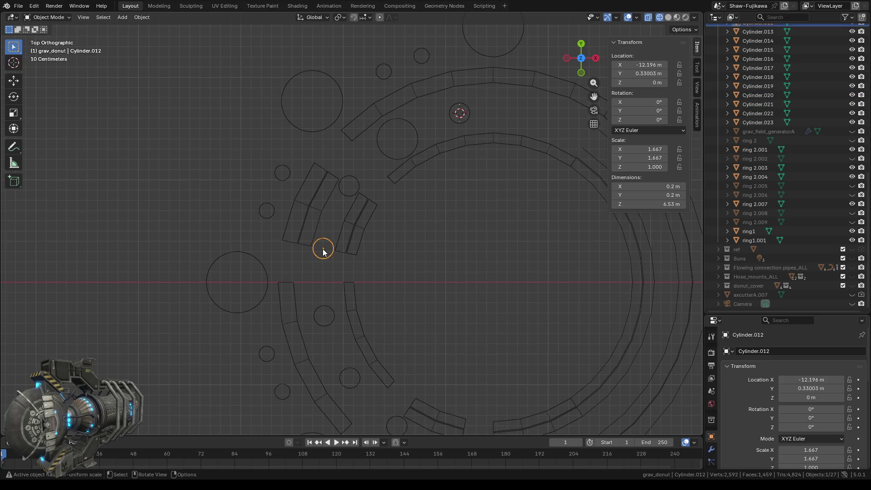
{"action": "left_click", "coordinate": [266, 210]}
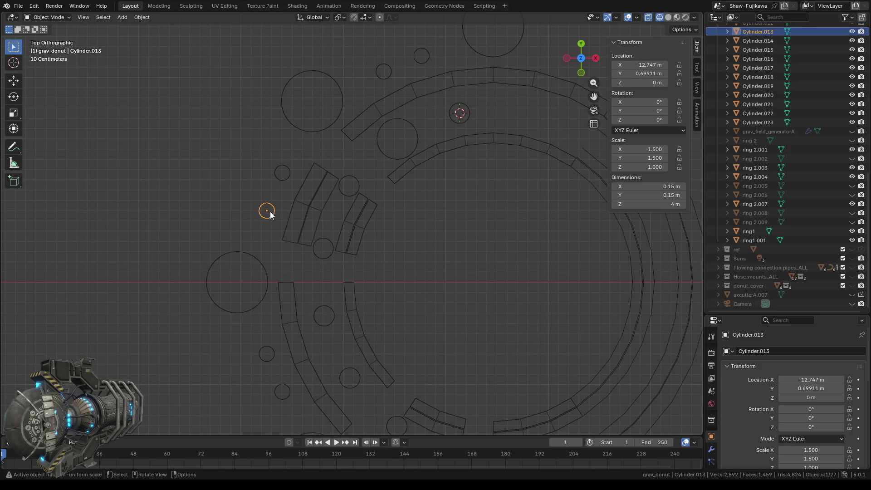
{"action": "left_click", "coordinate": [659, 185]}
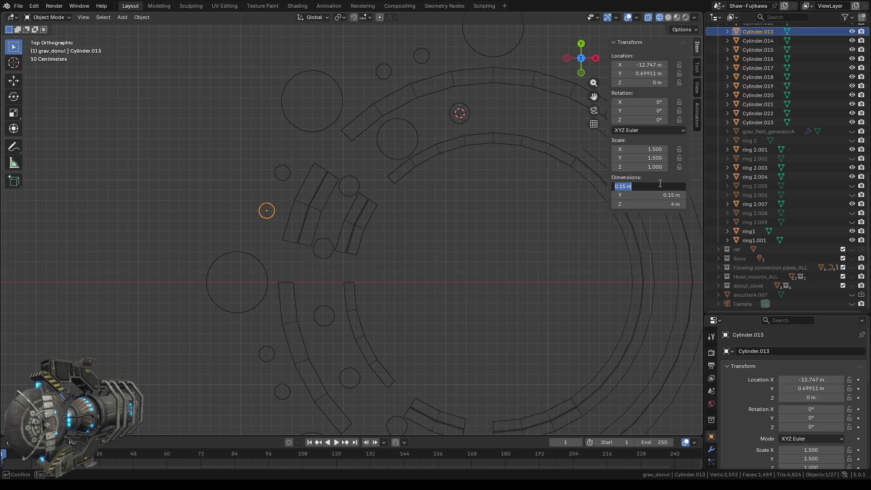
{"action": "type", "text": "0.2"}
{"action": "key", "text": "Return"}
{"action": "left_click", "coordinate": [658, 195]}
{"action": "type", "text": "0.2 m"}
{"action": "key", "text": "Return"}
{"action": "left_click", "coordinate": [282, 173]}
{"action": "left_click", "coordinate": [652, 186]}
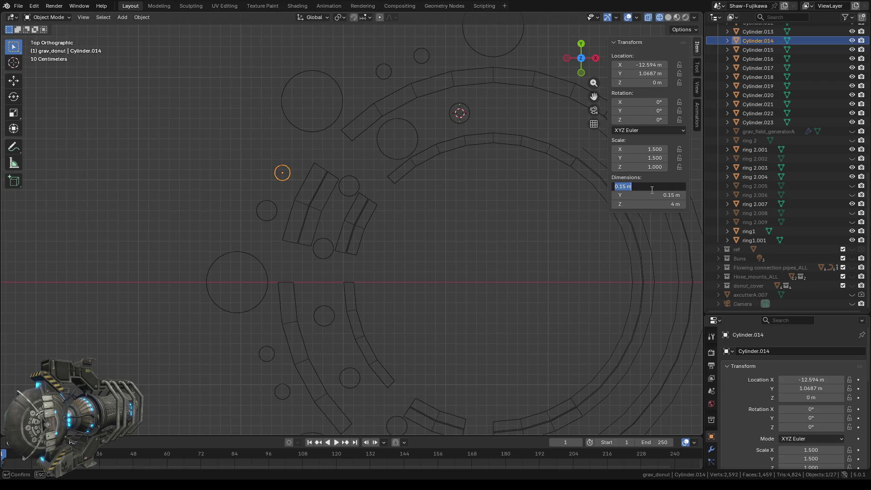
{"action": "type", "text": "0.2"}
{"action": "key", "text": "Return"}
{"action": "left_click", "coordinate": [651, 194]}
{"action": "type", "text": "0.2 m"}
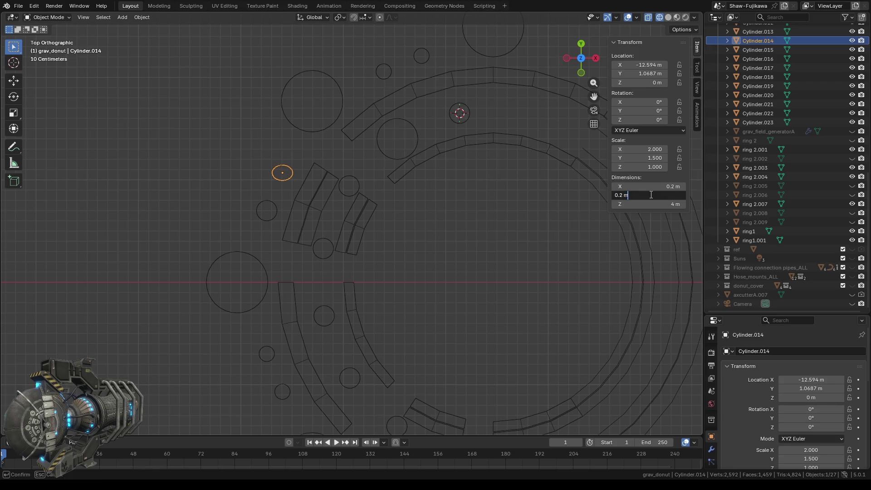
{"action": "key", "text": "Return"}
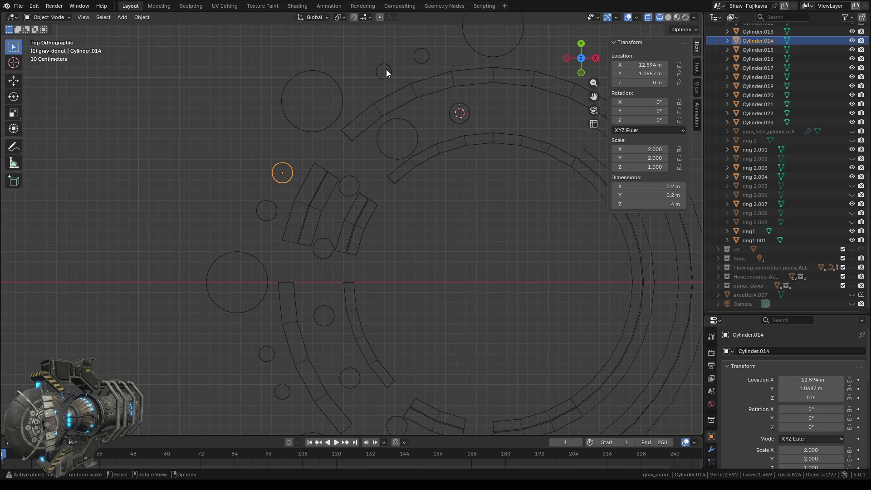
- Resize Cylinder.009 and Cylinder.010 to 0.2 m by 0.2 m
{"action": "left_click", "coordinate": [383, 71]}
{"action": "left_click", "coordinate": [648, 186]}
{"action": "type", "text": "0.2 m"}
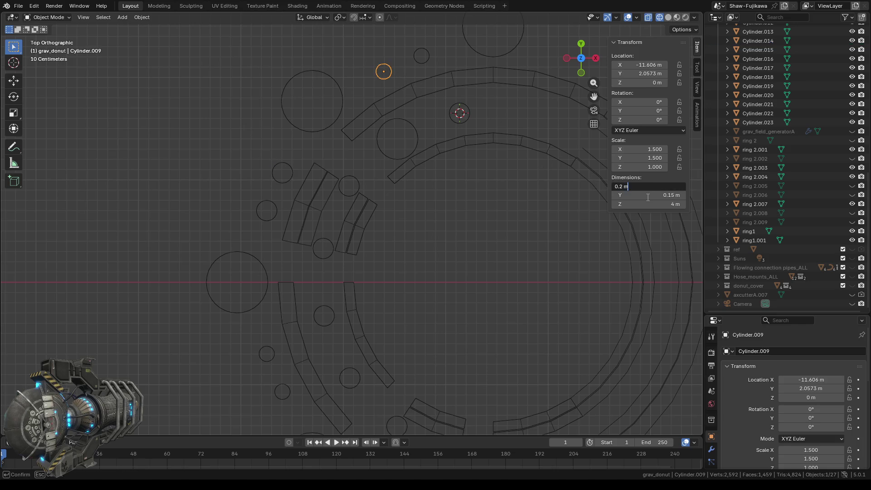
{"action": "key", "text": "Return"}
{"action": "left_click", "coordinate": [647, 195]}
{"action": "type", "text": "0.2 m"}
{"action": "key", "text": "Return"}
{"action": "left_click", "coordinate": [422, 55]}
{"action": "left_click", "coordinate": [652, 187]}
{"action": "type", "text": "0.2"}
{"action": "key", "text": "Return"}
{"action": "left_click", "coordinate": [649, 195]}
{"action": "type", "text": "0.2"}
{"action": "key", "text": "Return"}
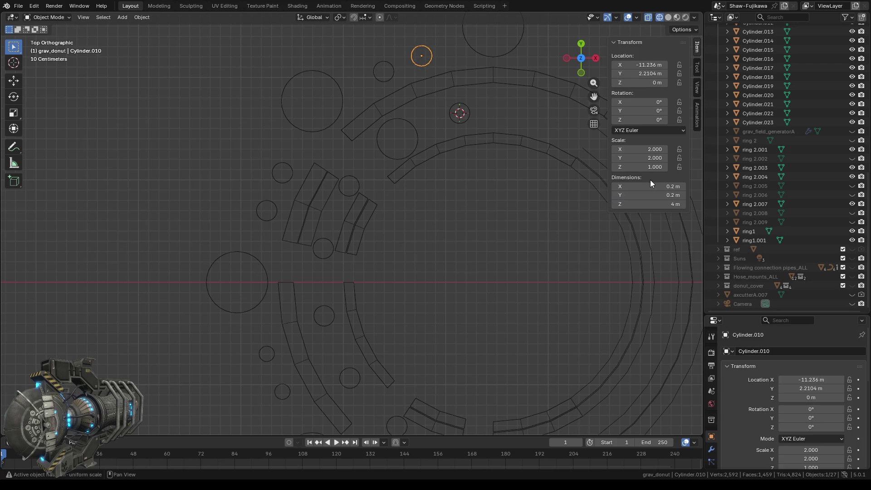
- Resize Cylinder.015 to 0.2 m by 0.2 m
{"action": "scroll", "coordinate": [452, 258], "scroll_direction": "down", "scroll_amount": 5, "text": "shift"}
{"action": "scroll", "coordinate": [431, 215], "scroll_direction": "down", "scroll_amount": 2, "text": "shift"}
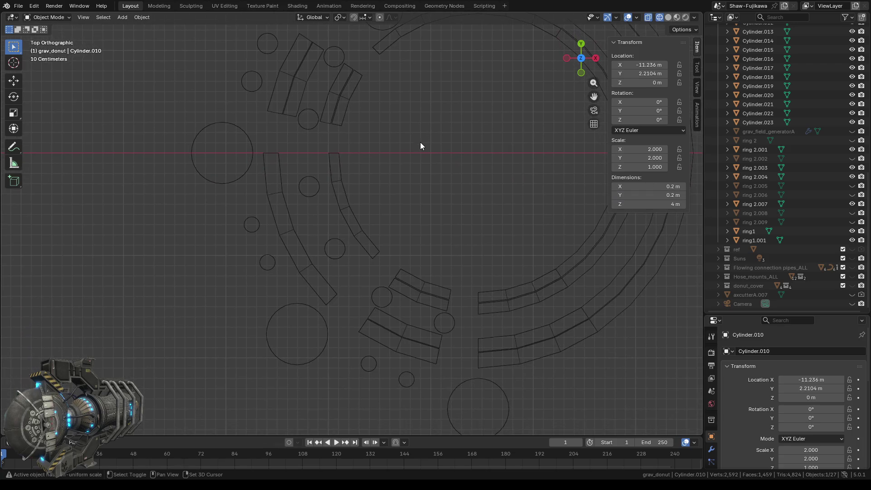
{"action": "left_click", "coordinate": [250, 227]}
{"action": "left_click", "coordinate": [644, 187]}
{"action": "type", "text": "0.2"}
{"action": "key", "text": "Tab"}
{"action": "type", "text": "0.2 m"}
{"action": "key", "text": "Return"}
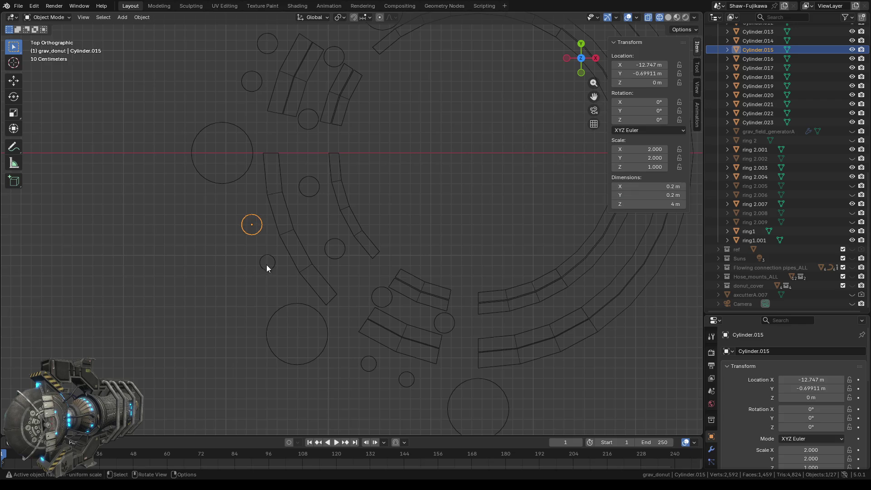
- Set Cylinder.002 and Cylinder.016 to 0.2 m in Y so both are round
{"action": "left_click", "coordinate": [266, 268]}
{"action": "left_click", "coordinate": [651, 195]}
{"action": "type", "text": "0.2"}
{"action": "key", "text": "Return"}
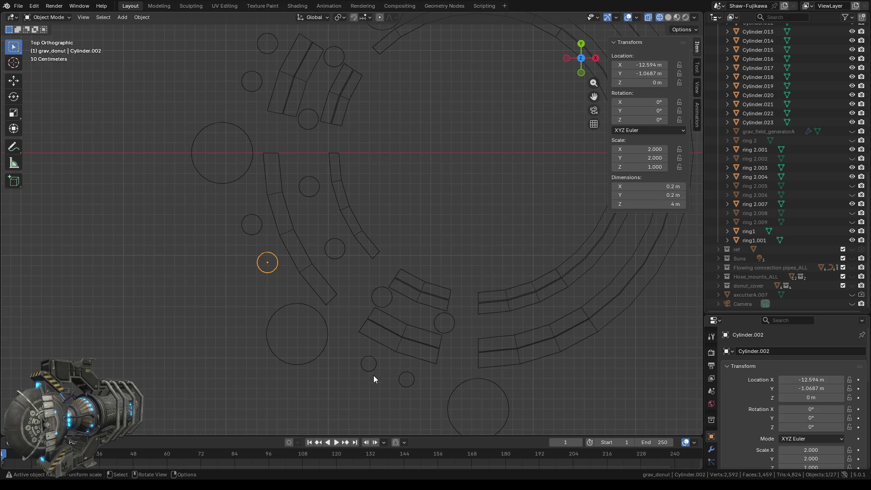
{"action": "left_click", "coordinate": [370, 369]}
{"action": "left_click", "coordinate": [648, 187]}
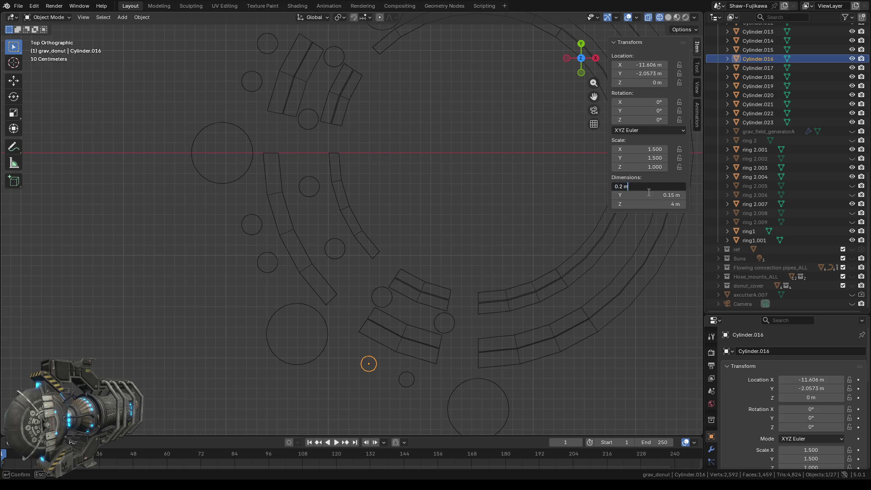
{"action": "key", "text": "Tab"}
{"action": "type", "text": "0.2"}
{"action": "key", "text": "Return"}
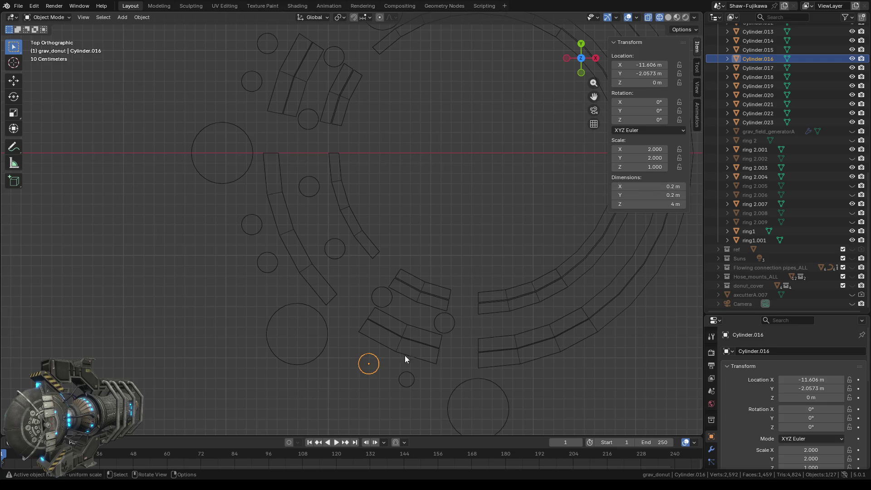
- Set Cylinder.011's Y dimension to 0.2 m, then pan back to the upper ring
{"action": "left_click", "coordinate": [407, 377]}
{"action": "left_click", "coordinate": [647, 195]}
{"action": "type", "text": "0.15"}
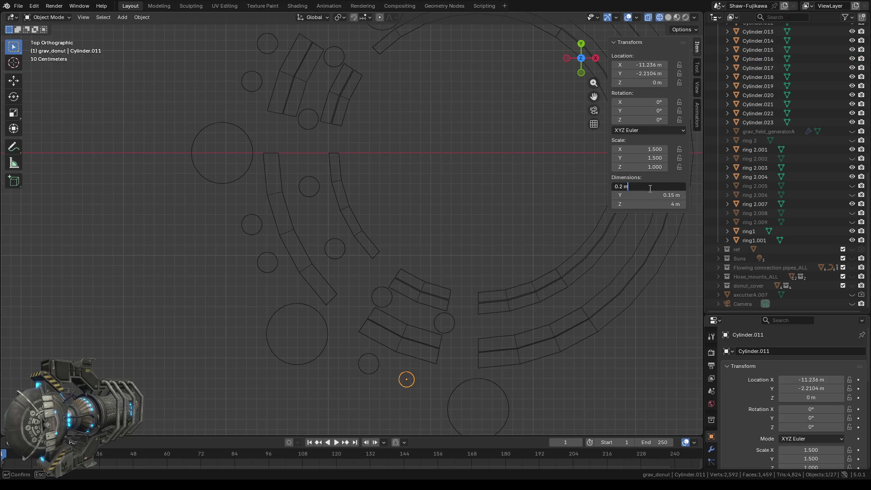
{"action": "key", "text": "Return"}
{"action": "left_click", "coordinate": [646, 195]}
{"action": "type", "text": "0.2"}
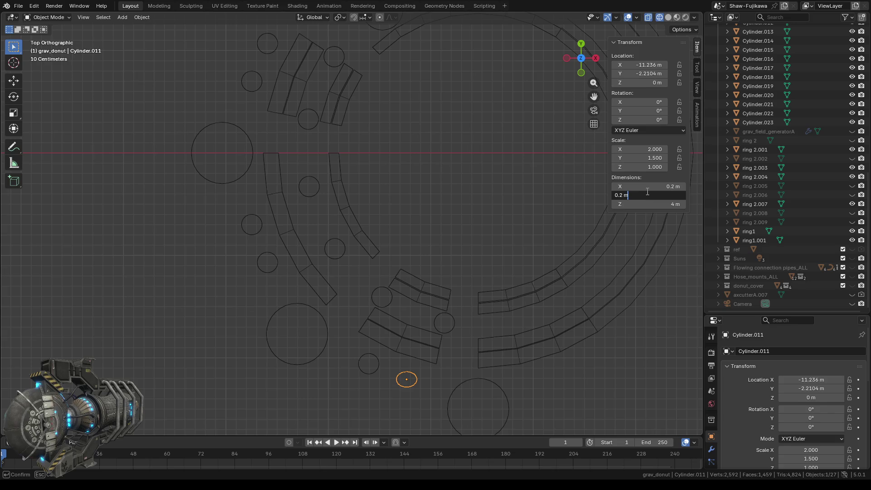
{"action": "key", "text": "Return"}
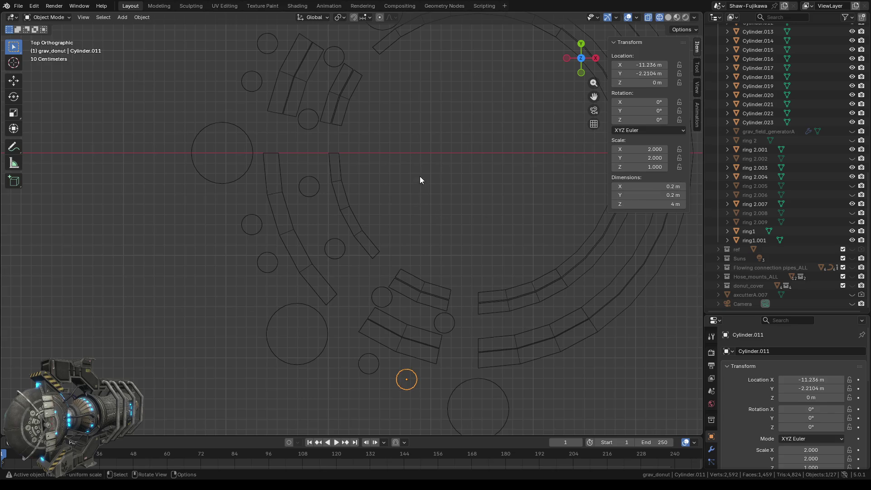
{"action": "middle_click_drag", "start_coordinate": [393, 111], "coordinate": [415, 268], "text": "shift"}
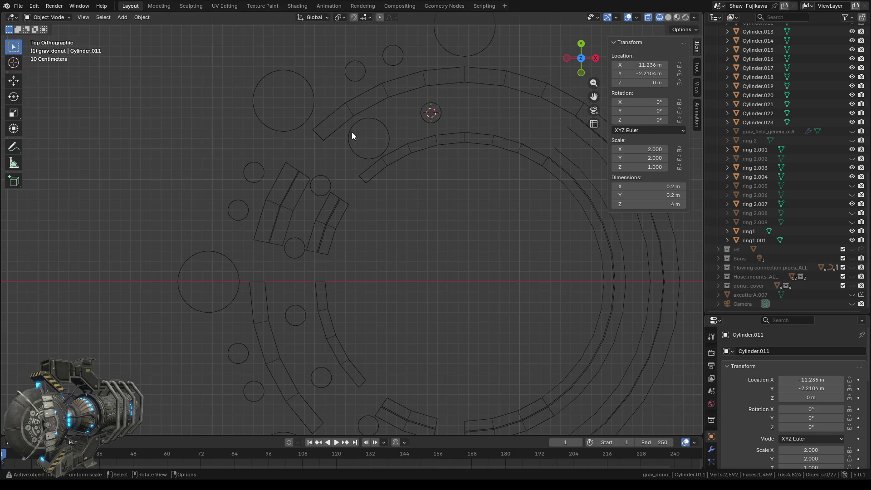
- Select the large Cylinder.020 as the active object and pan toward the lower ring
{"action": "left_click", "coordinate": [391, 138]}
{"action": "left_click", "coordinate": [404, 132]}
{"action": "left_click", "coordinate": [385, 137]}
{"action": "left_click", "coordinate": [751, 96]}
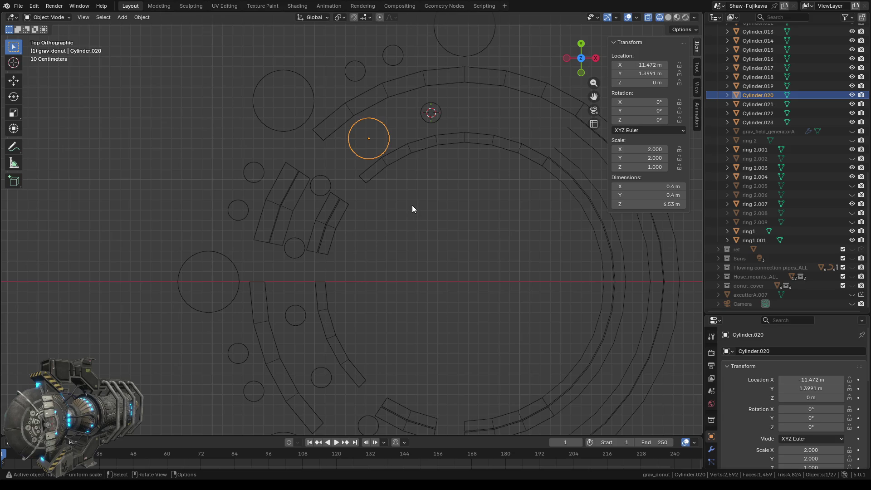
{"action": "middle_click_drag", "start_coordinate": [379, 273], "coordinate": [415, 186], "text": "shift"}
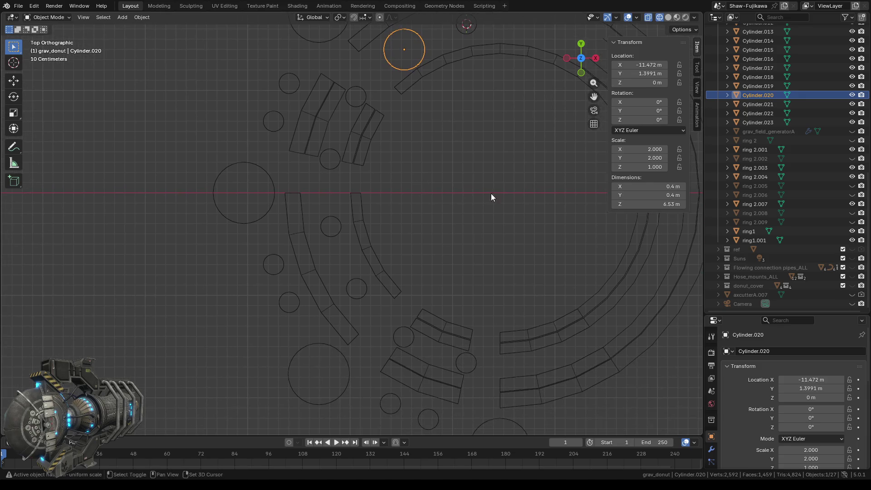
{"action": "left_click", "coordinate": [642, 183]}
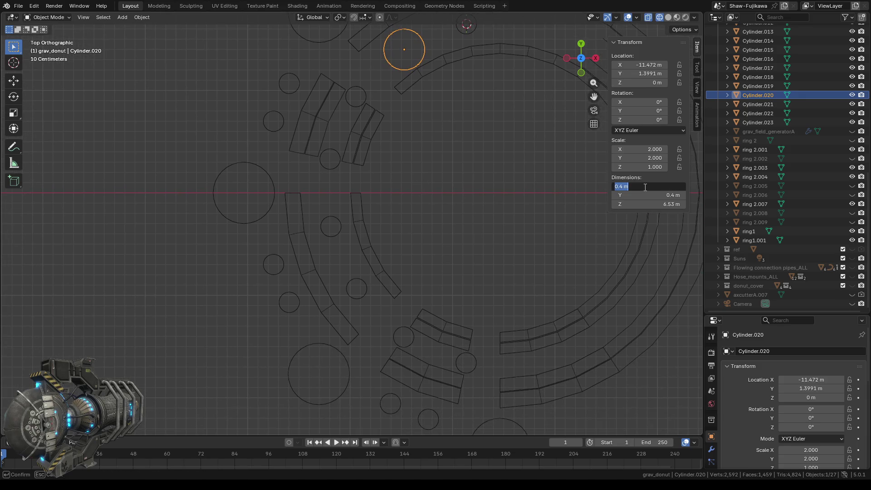
- Set pillar Cylinder.021's X and Y dimensions to 0.4 m
{"action": "left_click", "coordinate": [327, 229]}
{"action": "left_click", "coordinate": [329, 229]}
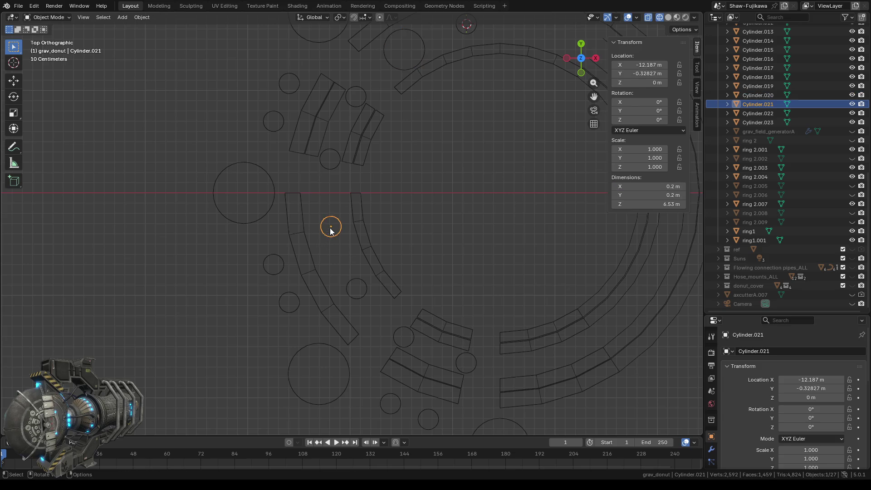
{"action": "left_click", "coordinate": [652, 187]}
{"action": "type", "text": "0.4 m"}
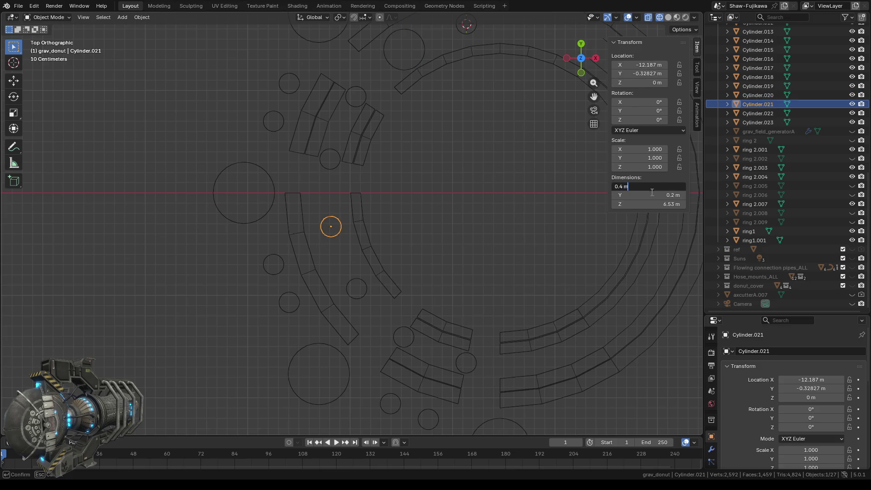
{"action": "key", "text": "Tab"}
{"action": "type", "text": "0.4 m"}
{"action": "key", "text": "Return"}
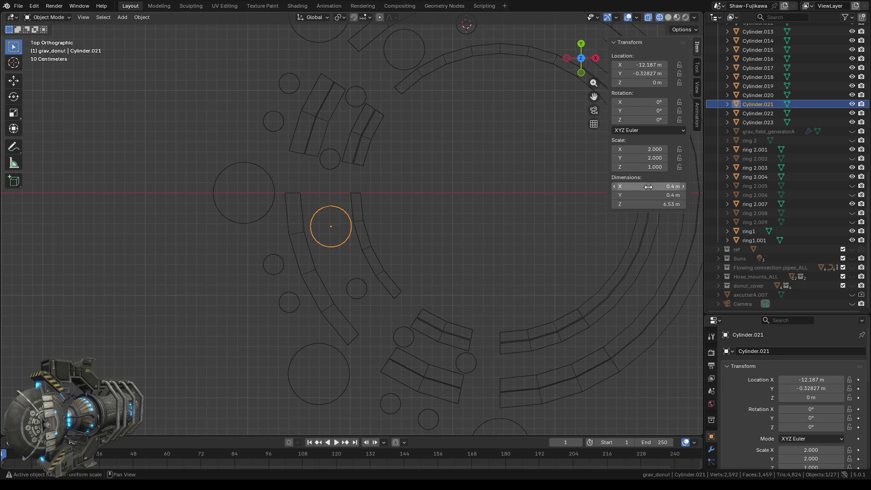
- Set pillar Cylinder.022's X and Y dimensions to 0.4 m, then select both pillars
{"action": "left_click", "coordinate": [356, 289]}
{"action": "left_click", "coordinate": [639, 185]}
{"action": "key", "text": "ctrl+v"}
{"action": "key", "text": "Tab"}
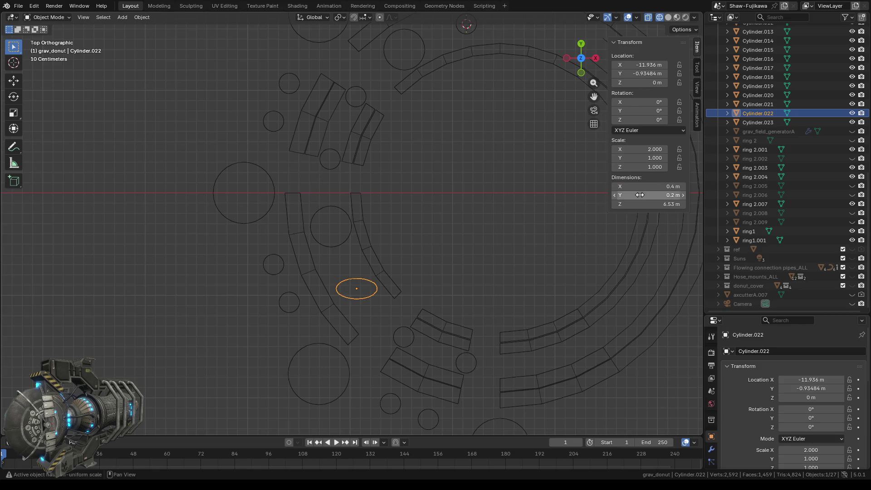
{"action": "key", "text": "ctrl+v"}
{"action": "key", "text": "Return"}
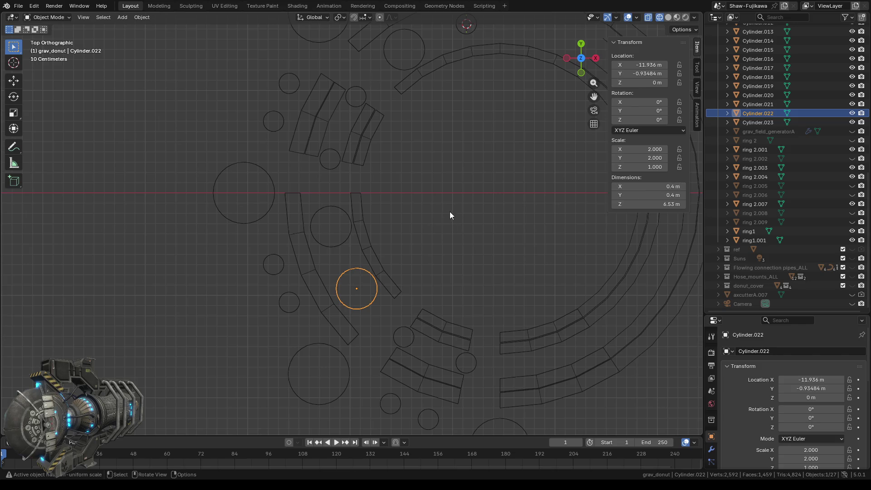
{"action": "left_click_drag", "start_coordinate": [322, 197], "coordinate": [341, 240], "text": "shift"}
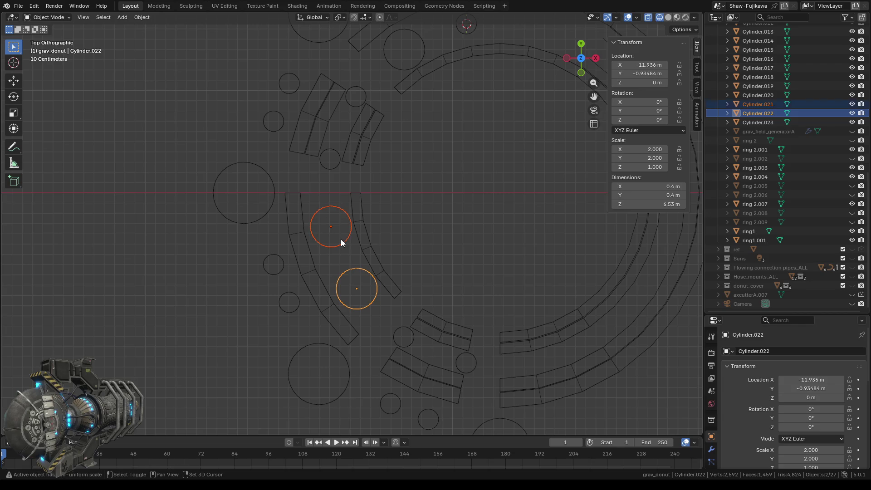
- Delete both pillar cylinders and select ring strips 2.007 and ring1.001
{"action": "key", "text": "Delete"}
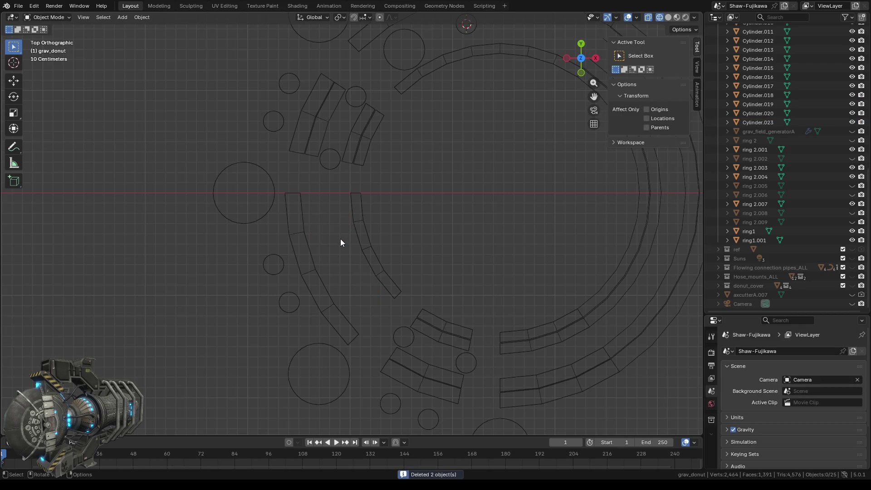
{"action": "left_click", "coordinate": [355, 209]}
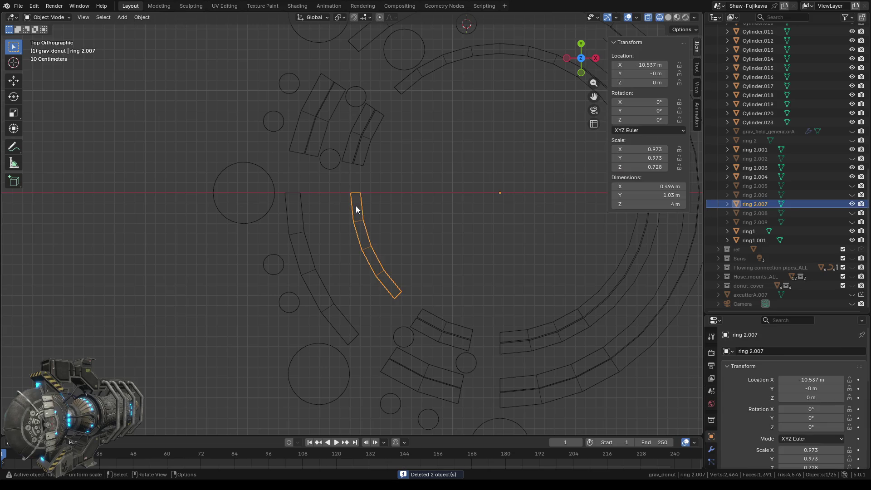
{"action": "left_click", "coordinate": [295, 211], "text": "shift"}
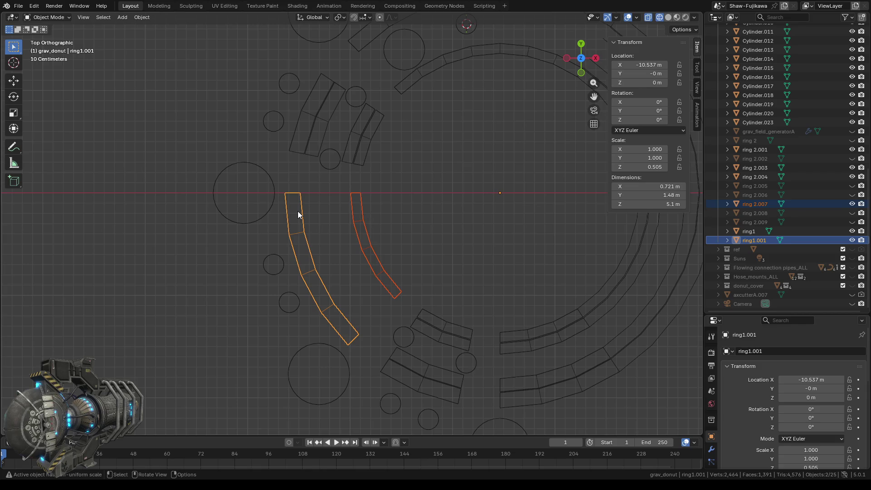
- Snap the 3D cursor to the centre of the two strips' top vertices
{"action": "key", "text": "Tab"}
{"action": "scroll", "coordinate": [316, 236], "scroll_direction": "up", "scroll_amount": 2}
{"action": "left_click_drag", "start_coordinate": [271, 171], "coordinate": [298, 241]}
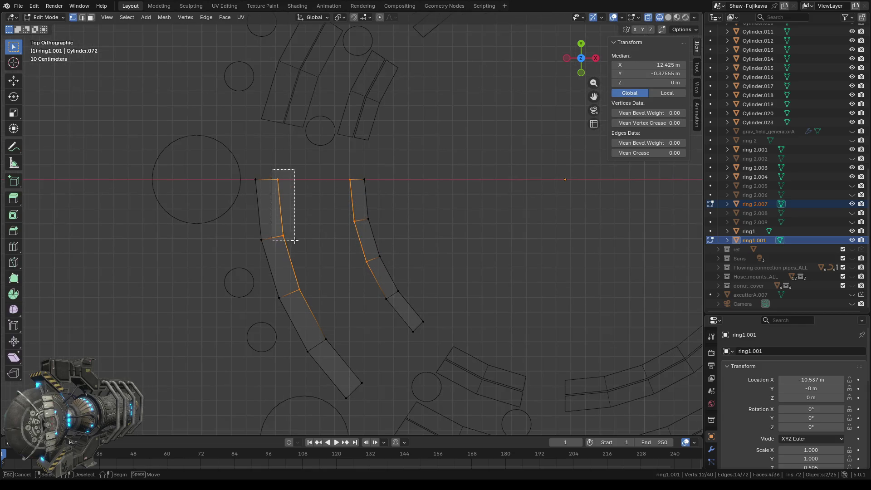
{"action": "left_click_drag", "start_coordinate": [334, 175], "coordinate": [355, 225]}
{"action": "right_click", "coordinate": [319, 218]}
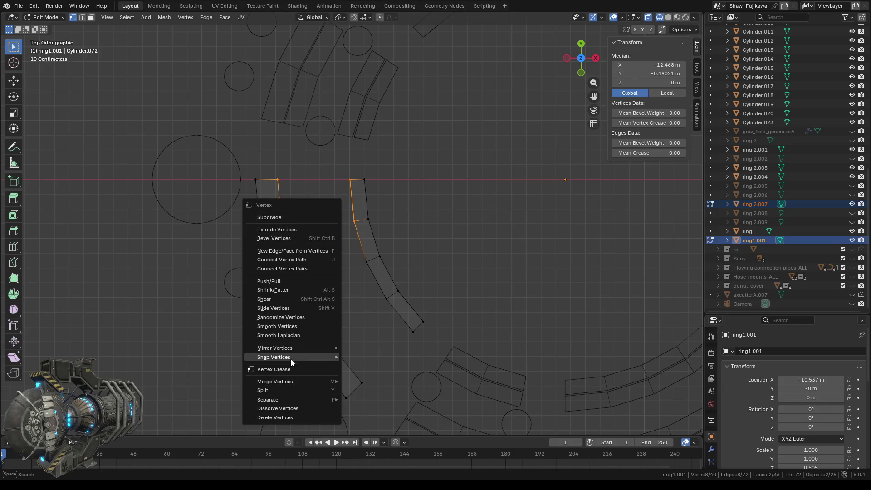
{"action": "mouse_move", "coordinate": [292, 357]}
{"action": "left_click", "coordinate": [390, 397]}
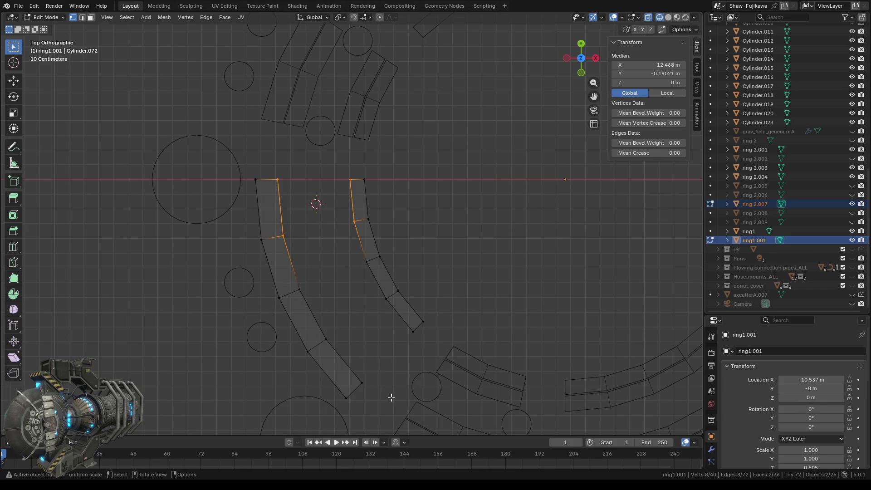
{"action": "key", "text": "Tab"}
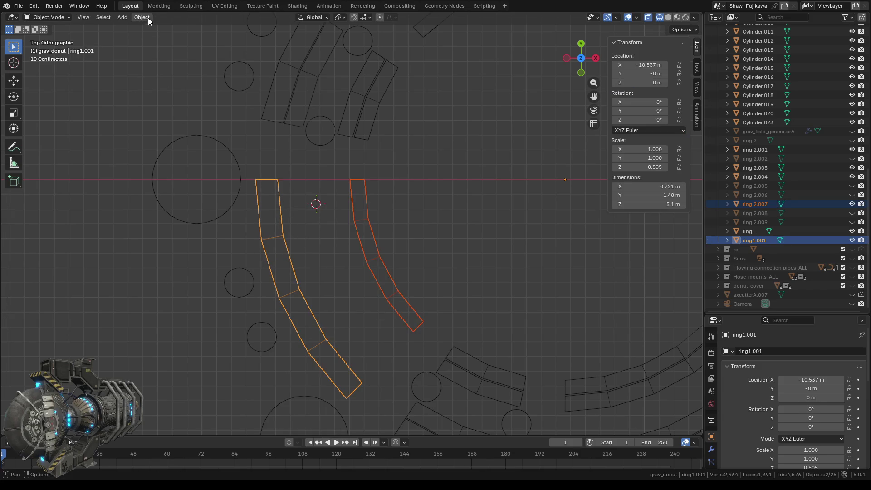
- Add a cylinder at the cursor and size it 0.4 m in X and Y
{"action": "left_click", "coordinate": [123, 17]}
{"action": "mouse_move", "coordinate": [138, 28]}
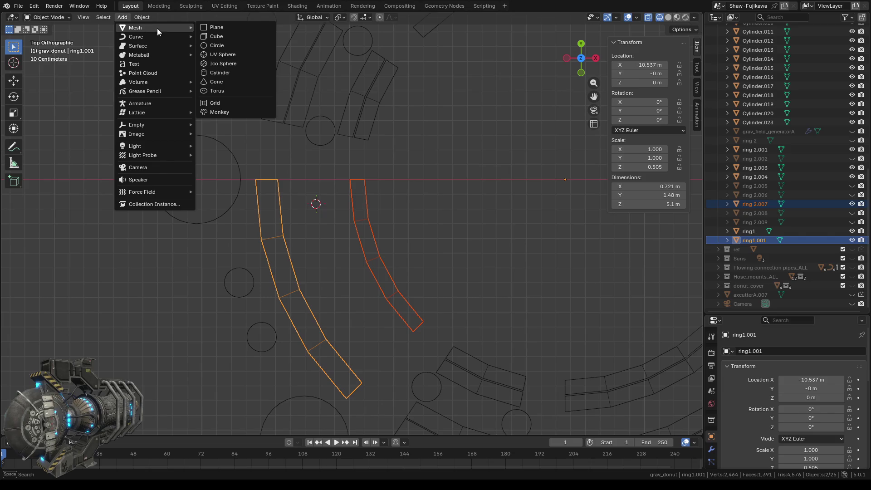
{"action": "left_click", "coordinate": [222, 73]}
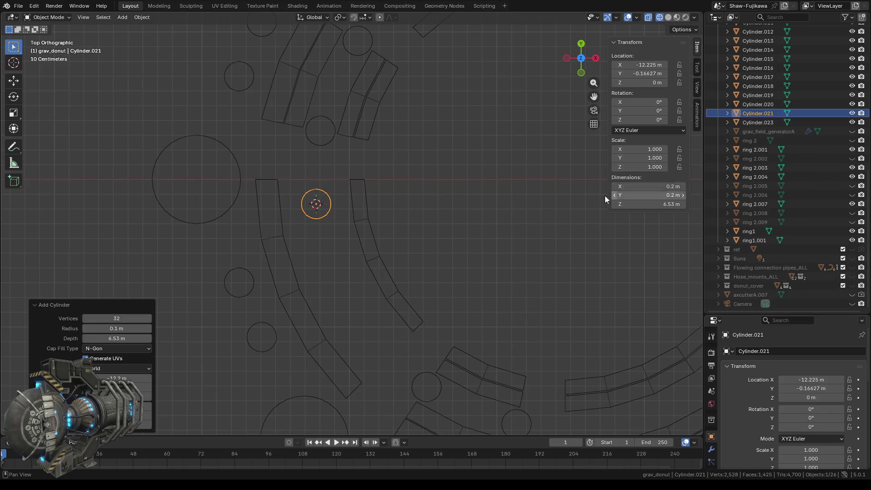
{"action": "left_click_drag", "start_coordinate": [648, 186], "coordinate": [642, 186]}
{"action": "type", "text": "0.4 m"}
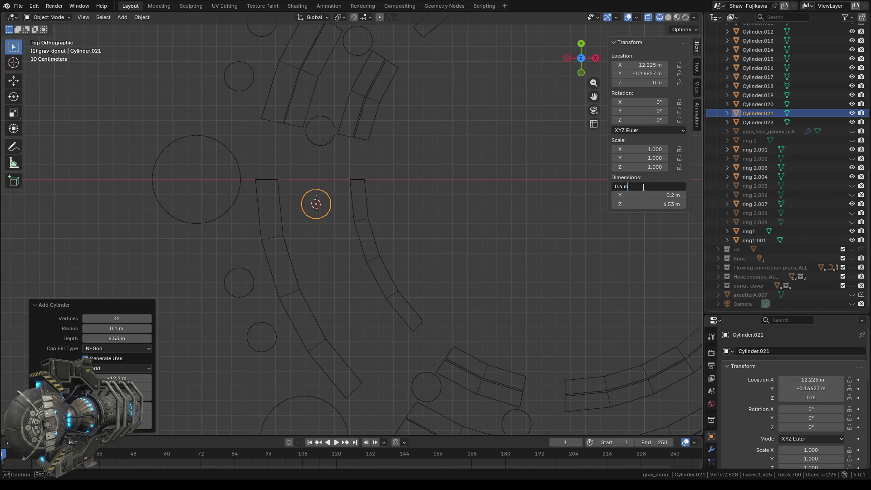
{"action": "key", "text": "Tab"}
{"action": "type", "text": "0.4 m"}
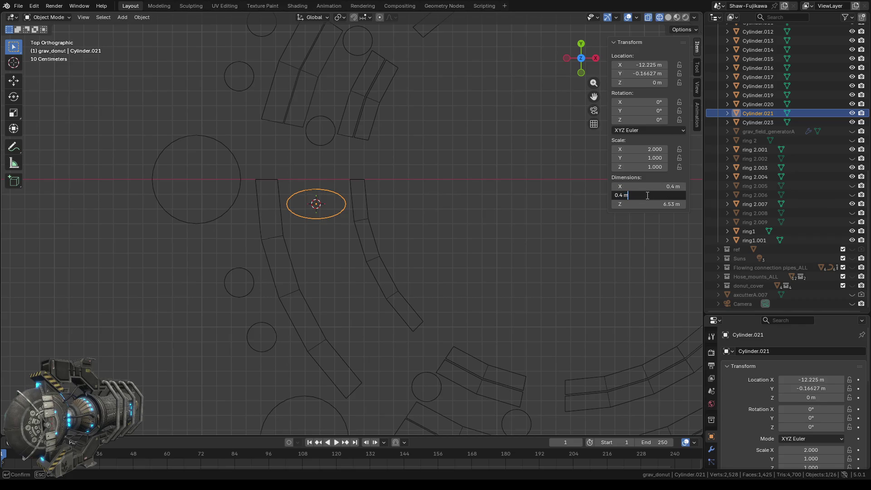
{"action": "key", "text": "Return"}
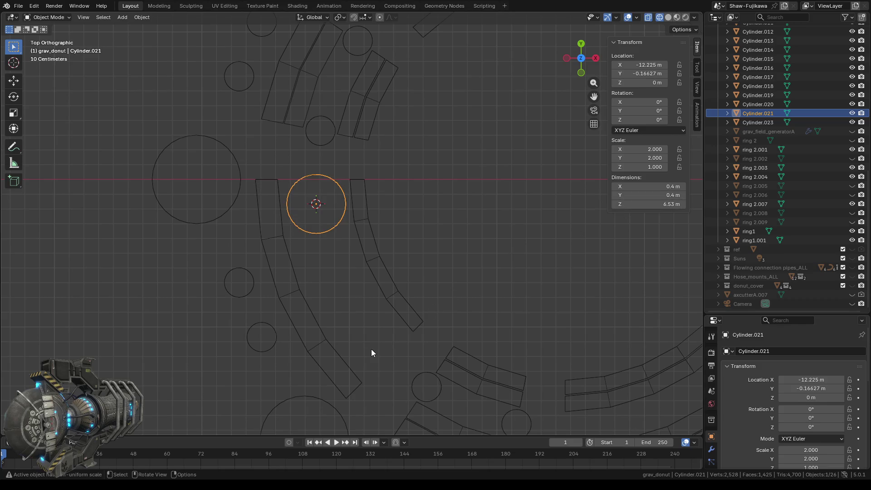
{"action": "left_click", "coordinate": [281, 268]}
- Select strips ring1.001 and 2.007 and enter Edit Mode on them
{"action": "left_click", "coordinate": [268, 254]}
{"action": "left_click", "coordinate": [744, 239]}
{"action": "left_click_drag", "start_coordinate": [352, 245], "coordinate": [389, 268], "text": "shift"}
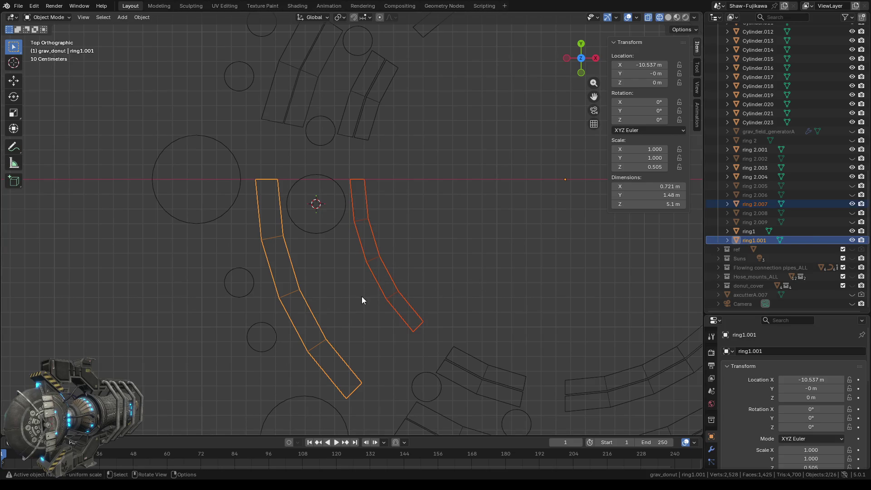
{"action": "key", "text": "Tab"}
- Snap the 3D cursor to the centre of the strips' lower-end vertices
{"action": "middle_click_drag", "start_coordinate": [365, 334], "coordinate": [338, 265], "text": "shift"}
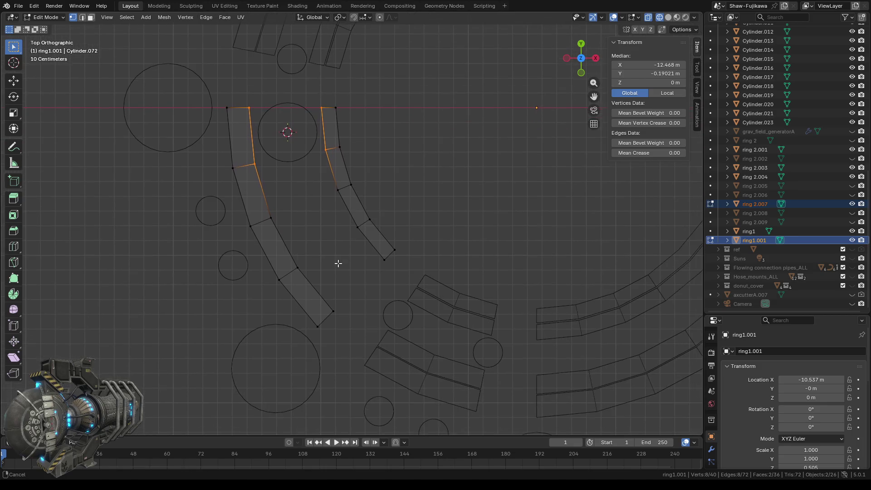
{"action": "left_click", "coordinate": [357, 229]}
{"action": "left_click", "coordinate": [384, 262], "text": "shift"}
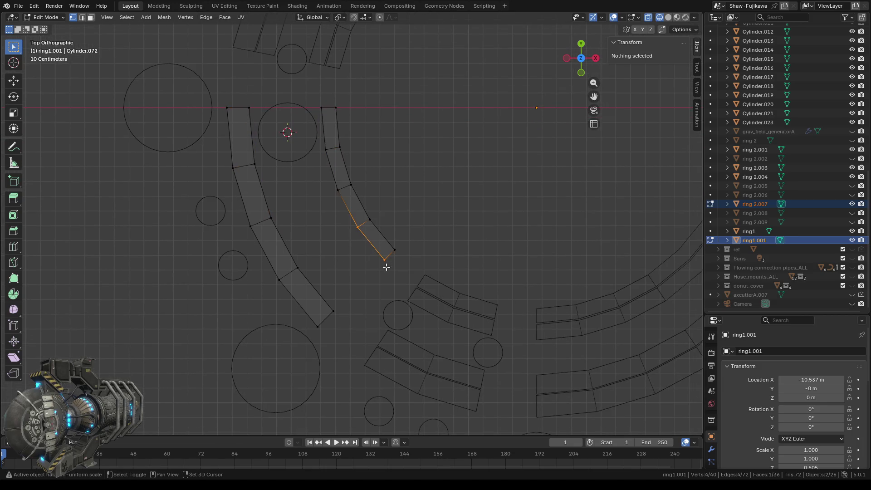
{"action": "left_click", "coordinate": [294, 265], "text": "shift"}
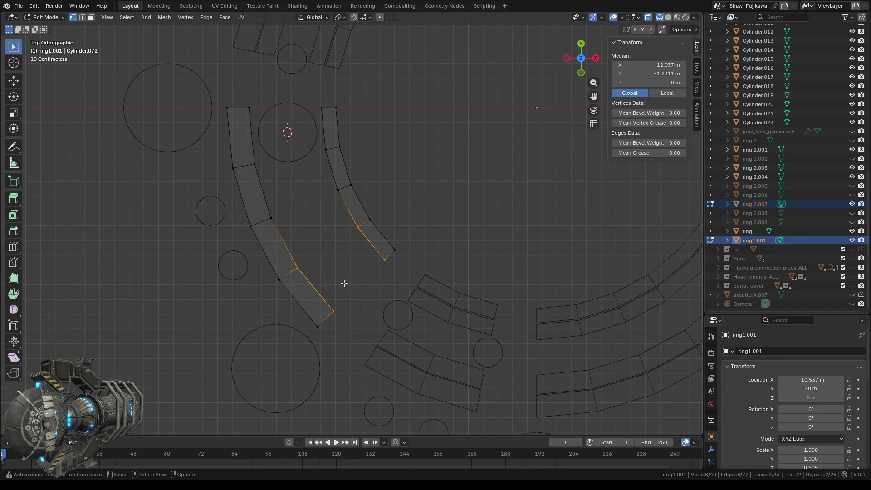
{"action": "right_click", "coordinate": [330, 266]}
{"action": "mouse_move", "coordinate": [283, 403]}
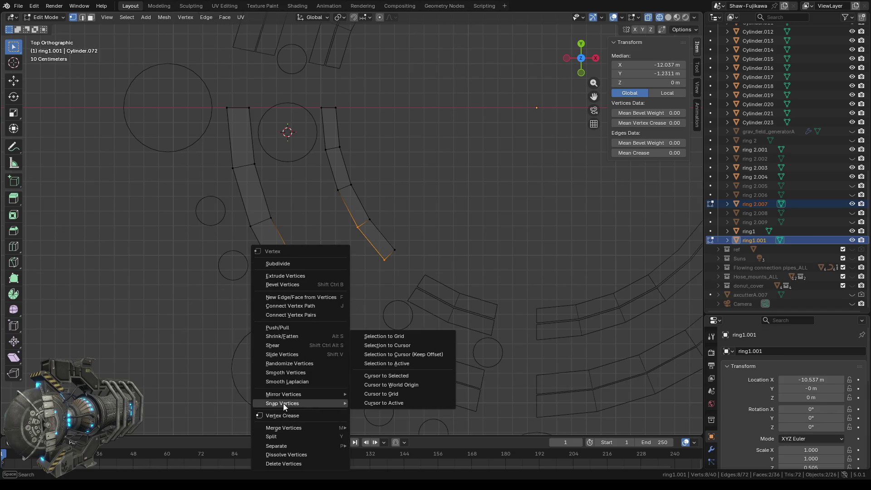
{"action": "left_click", "coordinate": [385, 375]}
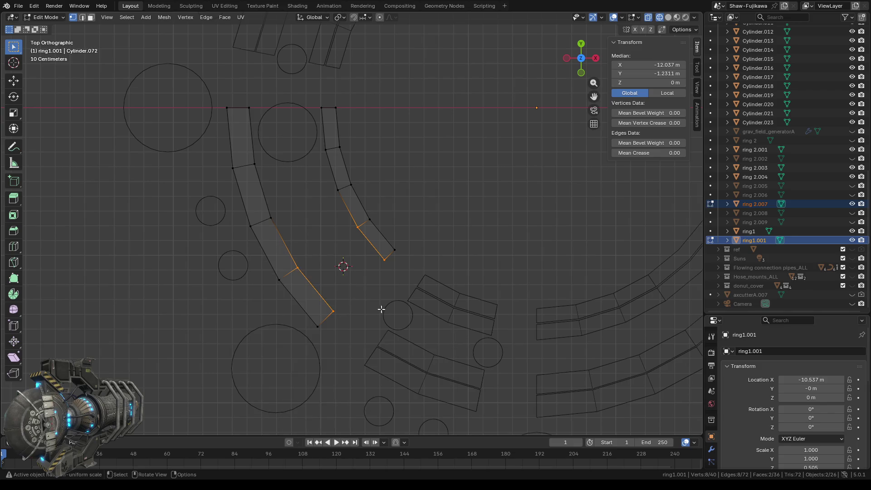
{"action": "key", "text": "Tab"}
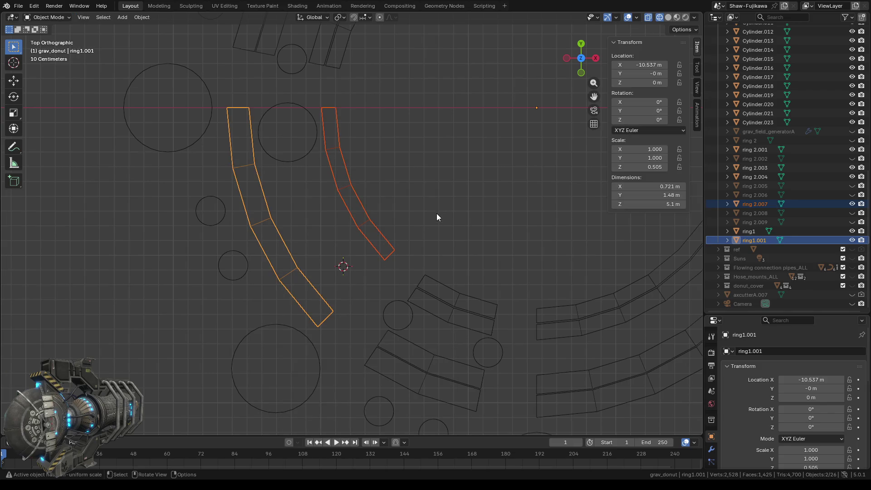
- Add a cylinder there sized 0.4 m in X and Y, then frame the ring layout
{"action": "left_click", "coordinate": [121, 17]}
{"action": "mouse_move", "coordinate": [129, 26]}
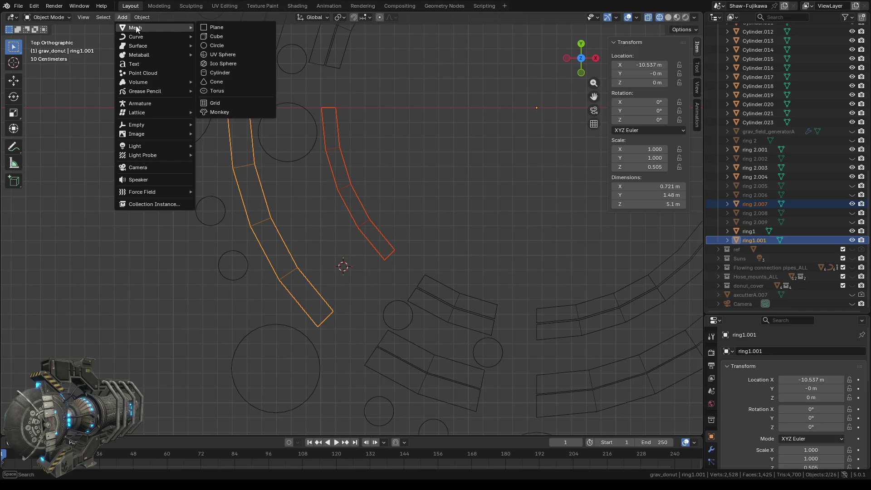
{"action": "left_click", "coordinate": [221, 72]}
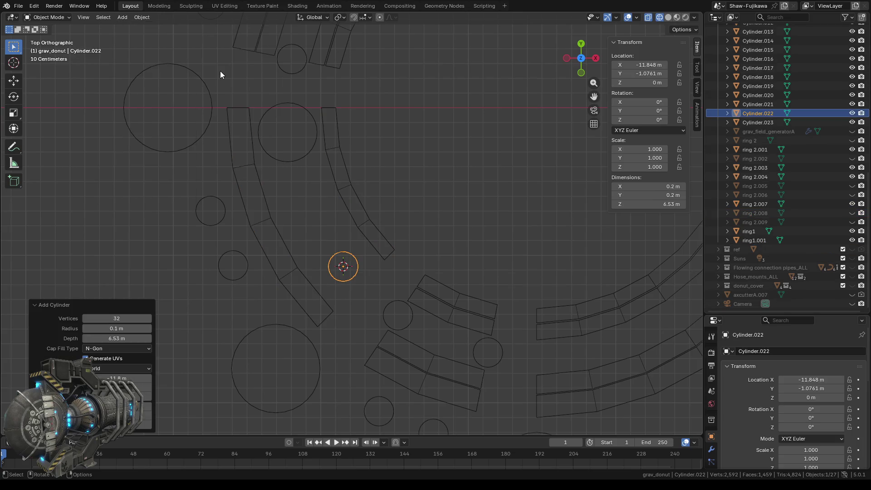
{"action": "left_click", "coordinate": [650, 187]}
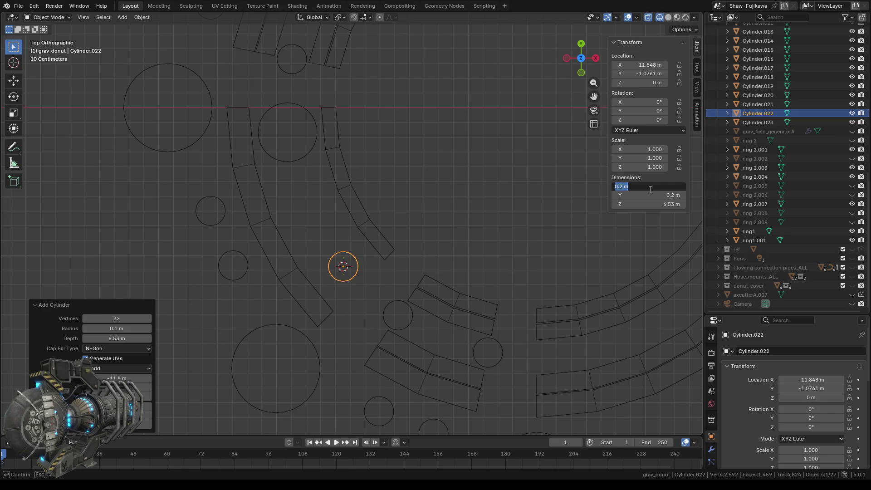
{"action": "type", "text": "0.4"}
{"action": "key", "text": "Tab"}
{"action": "type", "text": "0.4 m"}
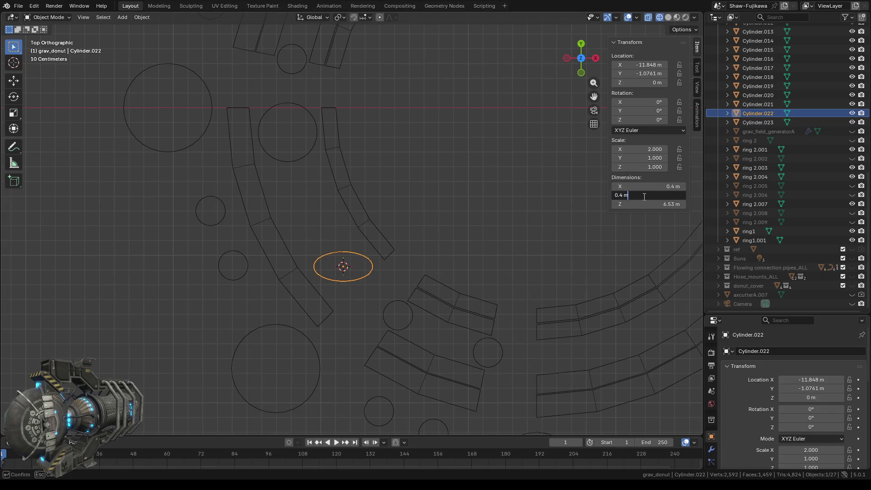
{"action": "key", "text": "Return"}
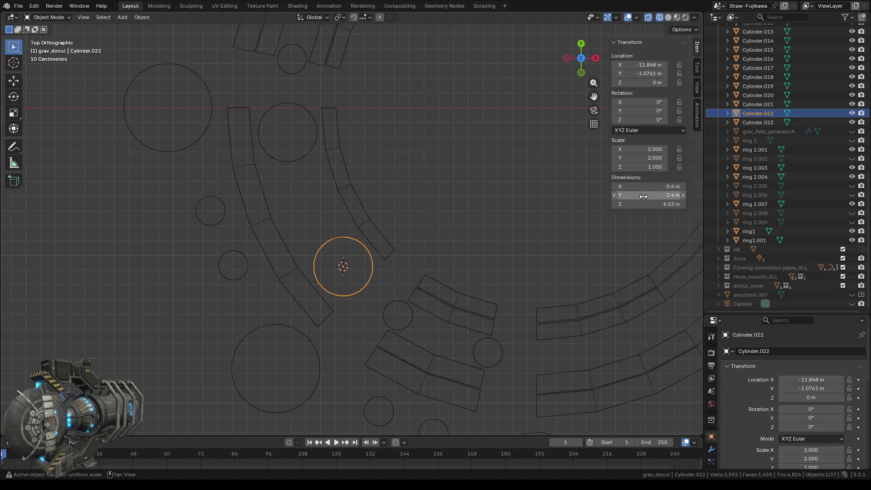
{"action": "scroll", "coordinate": [395, 177], "scroll_direction": "down", "scroll_amount": 5}
{"action": "middle_click_drag", "start_coordinate": [415, 182], "coordinate": [371, 219], "text": "shift"}
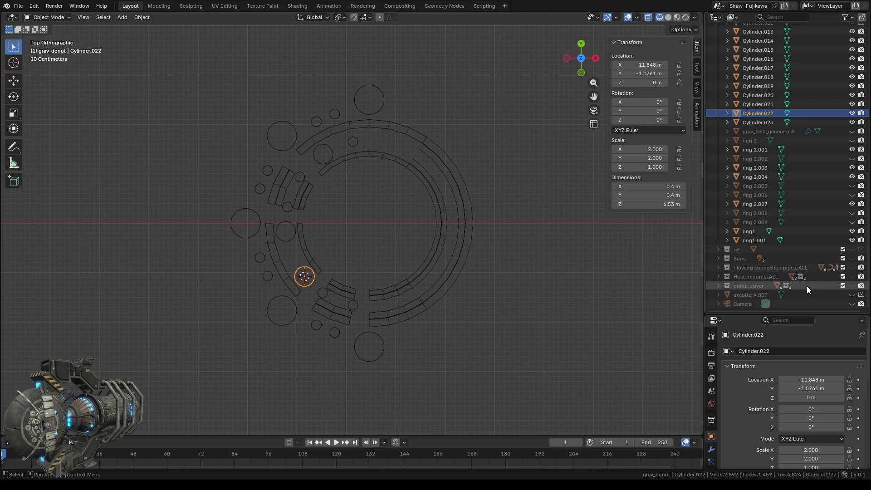
- Turn on the donut_cover collection's visibility and pan across the cover
{"action": "left_click", "coordinate": [851, 285]}
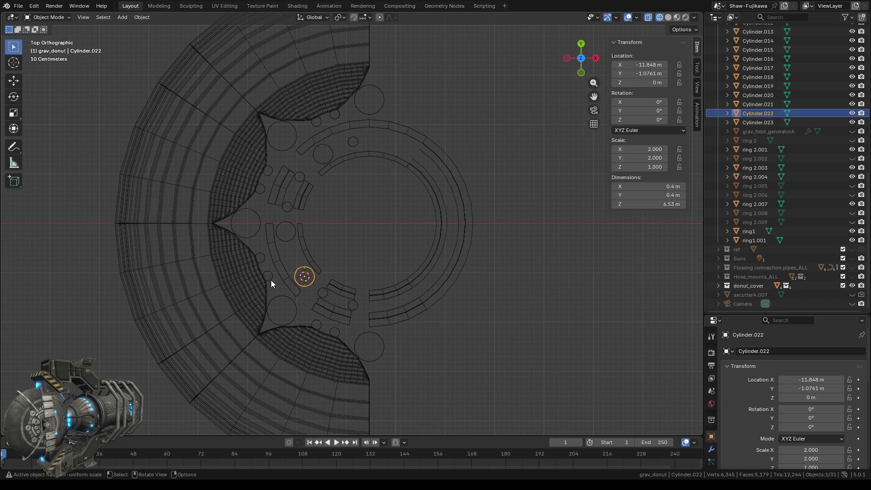
{"action": "mouse_move", "coordinate": [275, 274]}
{"action": "middle_mouse_down", "text": "shift"}
{"action": "mouse_move", "coordinate": [233, 252]}
{"action": "mouse_move", "coordinate": [244, 270]}
{"action": "middle_mouse_up", "text": "shift"}
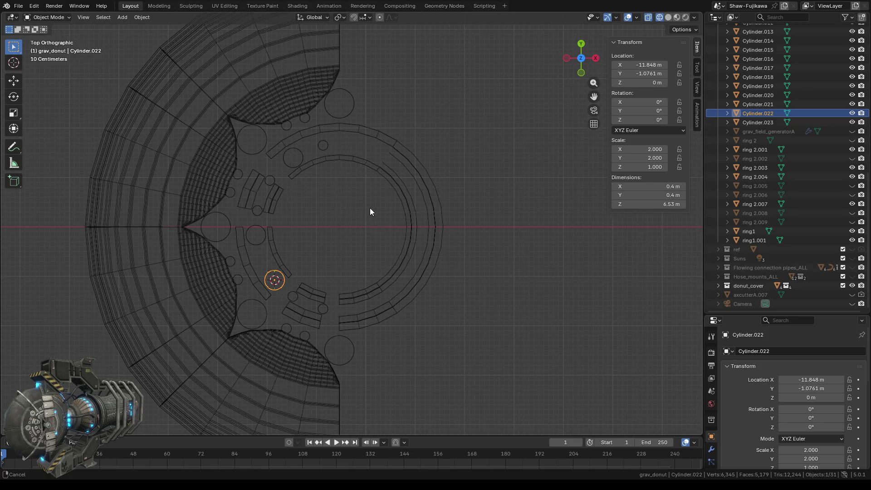
- Rename axcutterA.007 to x.007 and drag it into the x collection
{"action": "scroll", "coordinate": [369, 208], "scroll_direction": "down", "scroll_amount": 3}
{"action": "scroll", "coordinate": [341, 233], "scroll_direction": "down", "scroll_amount": 1}
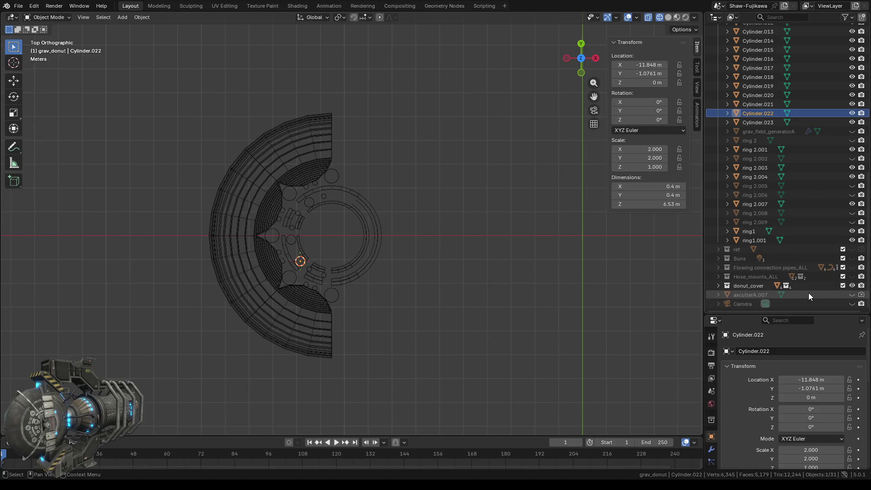
{"action": "double_click", "coordinate": [745, 295]}
{"action": "key", "text": "ctrl+a"}
{"action": "type", "text": "x"}
{"action": "key", "text": "Return"}
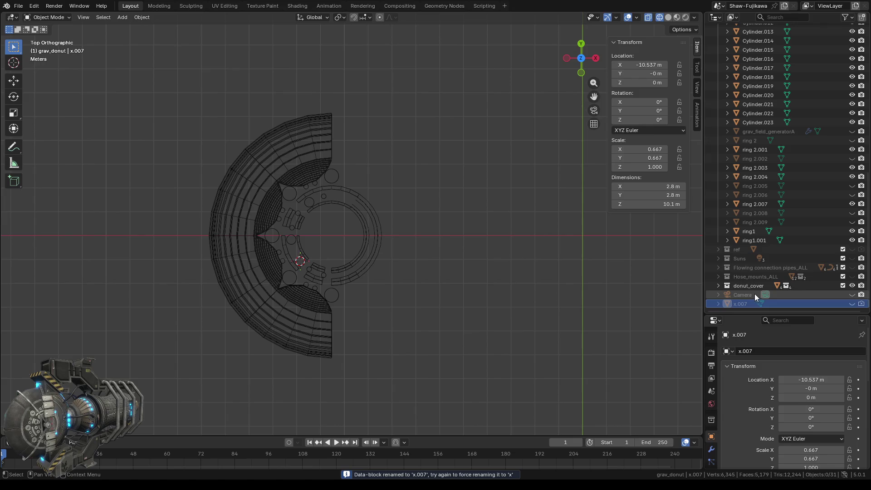
{"action": "mouse_move", "coordinate": [738, 304]}
{"action": "left_mouse_down"}
{"action": "mouse_move", "coordinate": [733, 5]}
{"action": "mouse_move", "coordinate": [748, 40]}
{"action": "left_mouse_up"}
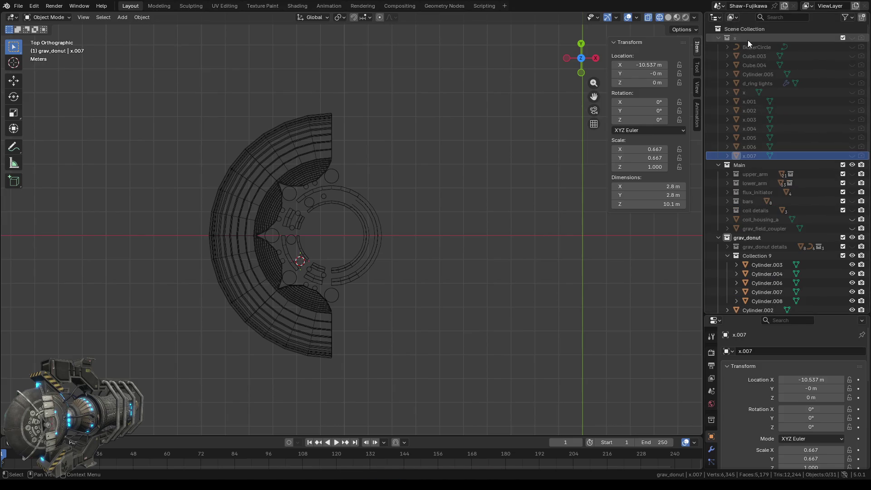
- Collapse the x collection and check the sizes and positions of the Cylinder pillars
{"action": "left_click", "coordinate": [718, 38]}
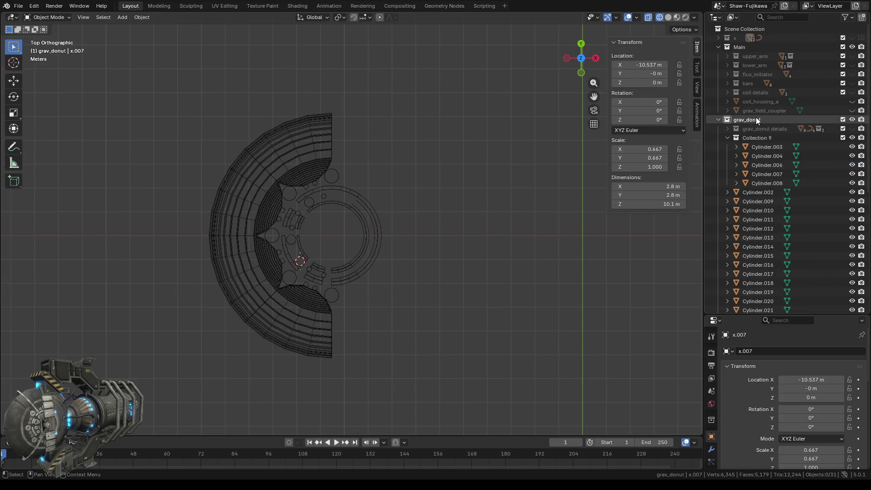
{"action": "scroll", "coordinate": [773, 231], "scroll_direction": "down", "scroll_amount": 4}
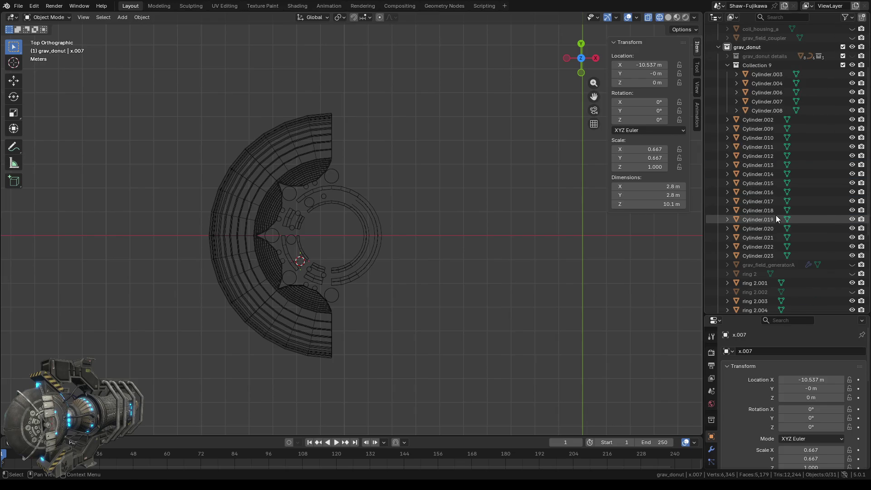
{"action": "left_click", "coordinate": [760, 118]}
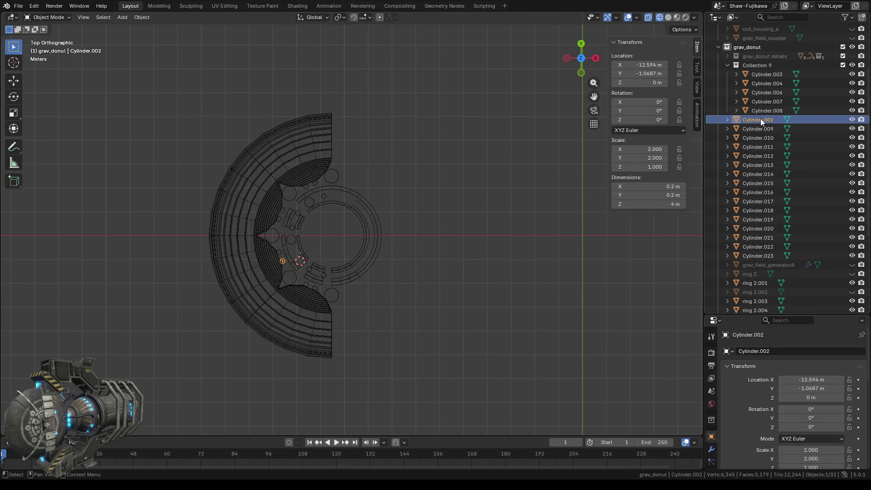
{"action": "left_click", "coordinate": [754, 135]}
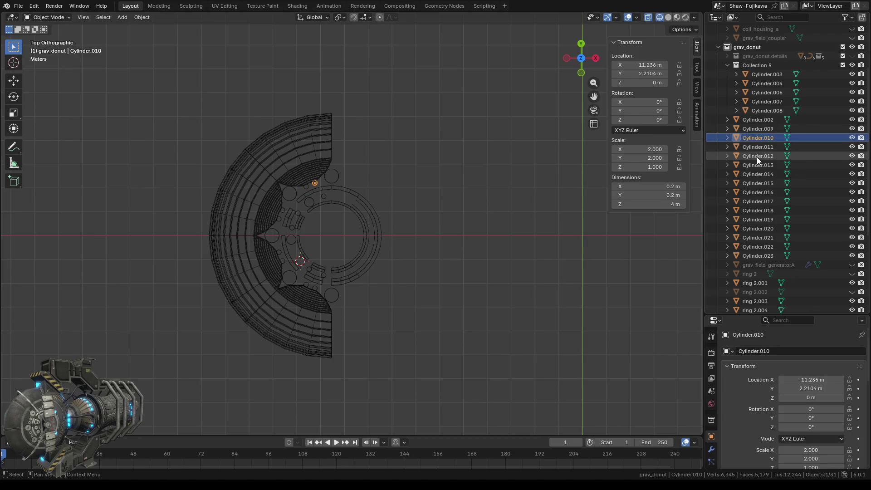
{"action": "left_click", "coordinate": [758, 148]}
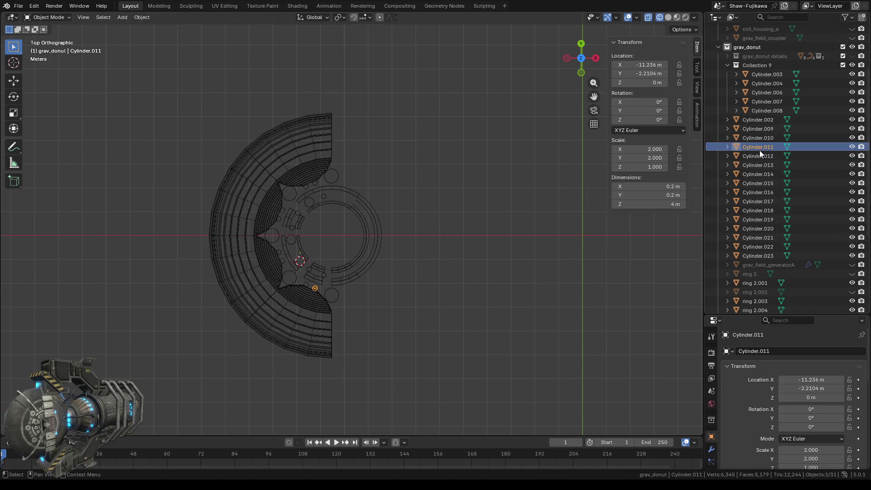
{"action": "left_click", "coordinate": [758, 184]}
{"action": "left_click", "coordinate": [761, 236]}
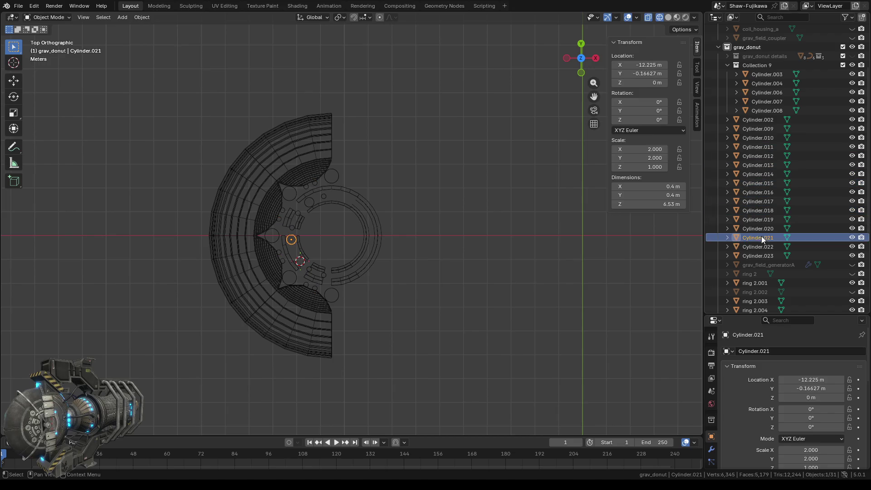
{"action": "left_click", "coordinate": [758, 255]}
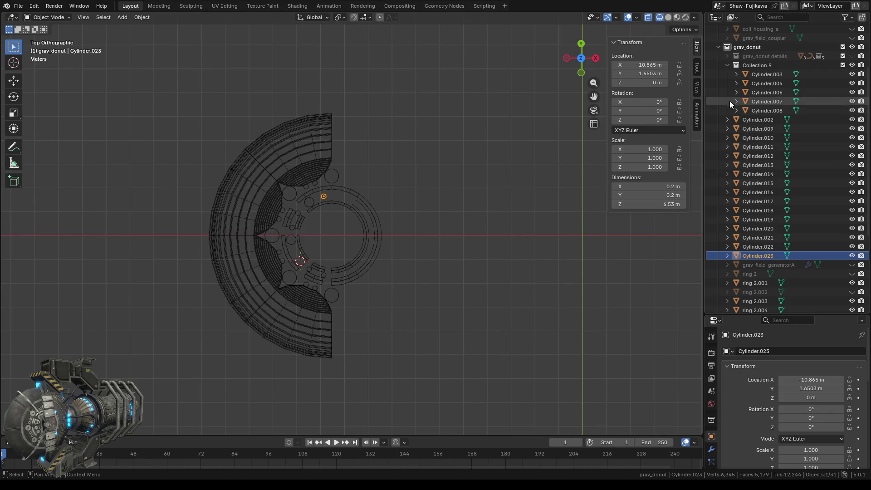
{"action": "left_click", "coordinate": [756, 74]}
{"action": "left_click", "coordinate": [763, 84]}
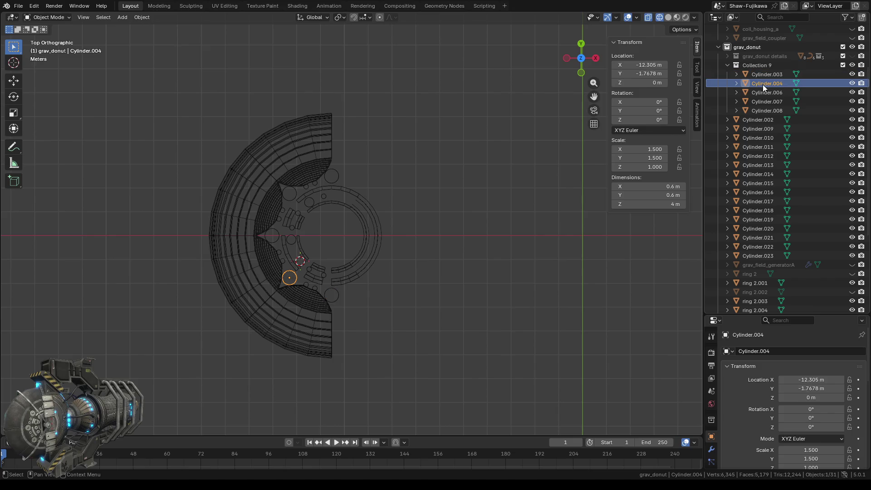
{"action": "left_click", "coordinate": [762, 91]}
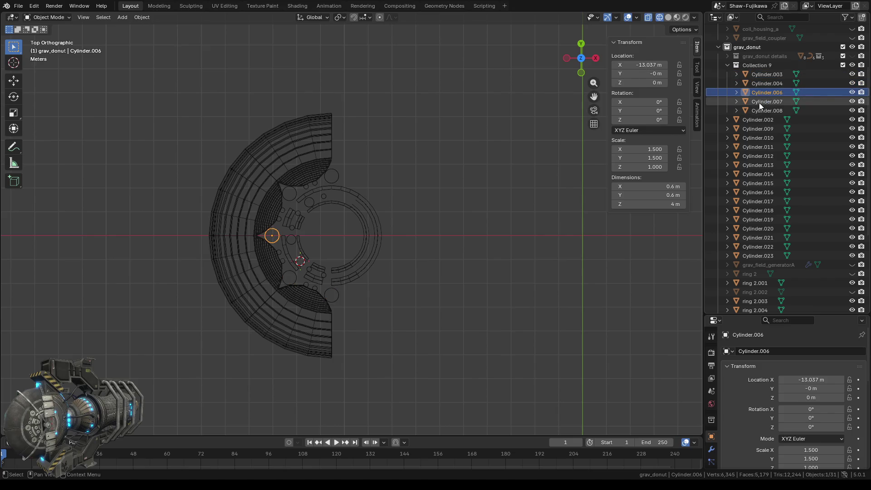
{"action": "left_click", "coordinate": [758, 102]}
{"action": "left_click", "coordinate": [761, 109]}
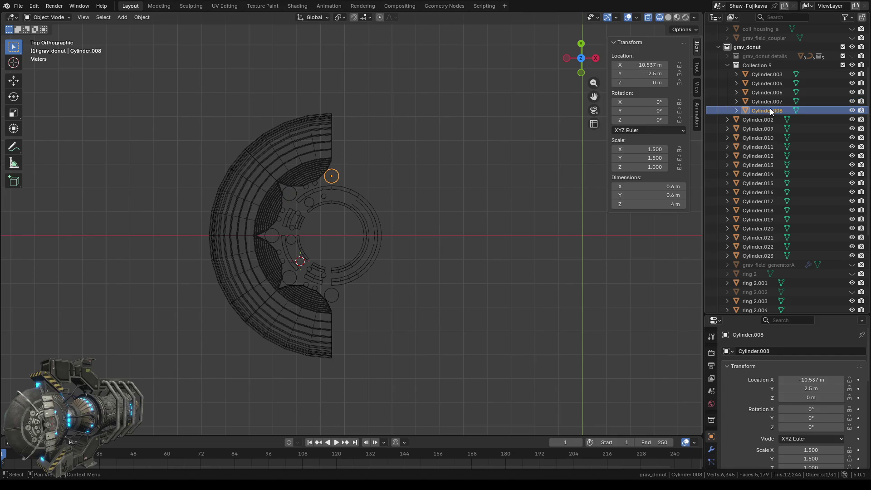
- Rename Collection 9 to 'pilar A'
{"action": "left_click", "coordinate": [755, 64]}
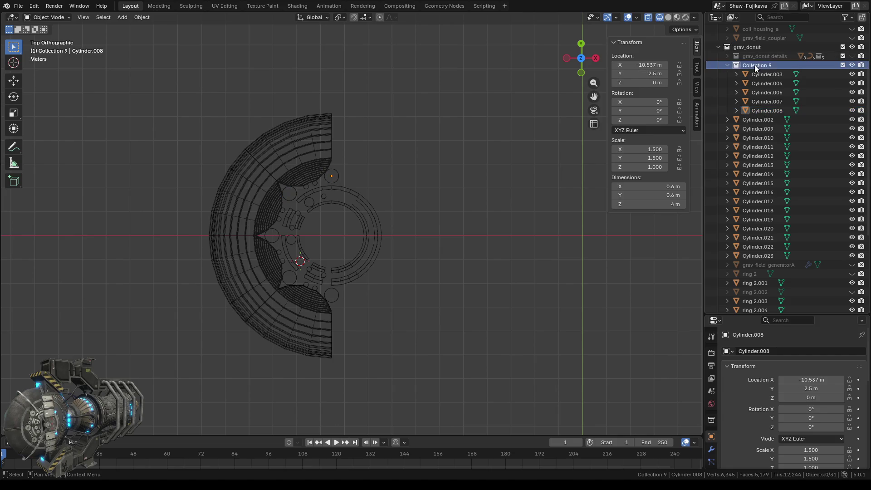
{"action": "double_click", "coordinate": [755, 65]}
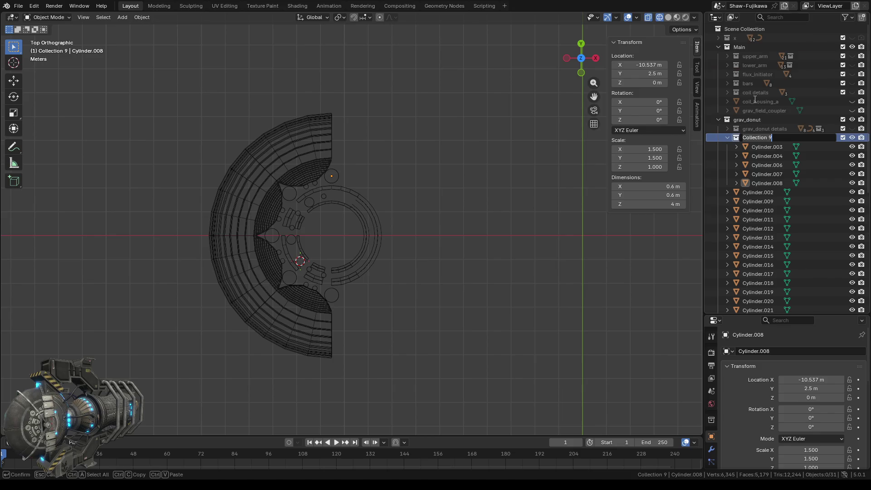
{"action": "type", "text": "pilar "}
{"action": "type", "text": "A"}
{"action": "key", "text": "Return"}
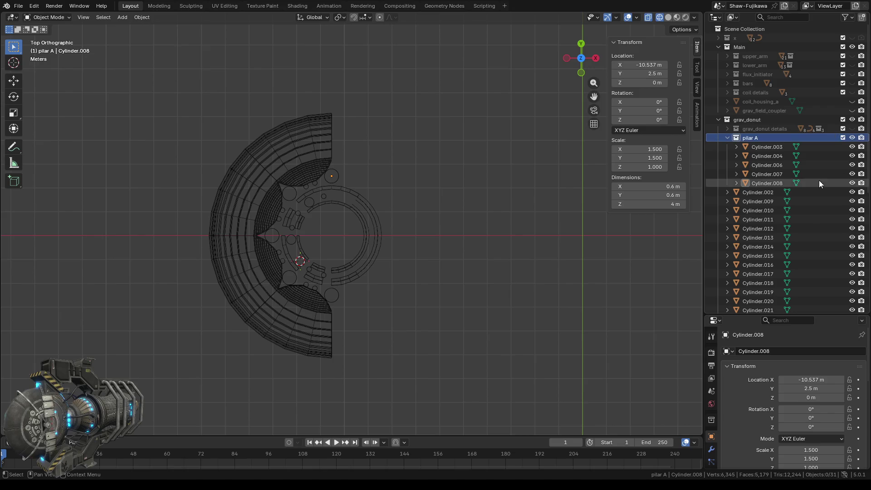
- Collapse pilar A and check Cylinder.002, .009, .010, .011 and .012 sizes
{"action": "left_click", "coordinate": [728, 138]}
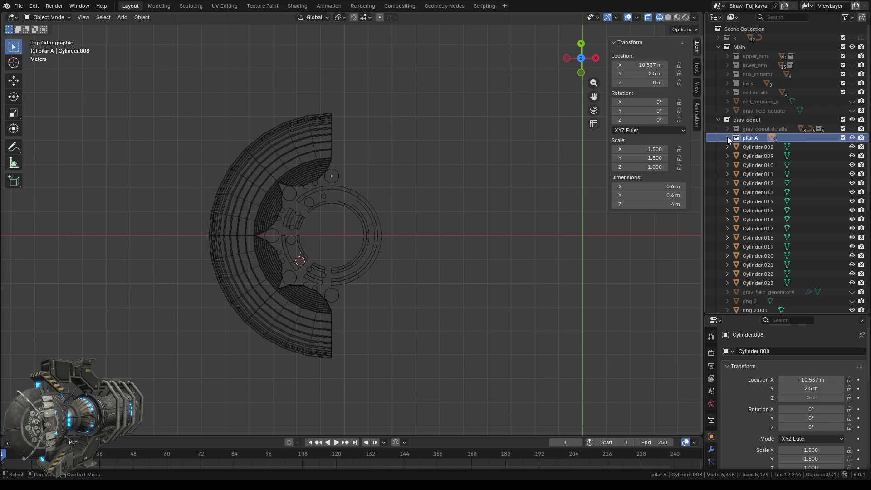
{"action": "left_click", "coordinate": [754, 147]}
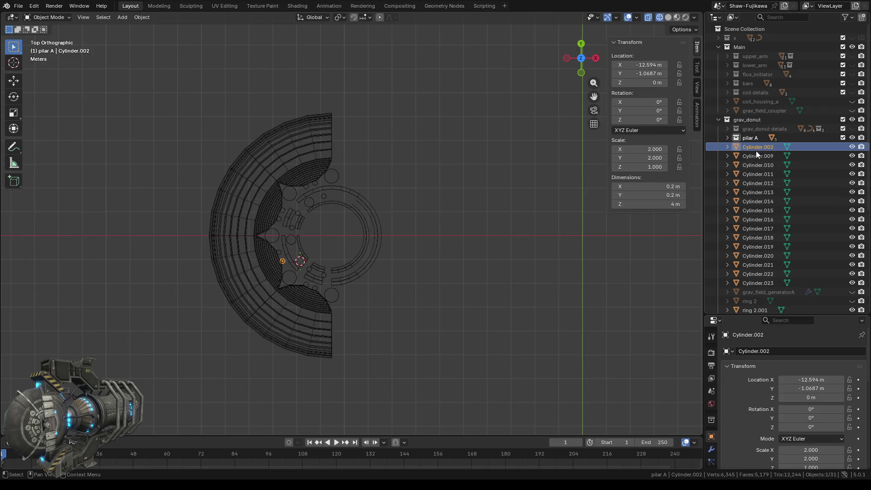
{"action": "left_click", "coordinate": [753, 156]}
{"action": "left_click", "coordinate": [754, 166]}
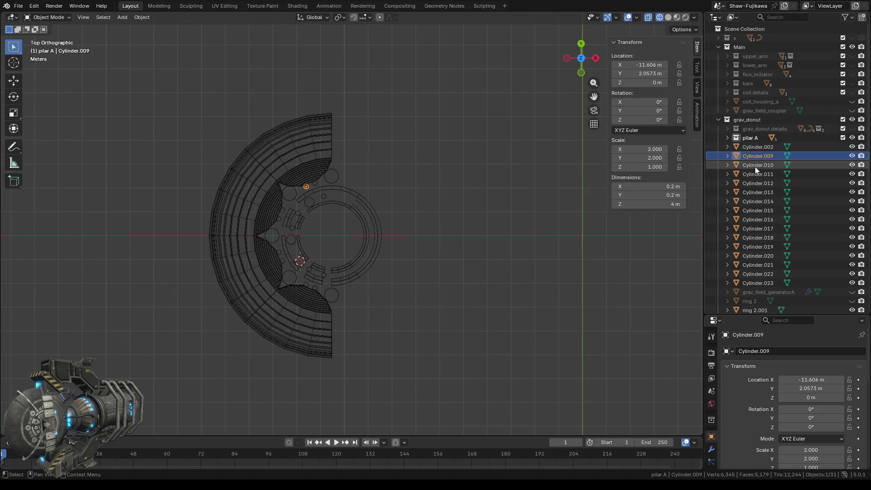
{"action": "left_click", "coordinate": [755, 173]}
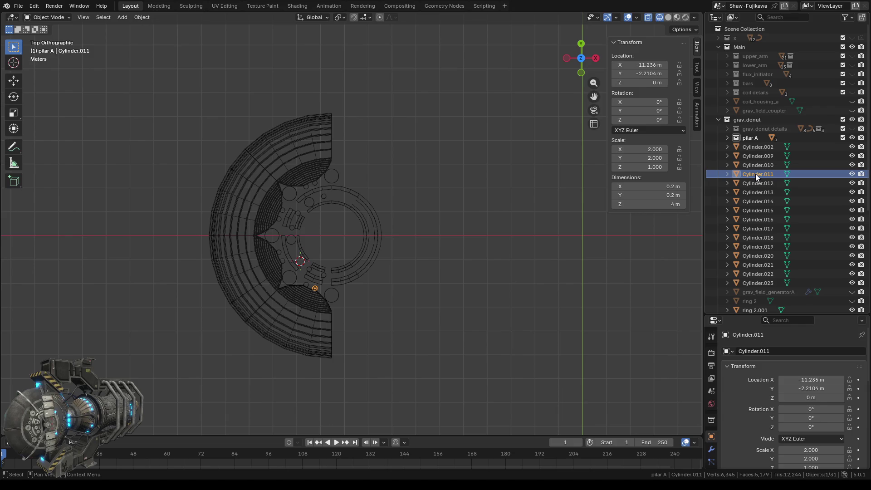
{"action": "left_click", "coordinate": [754, 184]}
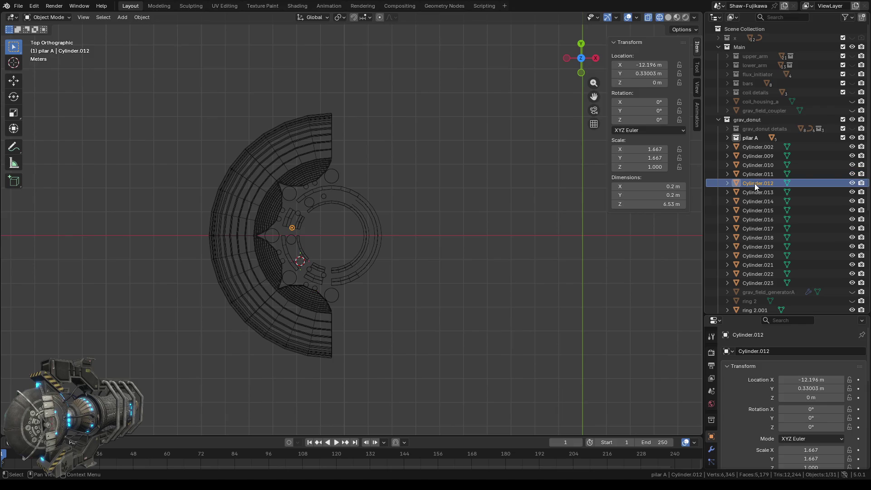
- Create a new collection inside pilar A and move it directly under grav_donut
{"action": "right_click", "coordinate": [746, 137]}
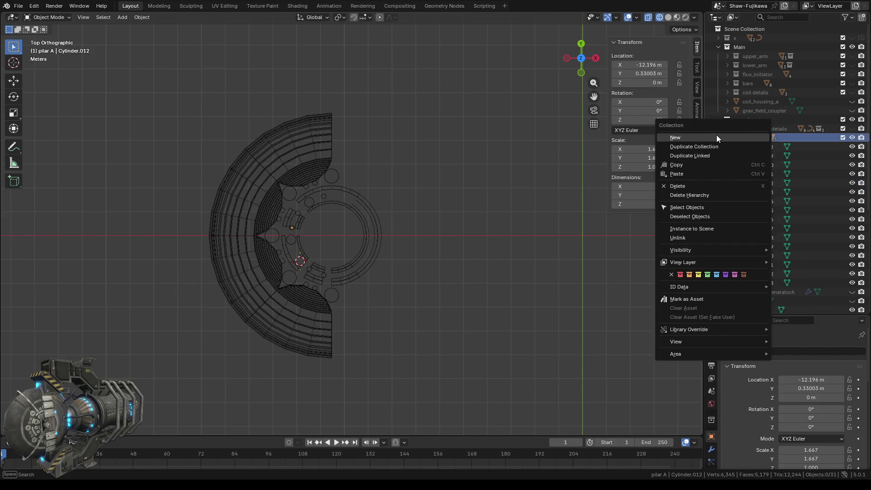
{"action": "left_click", "coordinate": [716, 136]}
{"action": "left_click", "coordinate": [727, 137]}
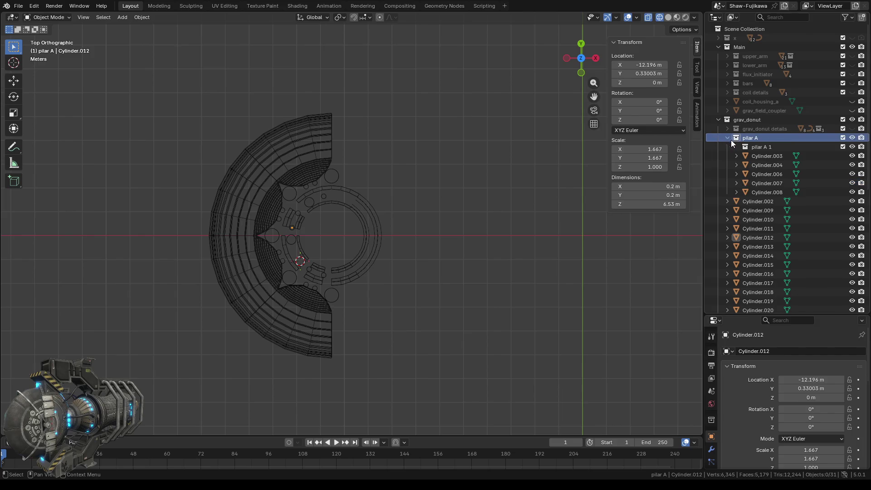
{"action": "left_click", "coordinate": [756, 146]}
{"action": "left_click_drag", "start_coordinate": [756, 146], "coordinate": [750, 119]}
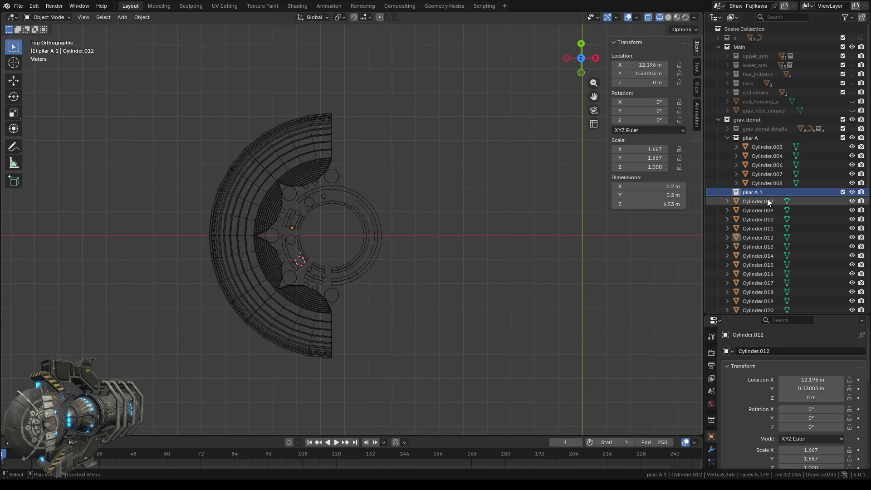
{"action": "left_click", "coordinate": [748, 200]}
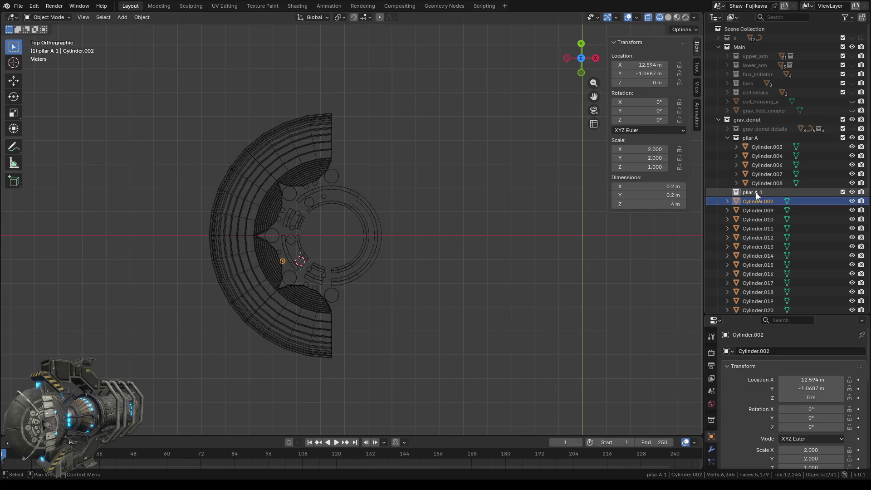
- Rename the new 'pilar A 1' collection to 'pilar A2'
{"action": "double_click", "coordinate": [756, 193]}
{"action": "scroll", "coordinate": [755, 192], "scroll_direction": "down", "scroll_amount": 3}
{"action": "left_click", "coordinate": [766, 164]}
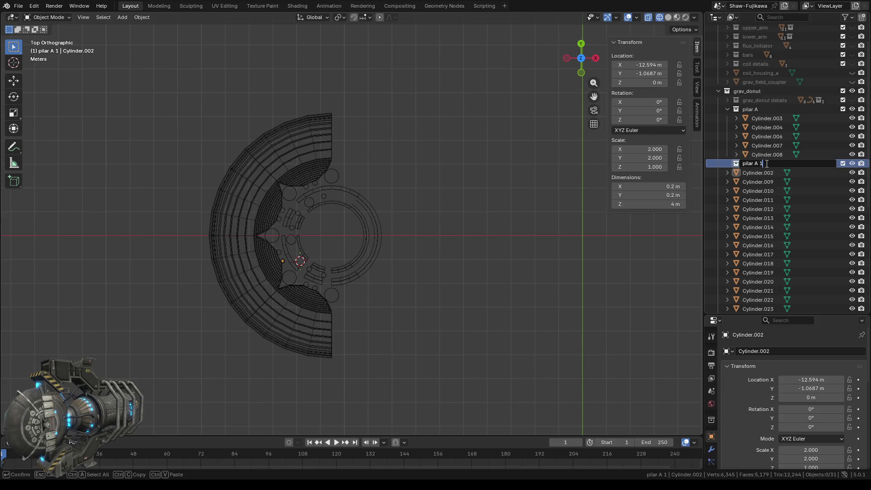
{"action": "key", "text": "BackSpace"}
{"action": "key", "text": "BackSpace"}
{"action": "type", "text": "2"}
{"action": "key", "text": "Return"}
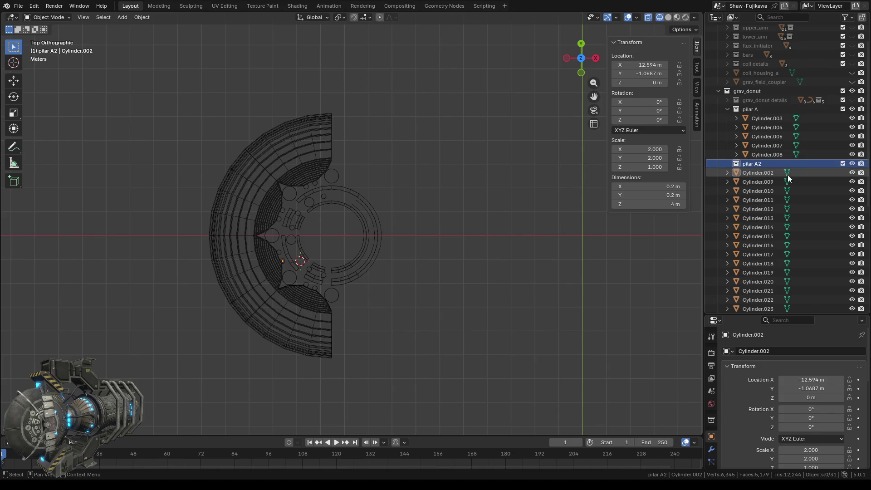
{"action": "left_click", "coordinate": [754, 174]}
- Move Cylinder.002, .009, .010, .011 and .013 into pilar A2
{"action": "left_click_drag", "start_coordinate": [749, 173], "coordinate": [750, 164]}
{"action": "left_click", "coordinate": [752, 181]}
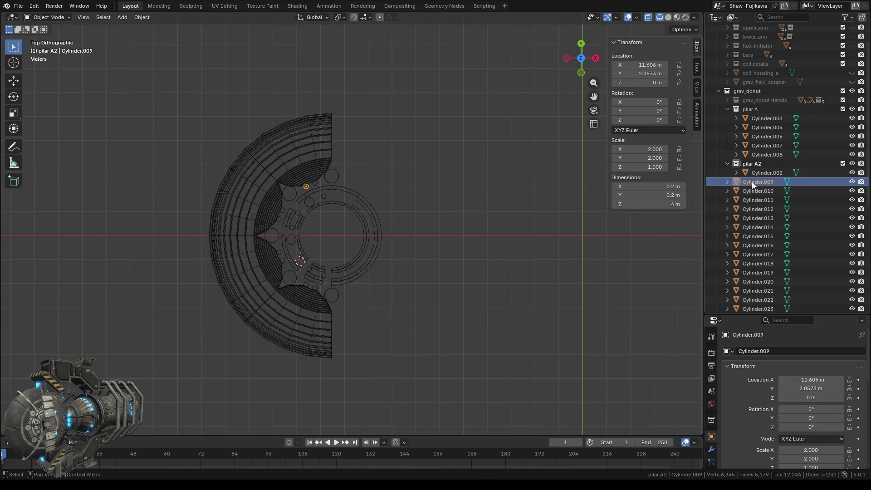
{"action": "left_click_drag", "start_coordinate": [752, 179], "coordinate": [753, 165]}
{"action": "left_click", "coordinate": [755, 190]}
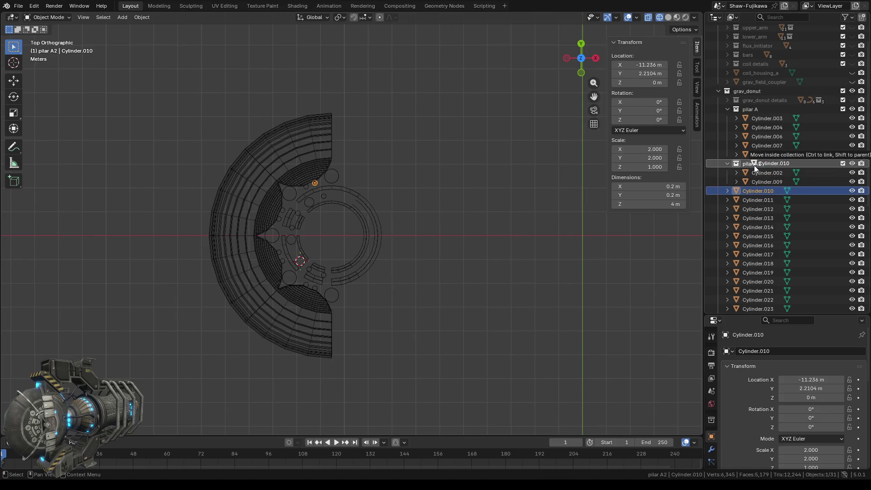
{"action": "left_click", "coordinate": [755, 201]}
{"action": "left_click_drag", "start_coordinate": [753, 200], "coordinate": [754, 165]}
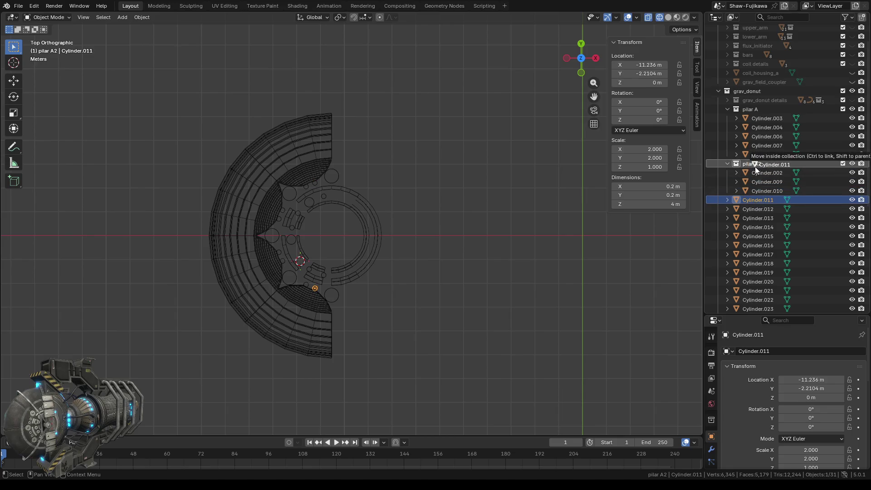
{"action": "left_click", "coordinate": [755, 219]}
{"action": "left_click_drag", "start_coordinate": [755, 220], "coordinate": [752, 165]}
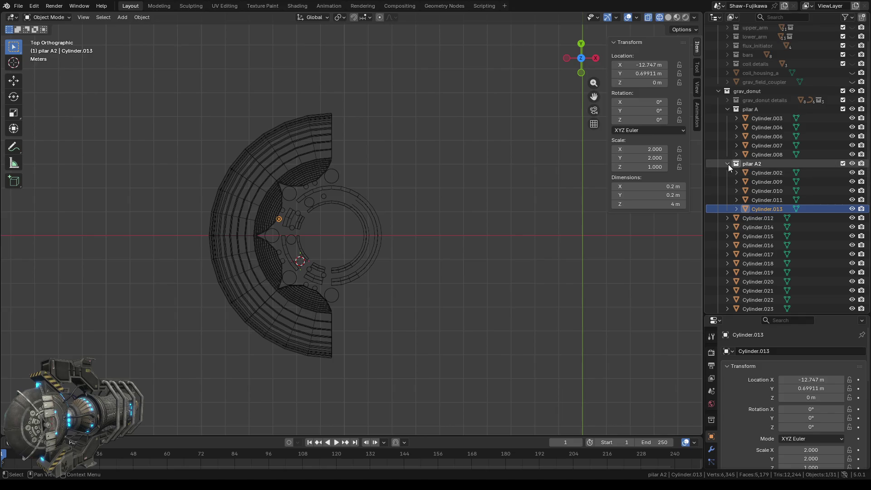
- Move Cylinder.014 and .015 into the collapsed pilar A2 and select Cylinder.016
{"action": "left_click", "coordinate": [727, 163]}
{"action": "left_click", "coordinate": [755, 174]}
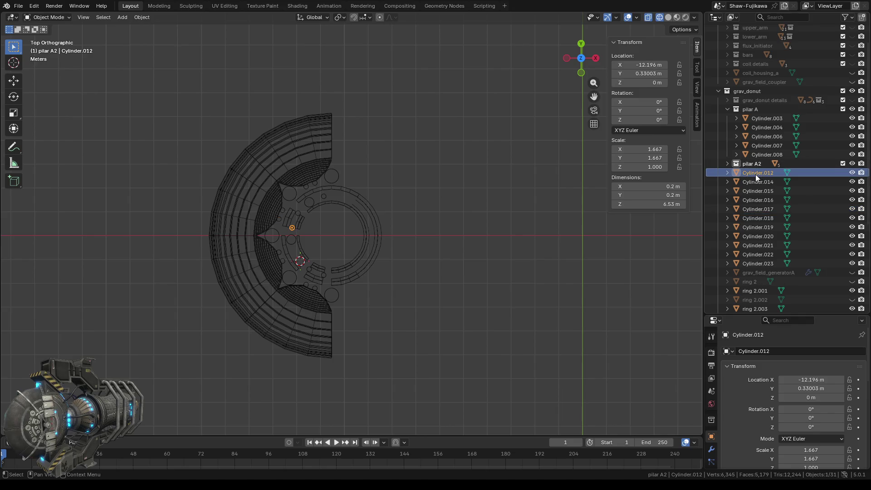
{"action": "left_click", "coordinate": [754, 183]}
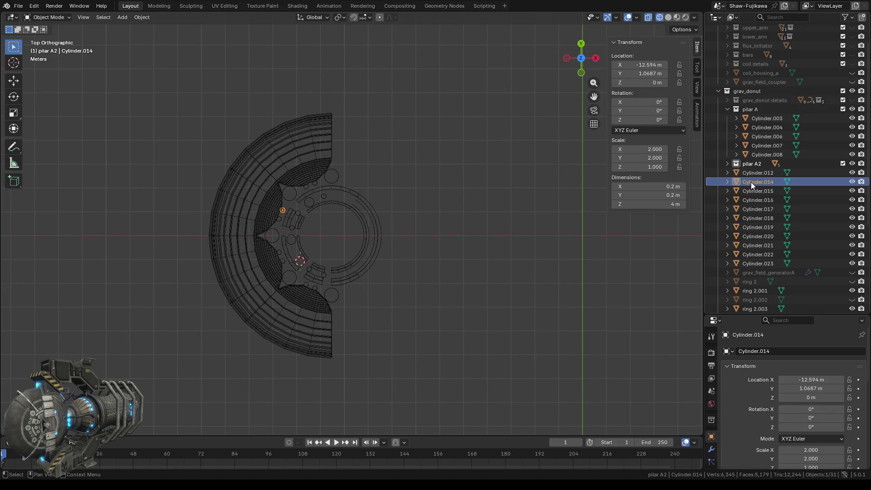
{"action": "left_click_drag", "start_coordinate": [750, 182], "coordinate": [752, 164]}
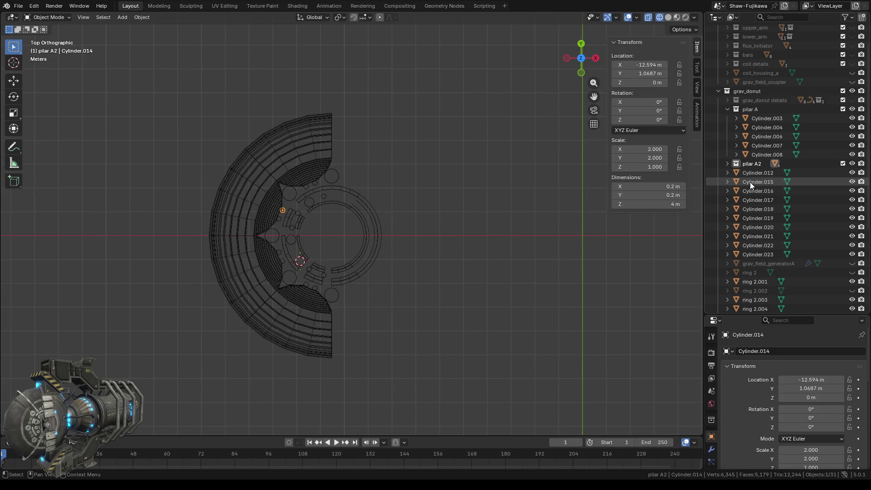
{"action": "left_click", "coordinate": [749, 182]}
{"action": "left_click_drag", "start_coordinate": [751, 180], "coordinate": [755, 164]}
{"action": "left_click", "coordinate": [755, 181]}
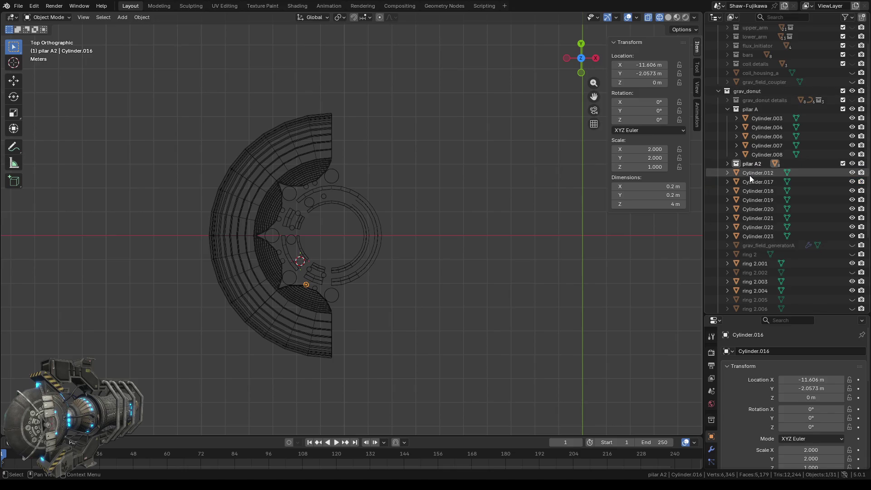
{"action": "left_click", "coordinate": [750, 173]}
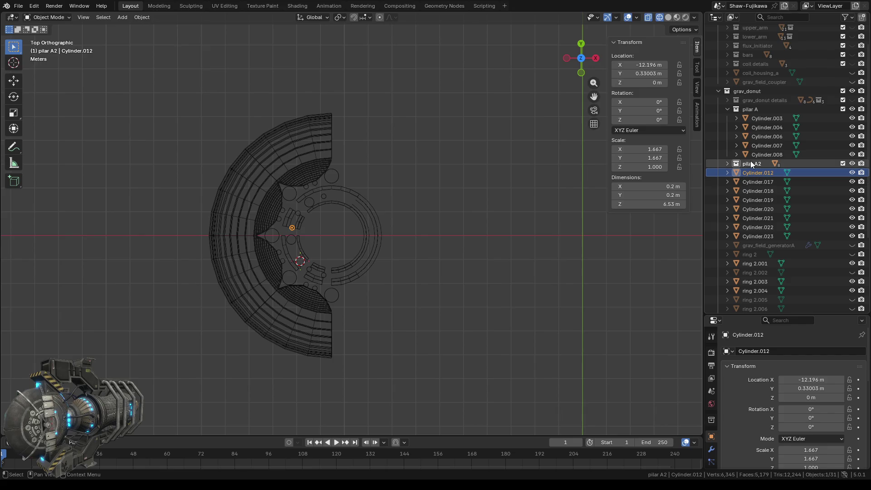
- Create a new collection under pilar A2, move it into grav_donut, and start renaming it
{"action": "right_click", "coordinate": [745, 163]}
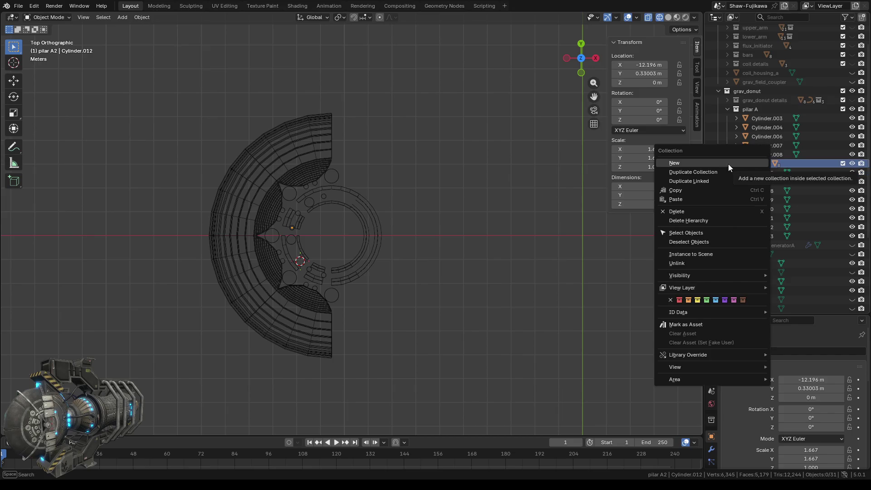
{"action": "left_click", "coordinate": [729, 165]}
{"action": "left_click", "coordinate": [727, 163]}
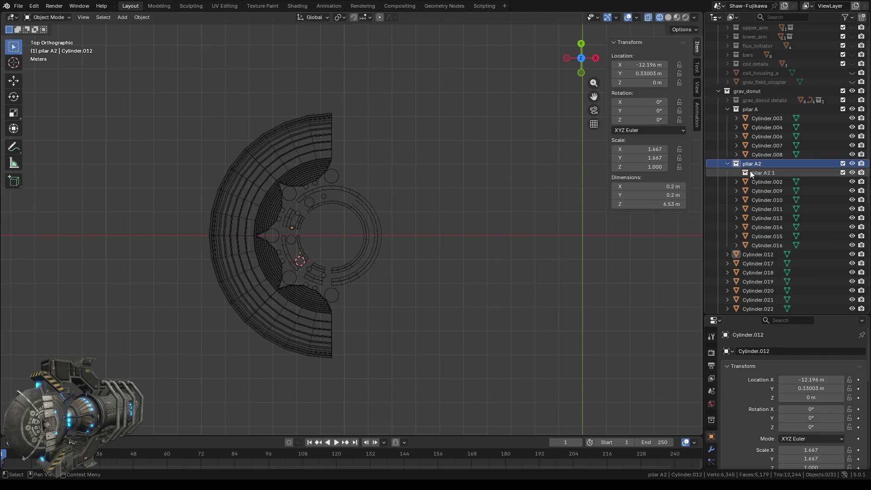
{"action": "left_click_drag", "start_coordinate": [759, 173], "coordinate": [742, 92]}
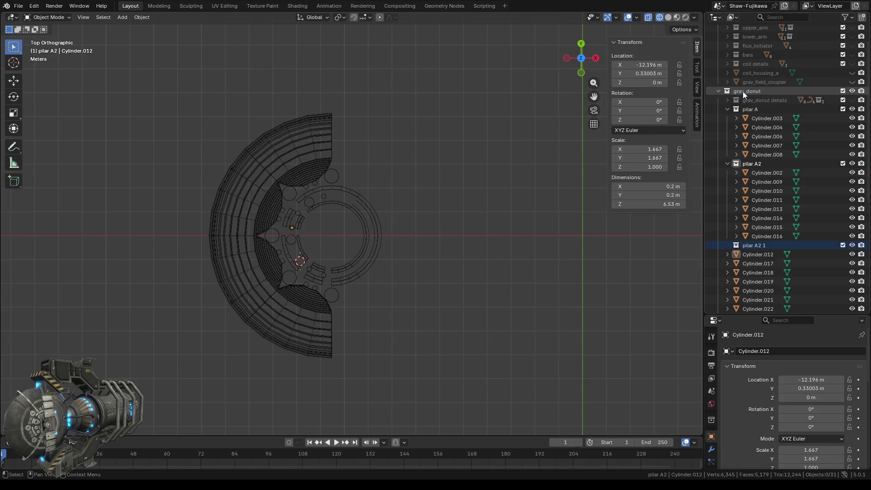
{"action": "left_click", "coordinate": [728, 163]}
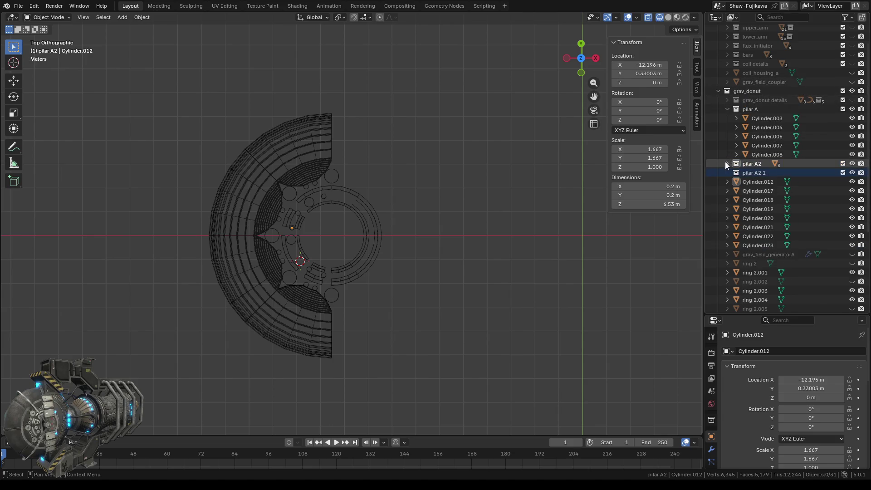
{"action": "double_click", "coordinate": [755, 173]}
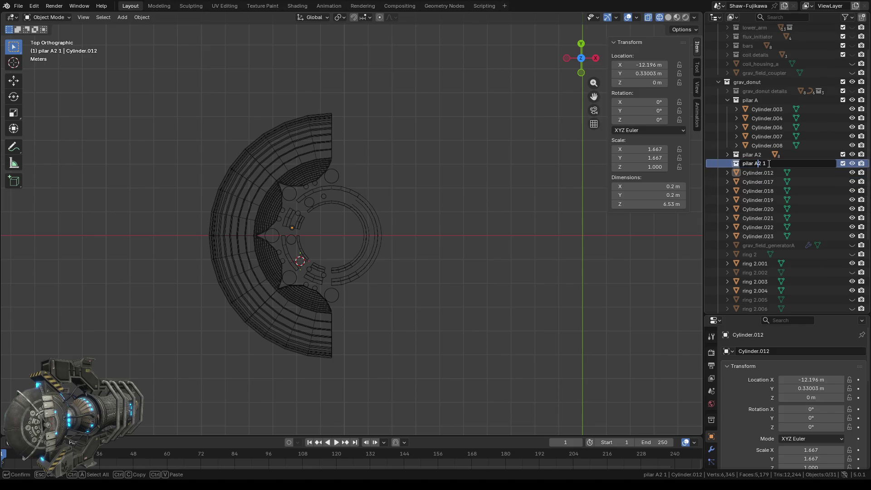
{"action": "left_click", "coordinate": [755, 164]}
- Name the collection 'pilar B' and inspect the scale of Cylinder.012 and Cylinder.017–.023
{"action": "type", "text": "B"}
{"action": "key", "text": "Return"}
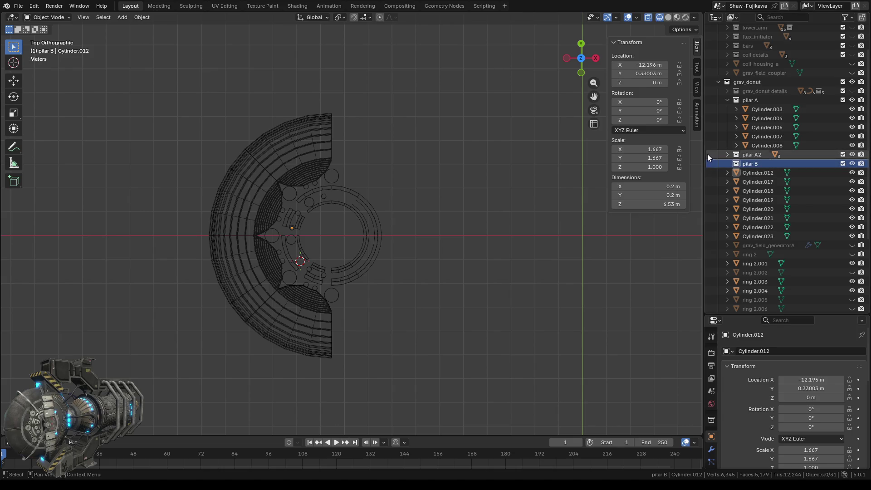
{"action": "left_click", "coordinate": [749, 172]}
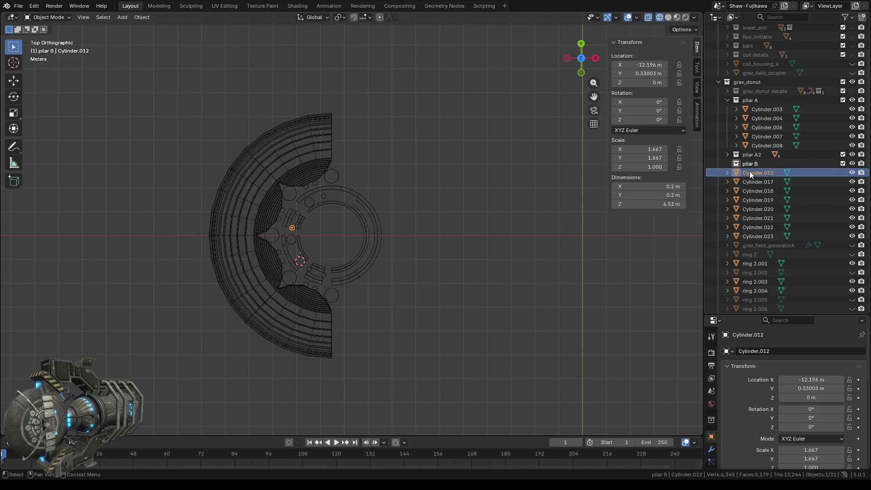
{"action": "left_click", "coordinate": [752, 179]}
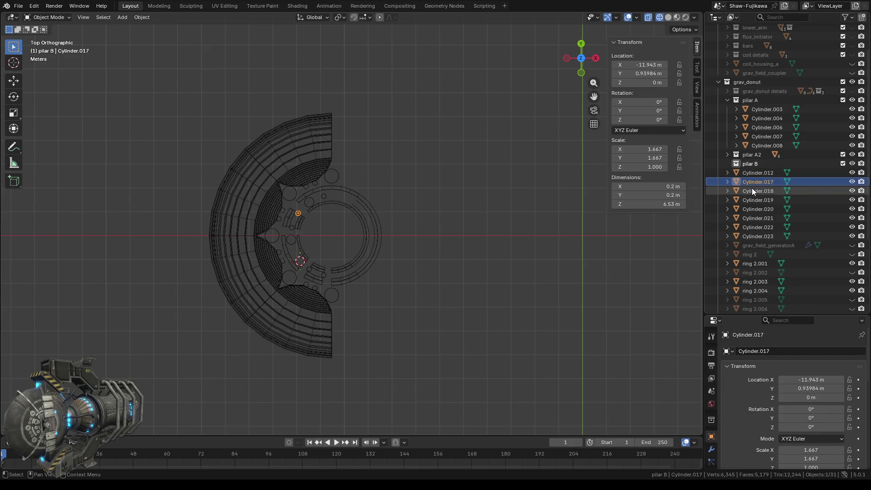
{"action": "left_click", "coordinate": [751, 190]}
{"action": "left_click", "coordinate": [752, 198]}
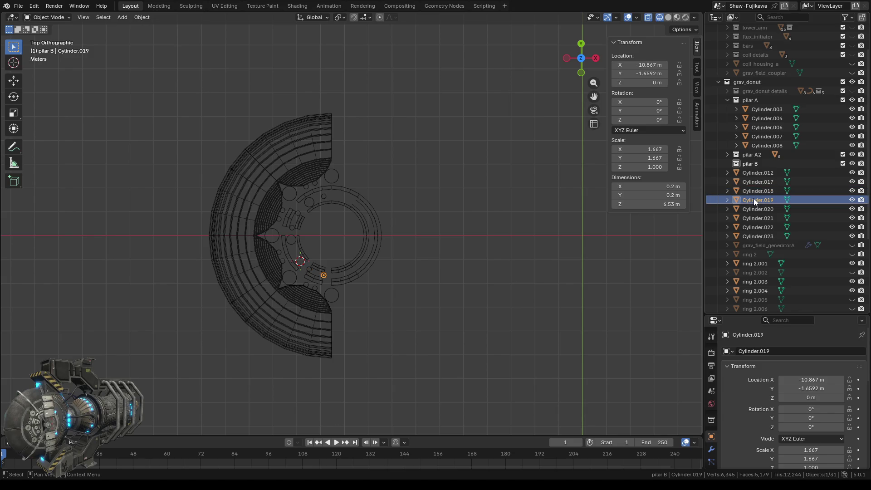
{"action": "left_click", "coordinate": [753, 205]}
{"action": "left_click", "coordinate": [753, 217]}
{"action": "left_click", "coordinate": [752, 226]}
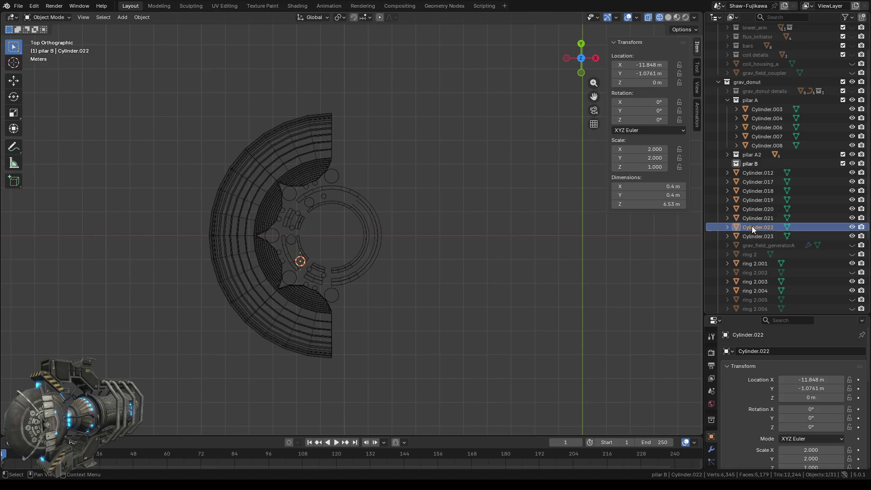
{"action": "left_click", "coordinate": [753, 235]}
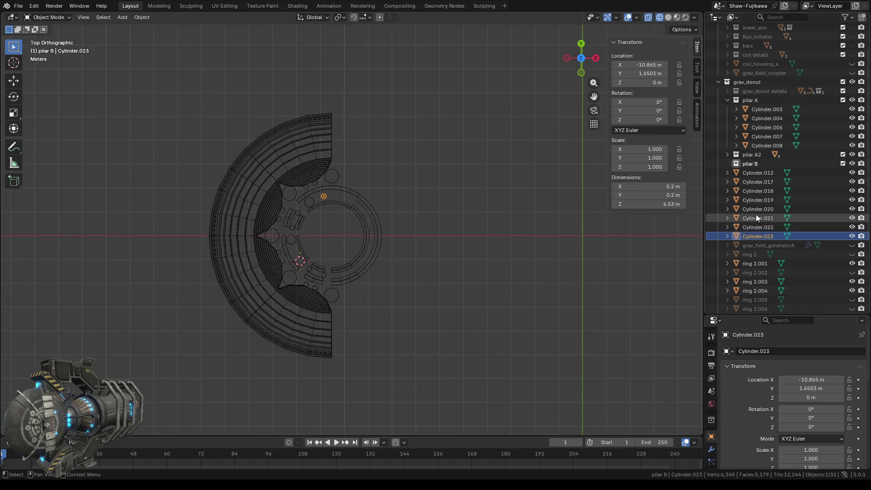
- Recheck the scales of Cylinder.012, .017, .018 and .019, then pick Cylinder.020 for pilar B
{"action": "left_click", "coordinate": [749, 174]}
{"action": "left_click", "coordinate": [750, 183]}
{"action": "left_click", "coordinate": [750, 190]}
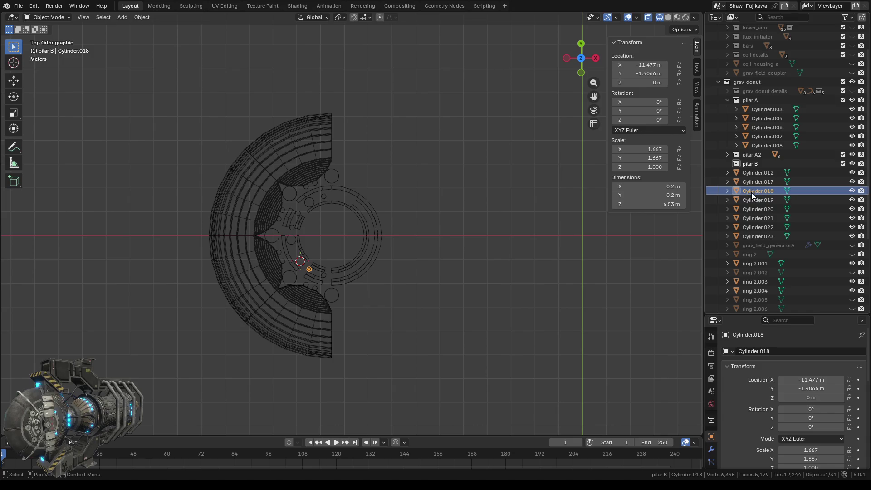
{"action": "left_click", "coordinate": [750, 199]}
{"action": "left_click", "coordinate": [750, 206]}
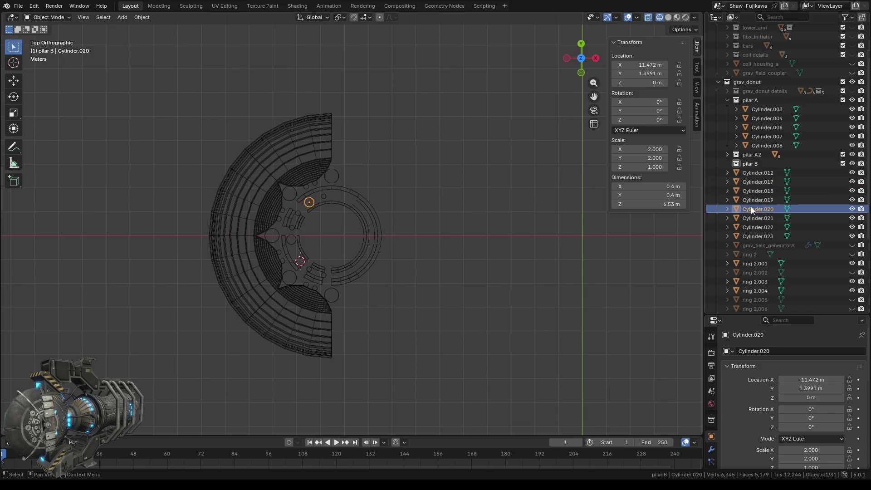
- Move the larger pillars Cylinder.020, .022 and .021 into pilar B and zoom in on the inner ring
{"action": "left_click_drag", "start_coordinate": [753, 206], "coordinate": [749, 162]}
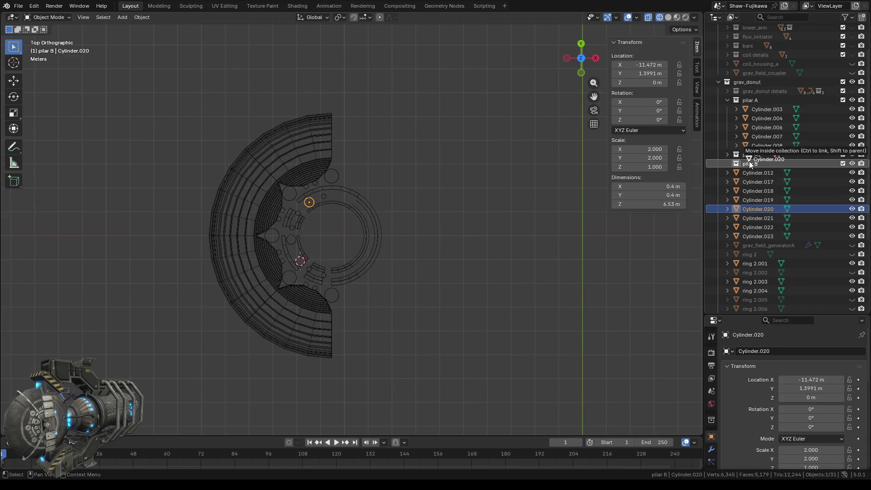
{"action": "left_click", "coordinate": [760, 234]}
{"action": "left_click", "coordinate": [755, 227]}
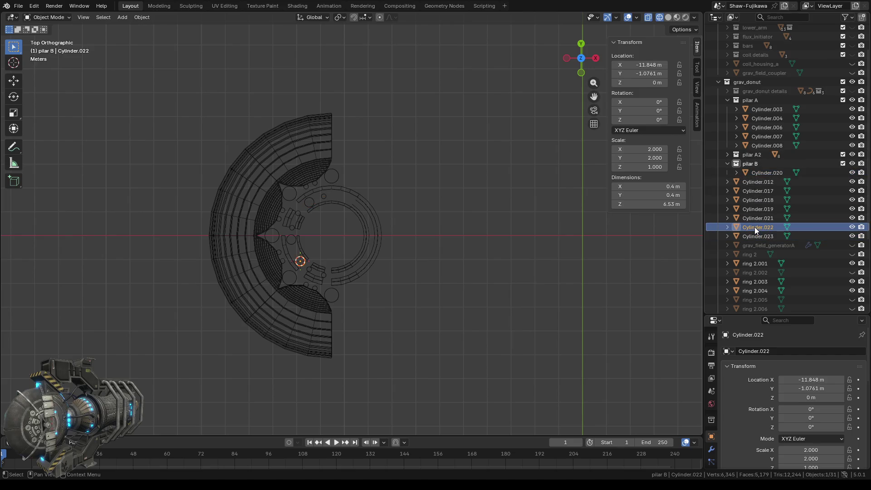
{"action": "left_click_drag", "start_coordinate": [754, 227], "coordinate": [754, 161]}
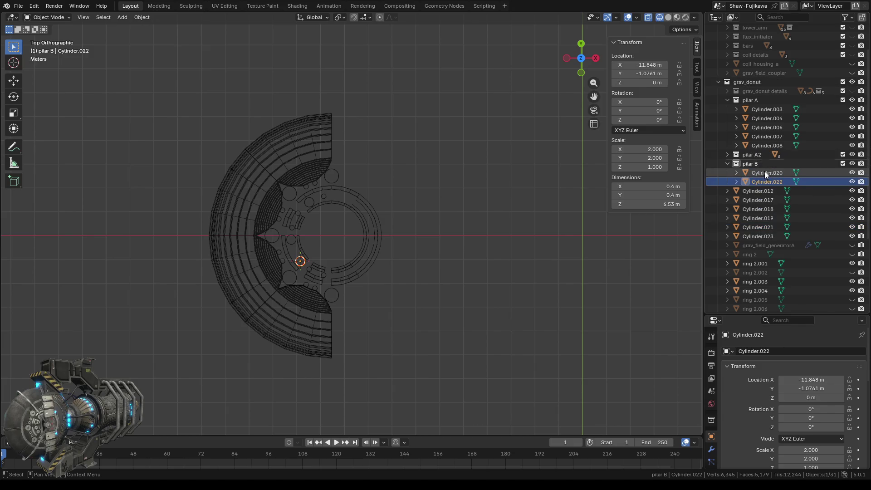
{"action": "left_click", "coordinate": [727, 164]}
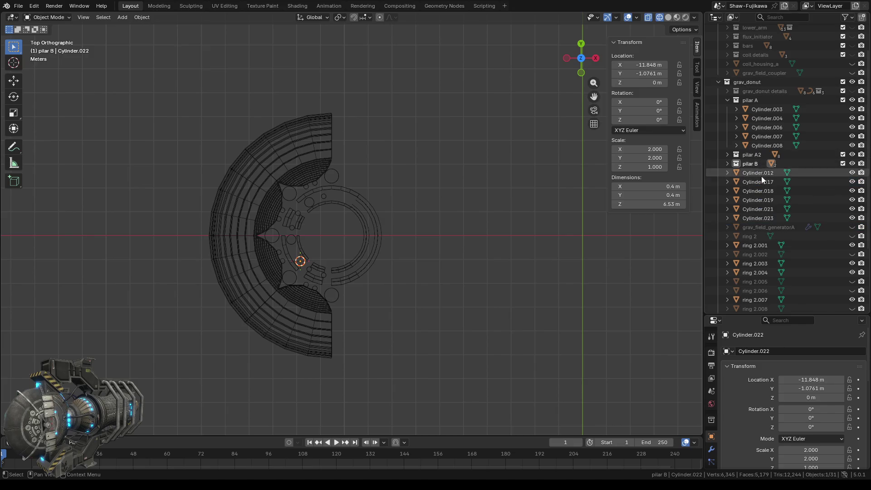
{"action": "left_click", "coordinate": [755, 200]}
{"action": "left_click", "coordinate": [756, 205]}
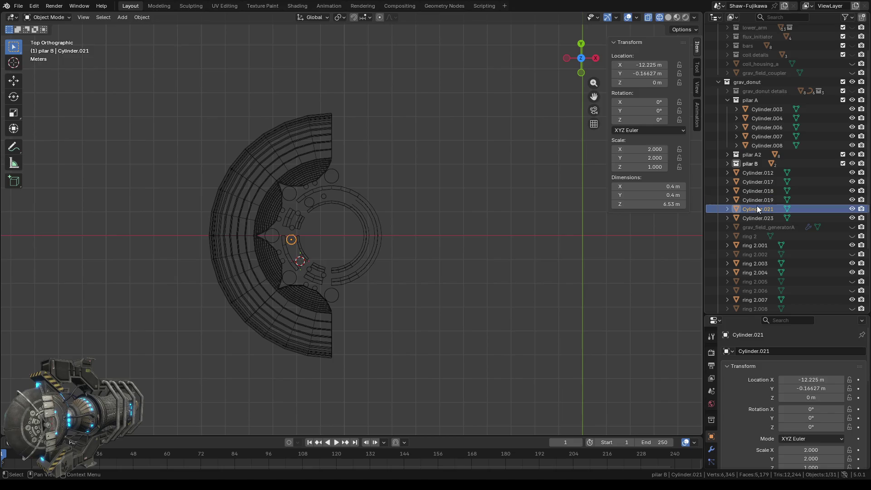
{"action": "left_click_drag", "start_coordinate": [754, 208], "coordinate": [750, 164]}
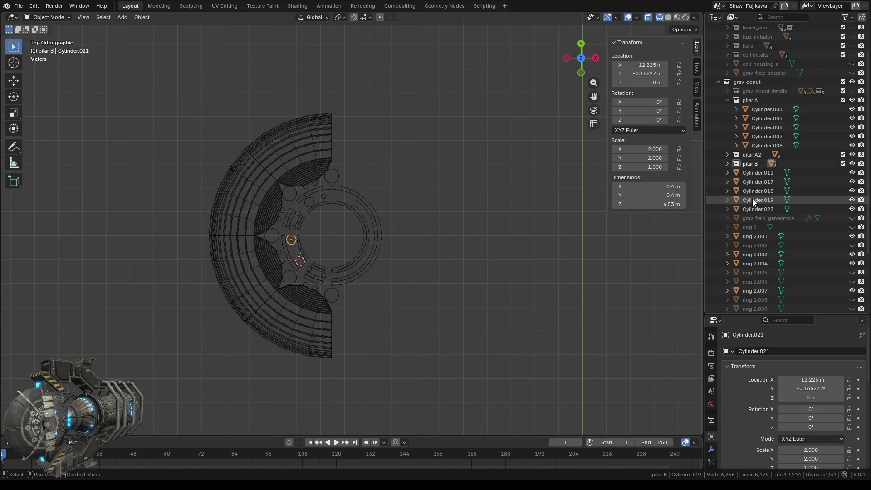
{"action": "scroll", "coordinate": [317, 249], "scroll_direction": "up", "scroll_amount": 2}
{"action": "scroll", "coordinate": [316, 252], "scroll_direction": "up", "scroll_amount": 3}
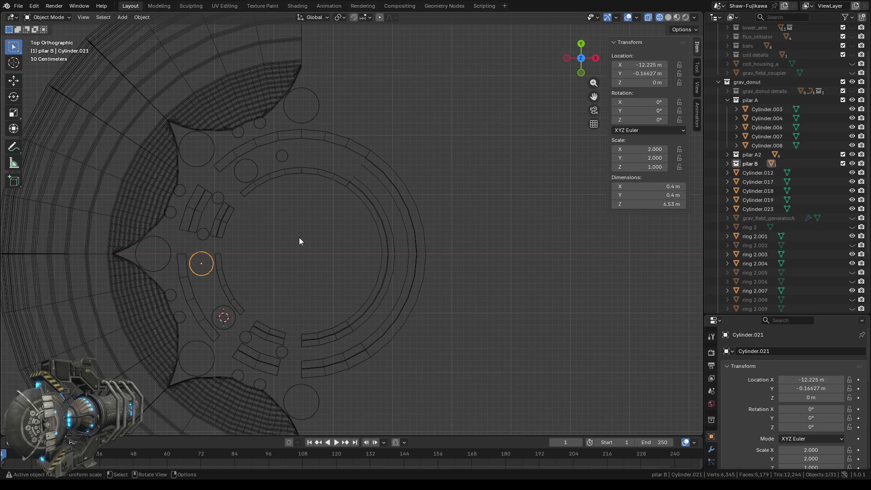
{"action": "left_click", "coordinate": [751, 172]}
- Add a new collection, move it up into grav_donut and name it 'pilar B2'
{"action": "left_click", "coordinate": [748, 163]}
{"action": "right_click", "coordinate": [746, 162]}
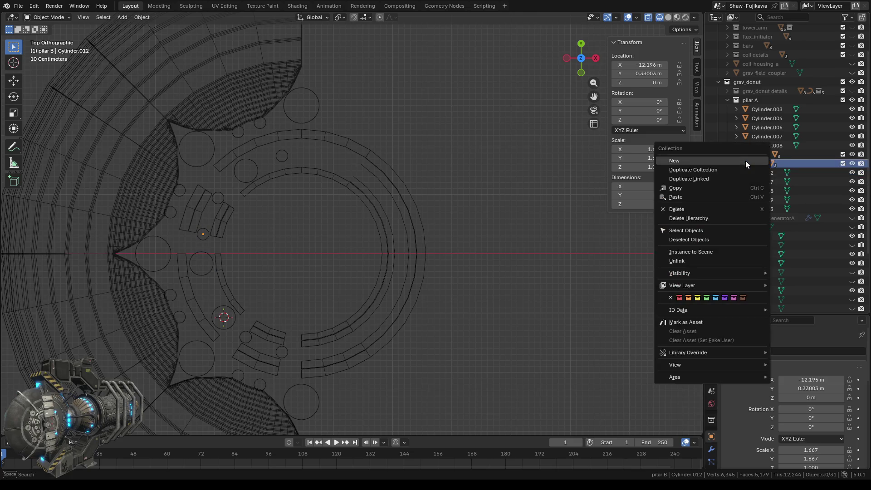
{"action": "left_click", "coordinate": [704, 160]}
{"action": "left_click", "coordinate": [727, 163]}
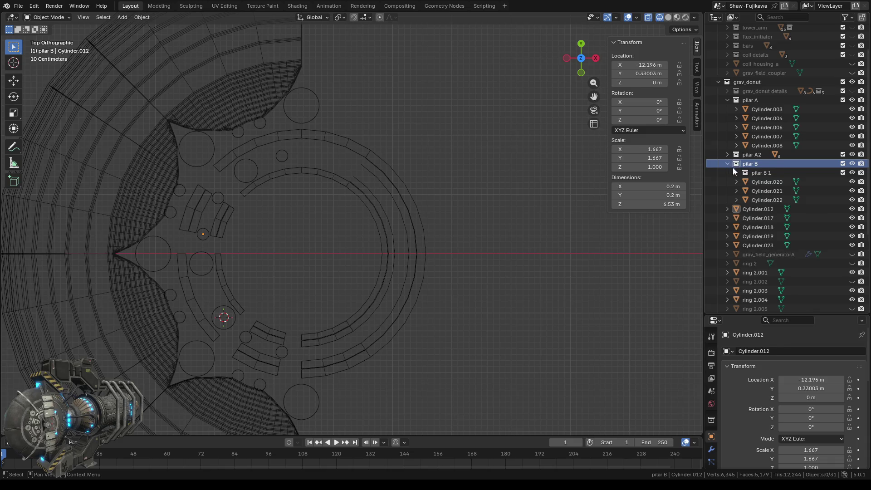
{"action": "left_click_drag", "start_coordinate": [757, 171], "coordinate": [747, 82]}
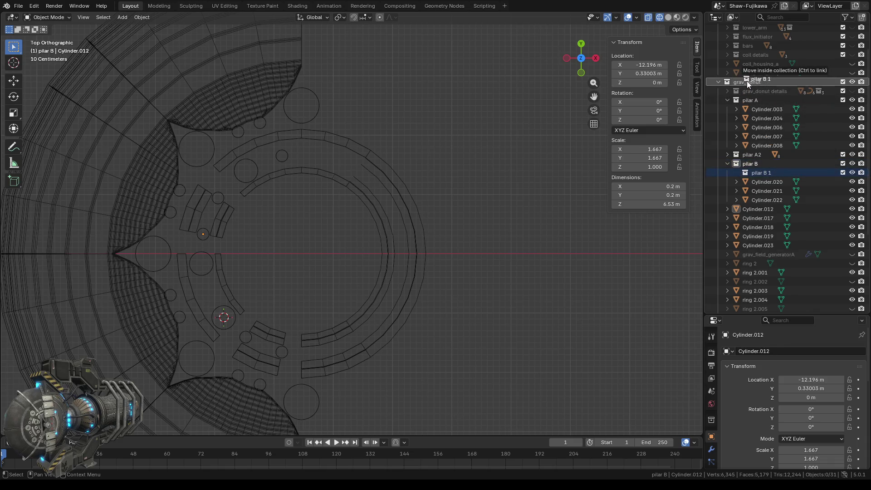
{"action": "left_click", "coordinate": [727, 163]}
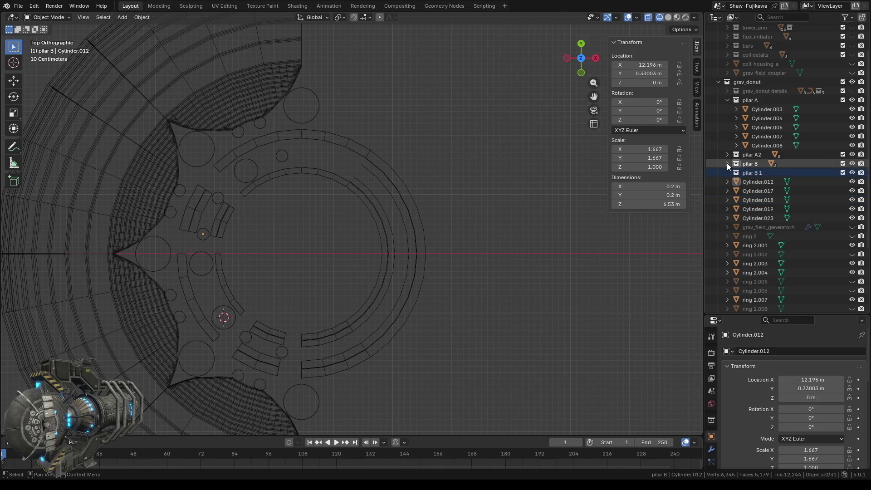
{"action": "double_click", "coordinate": [754, 172]}
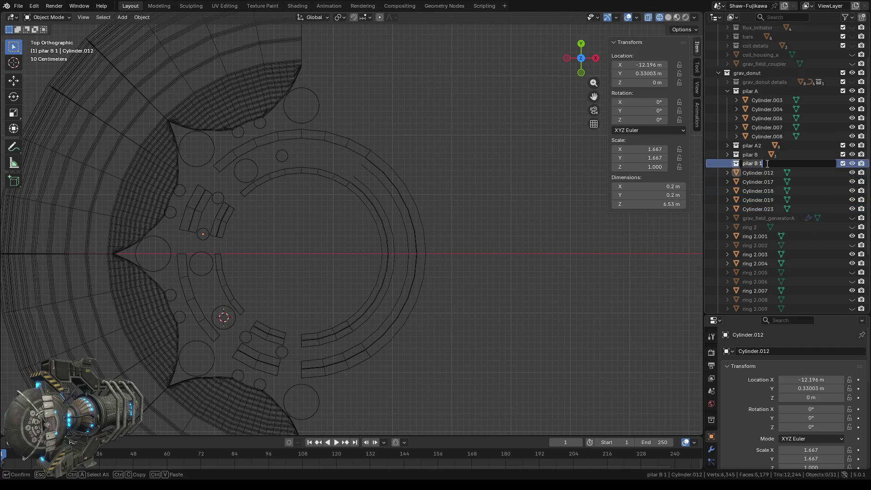
{"action": "key", "text": "BackSpace"}
{"action": "key", "text": "BackSpace"}
{"action": "type", "text": "2"}
{"action": "key", "text": "Return"}
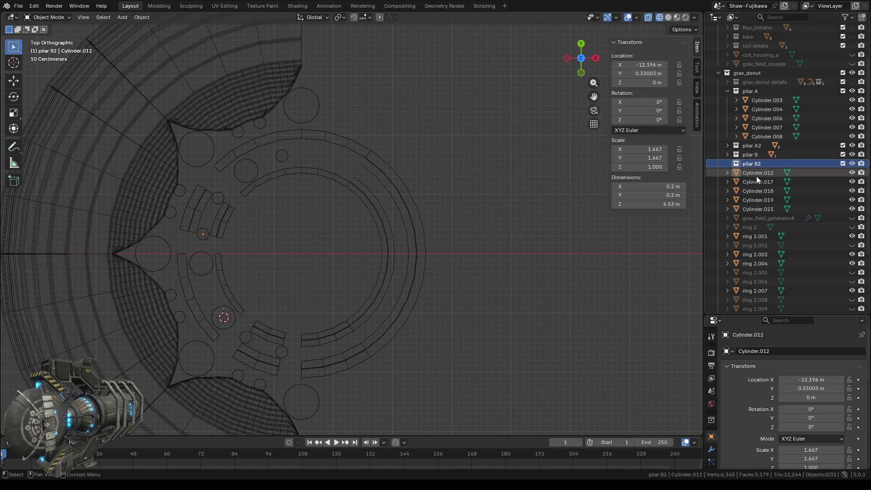
- Drag Cylinder.012, .017, .018, .019 and .023 into pilar B2
{"action": "left_click", "coordinate": [752, 173]}
{"action": "left_click", "coordinate": [754, 179]}
{"action": "left_click_drag", "start_coordinate": [751, 173], "coordinate": [752, 167]}
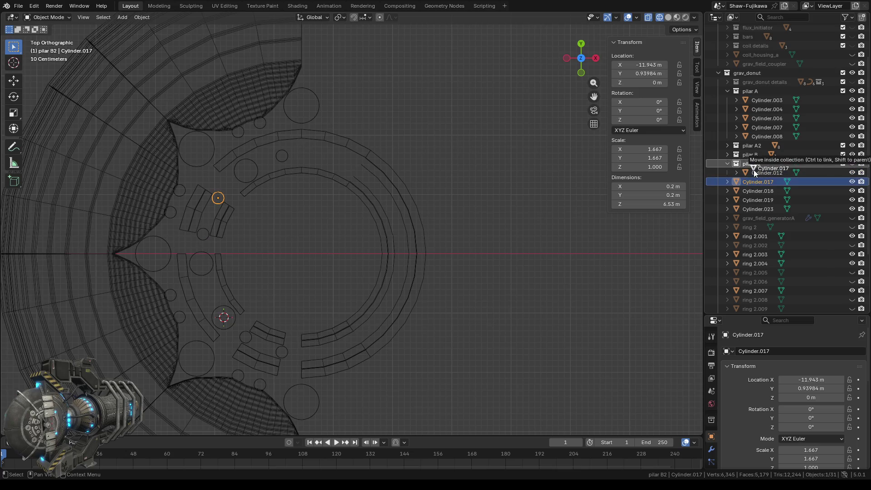
{"action": "left_click", "coordinate": [753, 191]}
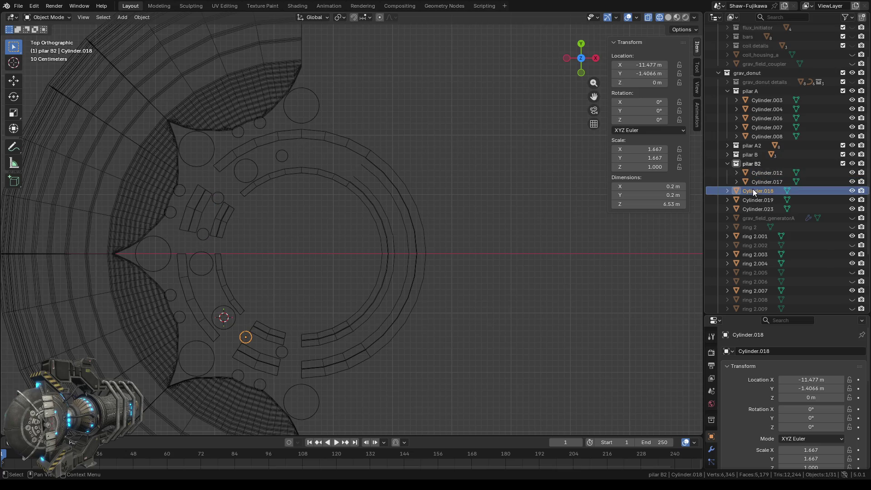
{"action": "left_click_drag", "start_coordinate": [754, 191], "coordinate": [752, 168]}
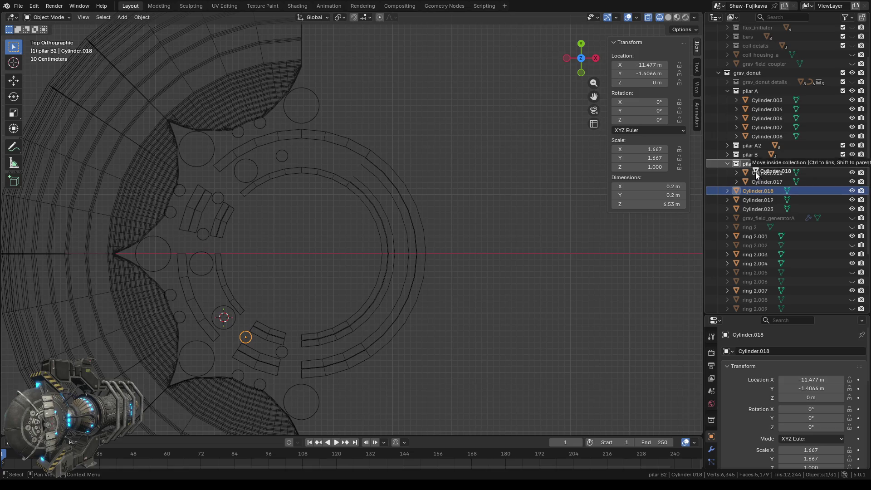
{"action": "left_click", "coordinate": [753, 200]}
{"action": "left_click_drag", "start_coordinate": [752, 200], "coordinate": [757, 164]}
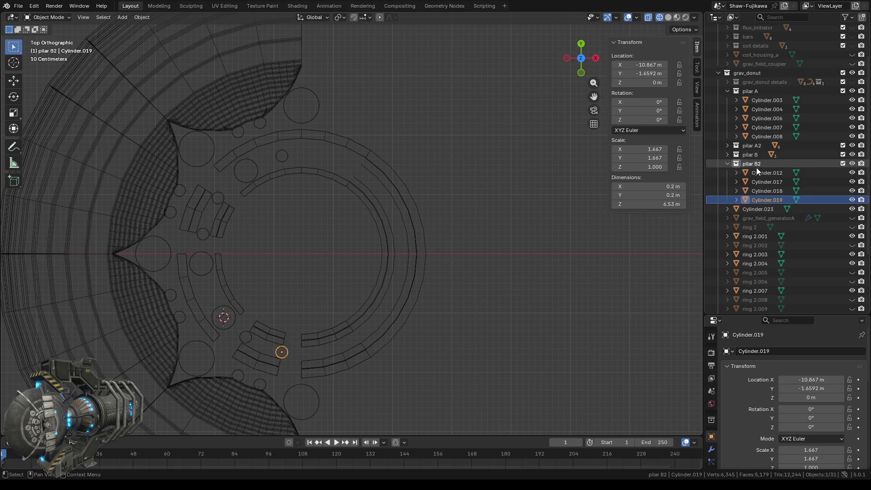
{"action": "left_click", "coordinate": [752, 209]}
{"action": "left_click_drag", "start_coordinate": [753, 210], "coordinate": [754, 163]}
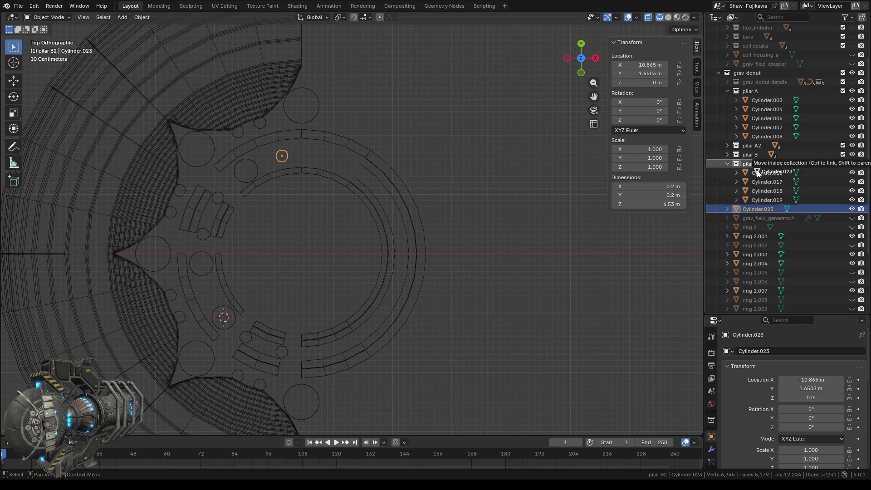
{"action": "left_click", "coordinate": [727, 163]}
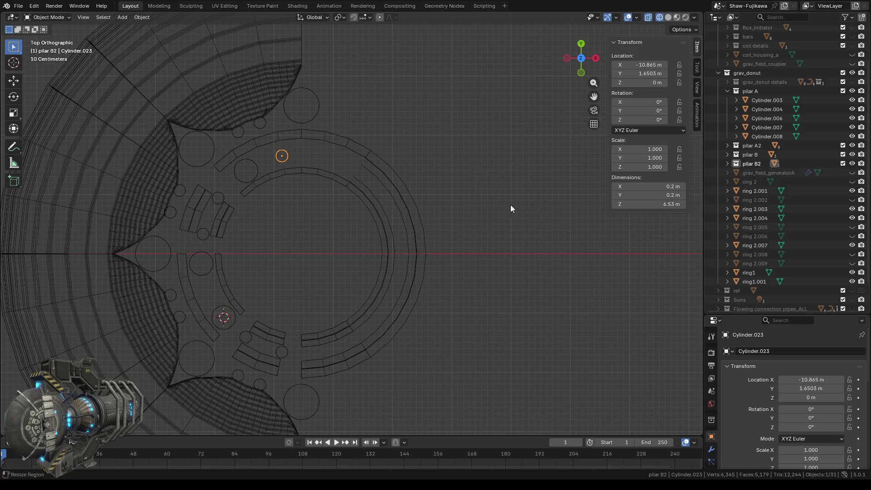
- Recentre the view on the donut and add a new collection moved up into grav_donut
{"action": "scroll", "coordinate": [285, 237], "scroll_direction": "down", "scroll_amount": 2}
{"action": "middle_click_drag", "start_coordinate": [309, 245], "coordinate": [355, 197], "text": "shift"}
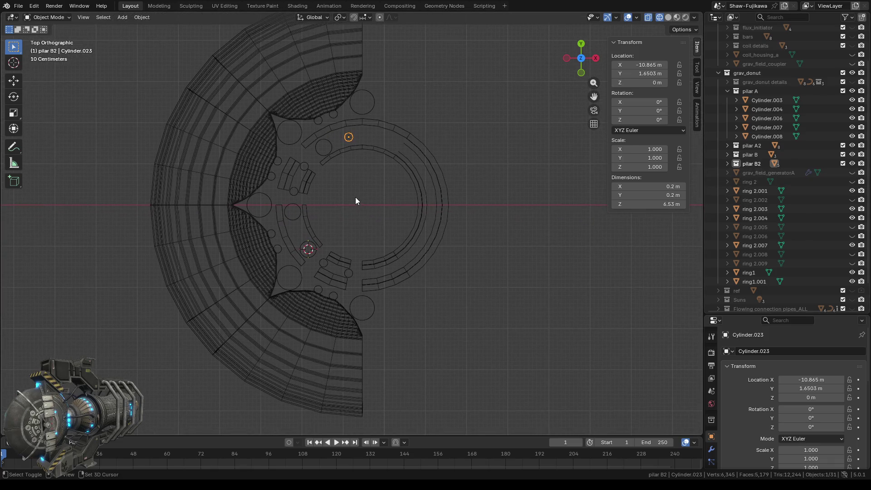
{"action": "left_click", "coordinate": [754, 191]}
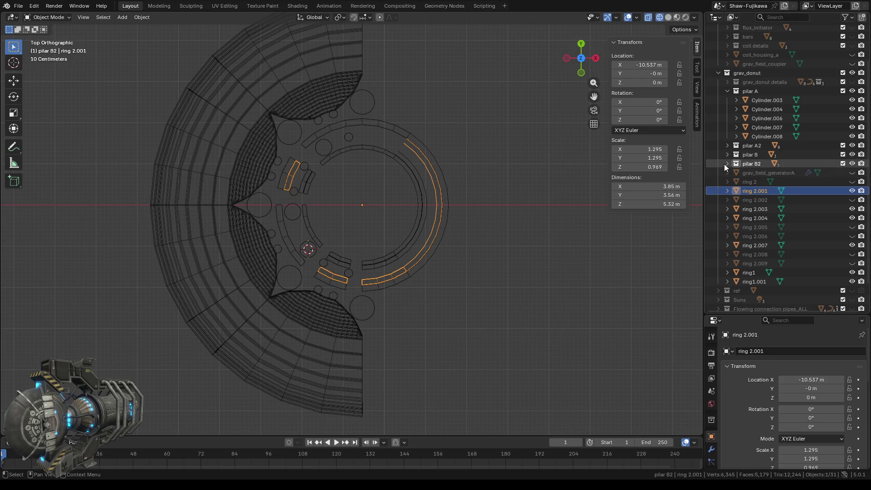
{"action": "right_click", "coordinate": [746, 164]}
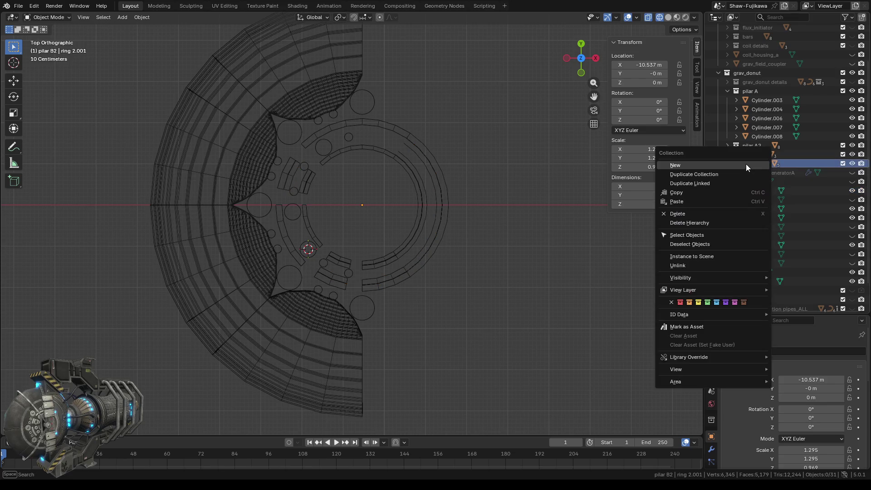
{"action": "left_click", "coordinate": [709, 163]}
{"action": "left_click", "coordinate": [728, 163]}
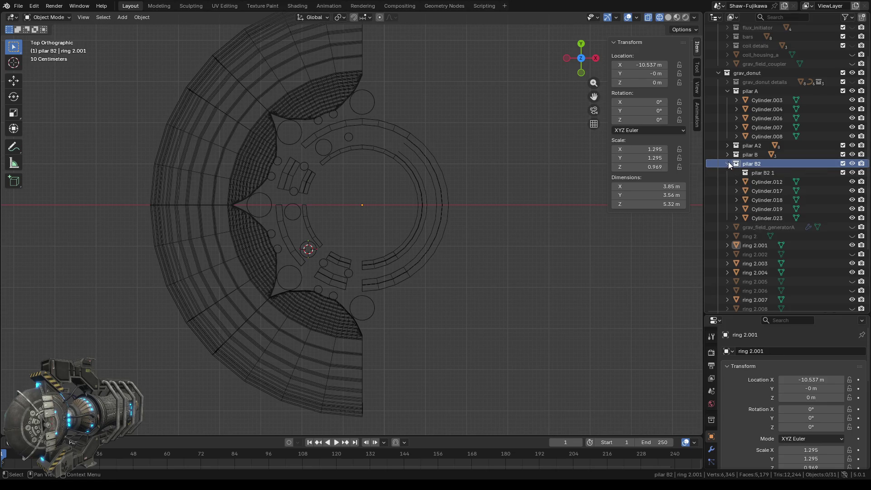
{"action": "left_click_drag", "start_coordinate": [760, 171], "coordinate": [738, 73]}
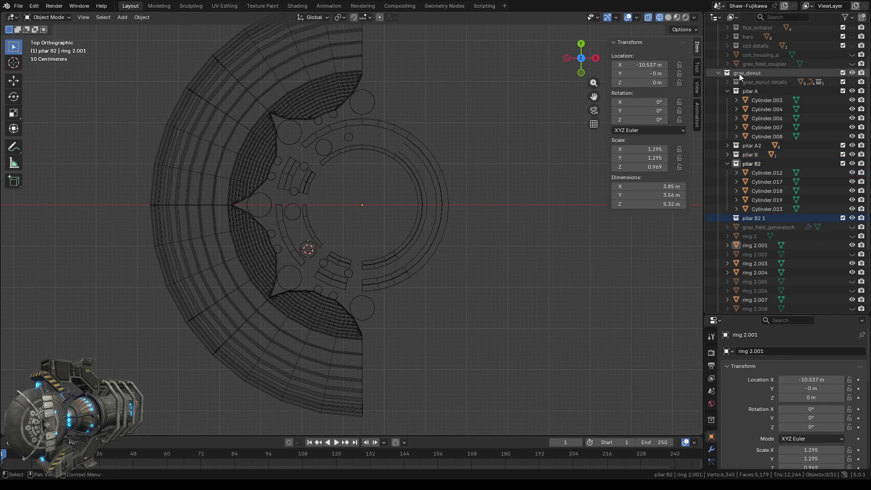
{"action": "left_click", "coordinate": [727, 163]}
- Rename the new collection to 'RingA'
{"action": "double_click", "coordinate": [751, 173]}
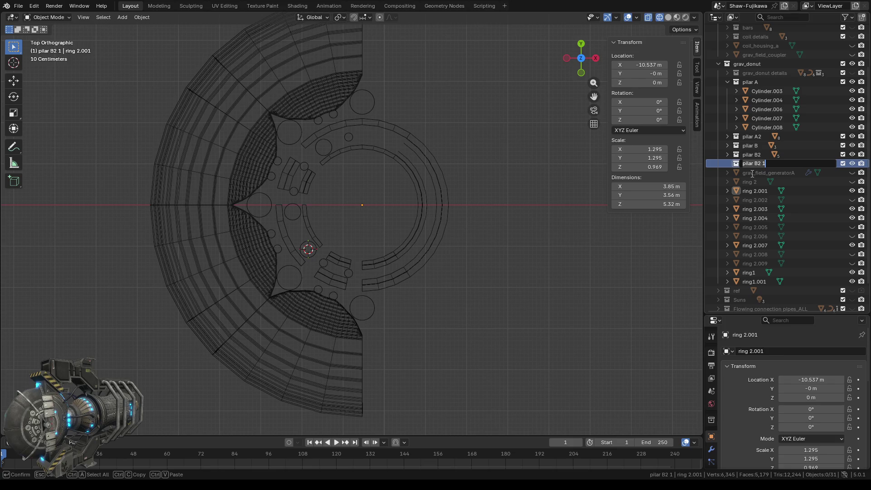
{"action": "key", "text": "ctrl+a"}
{"action": "key", "text": "BackSpace"}
{"action": "type", "text": "RingA"}
{"action": "key", "text": "Return"}
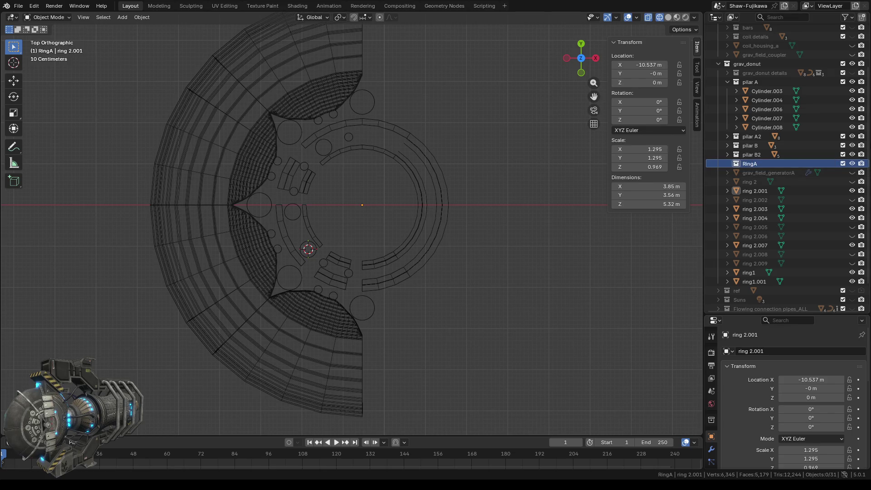
{"action": "right_click", "coordinate": [735, 164]}
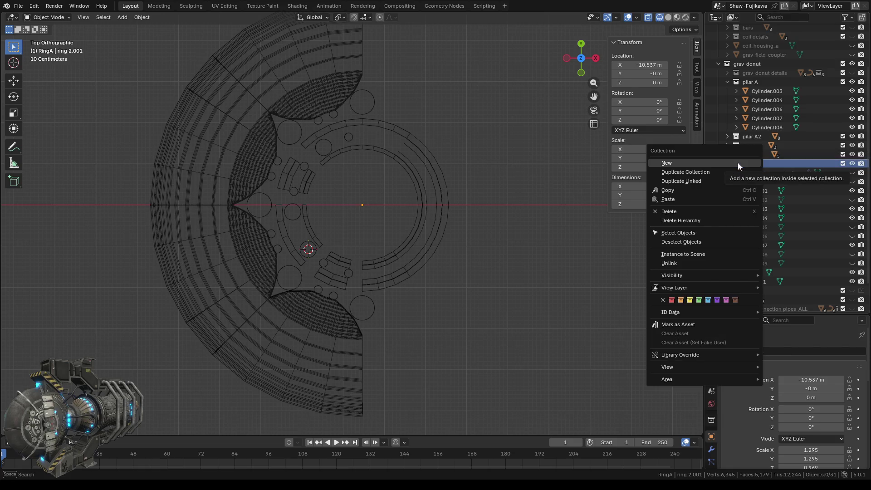
- Rename the RingA collection to 'Rings'
{"action": "double_click", "coordinate": [749, 162]}
{"action": "left_click", "coordinate": [761, 163]}
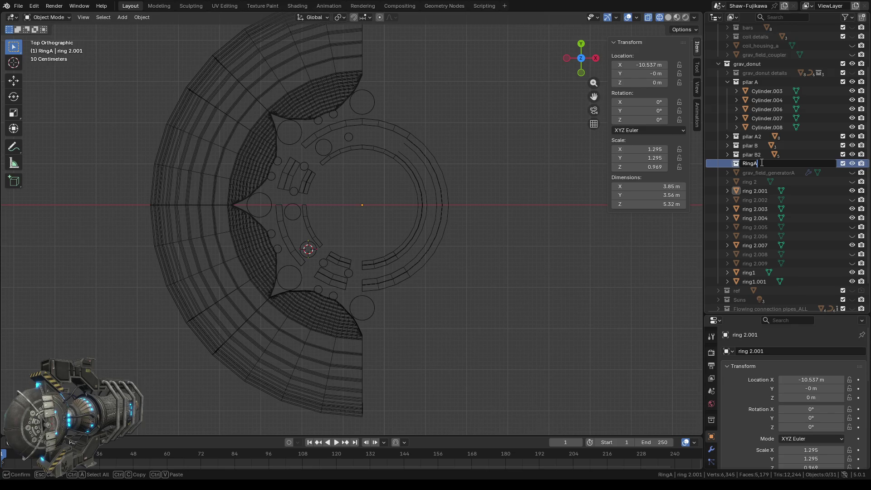
{"action": "key", "text": "BackSpace"}
{"action": "type", "text": "s"}
{"action": "key", "text": "Return"}
- Add a child collection inside Rings named 'Rings A'
{"action": "right_click", "coordinate": [751, 163]}
{"action": "left_click", "coordinate": [720, 161]}
{"action": "double_click", "coordinate": [761, 172]}
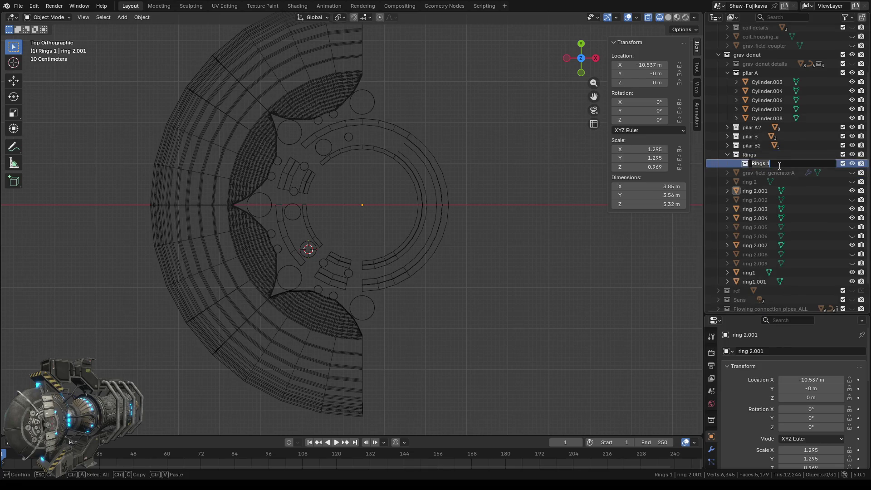
{"action": "key", "text": "BackSpace"}
{"action": "type", "text": "A"}
{"action": "key", "text": "Return"}
- Nest a new collection named 'Rings B' inside Rings A
{"action": "right_click", "coordinate": [755, 164]}
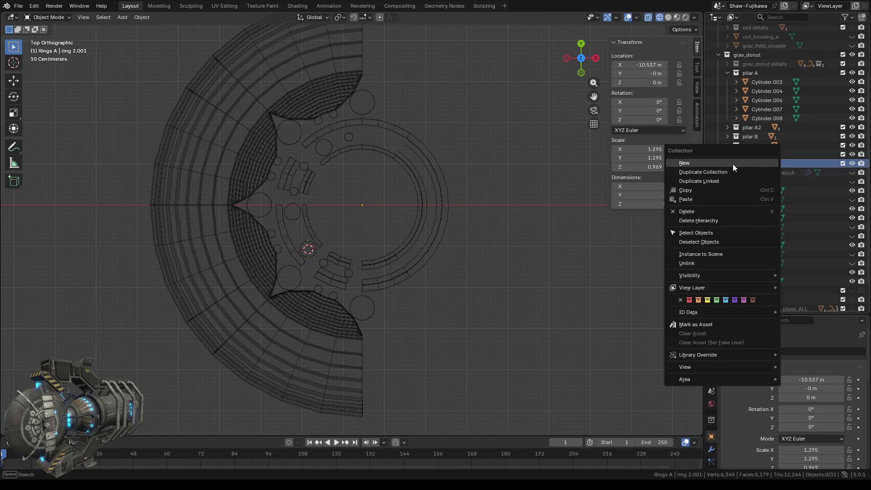
{"action": "left_click", "coordinate": [732, 164]}
{"action": "double_click", "coordinate": [777, 165]}
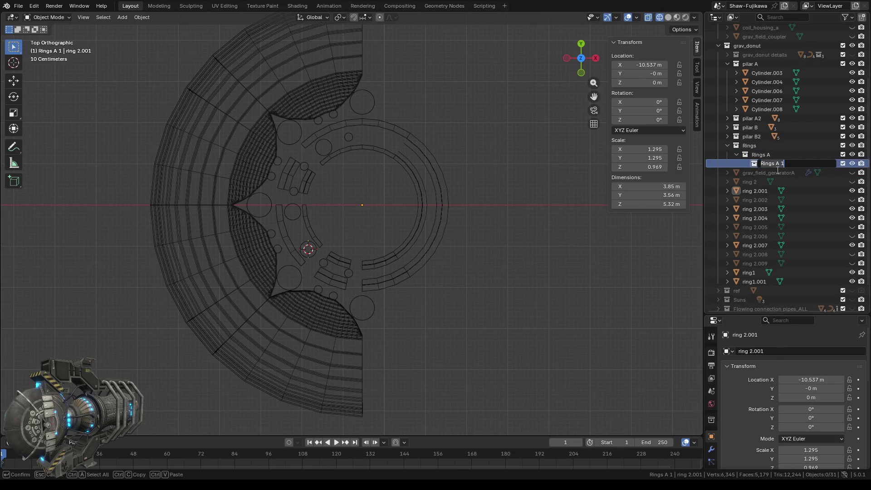
{"action": "key", "text": "BackSpace"}
{"action": "key", "text": "BackSpace"}
{"action": "key", "text": "BackSpace"}
{"action": "type", "text": "B"}
{"action": "key", "text": "Return"}
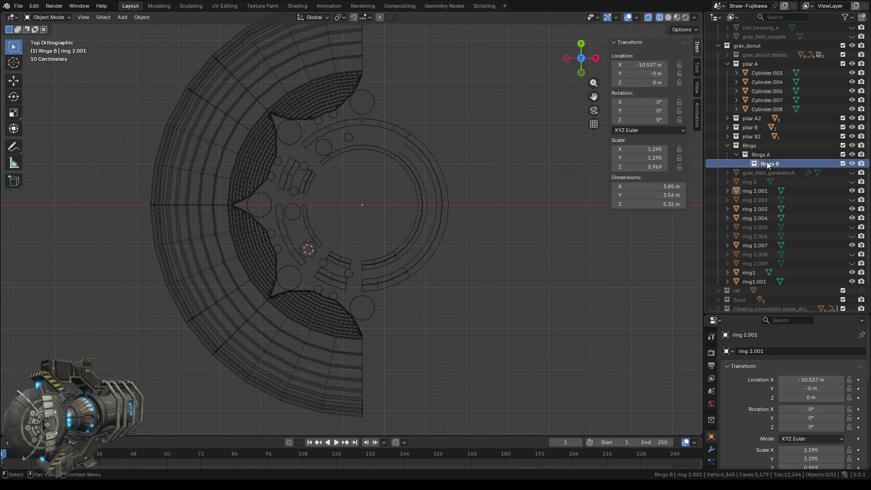
- Nest a new collection named 'Rings C' inside Rings B
{"action": "right_click", "coordinate": [757, 162]}
{"action": "left_click", "coordinate": [729, 160]}
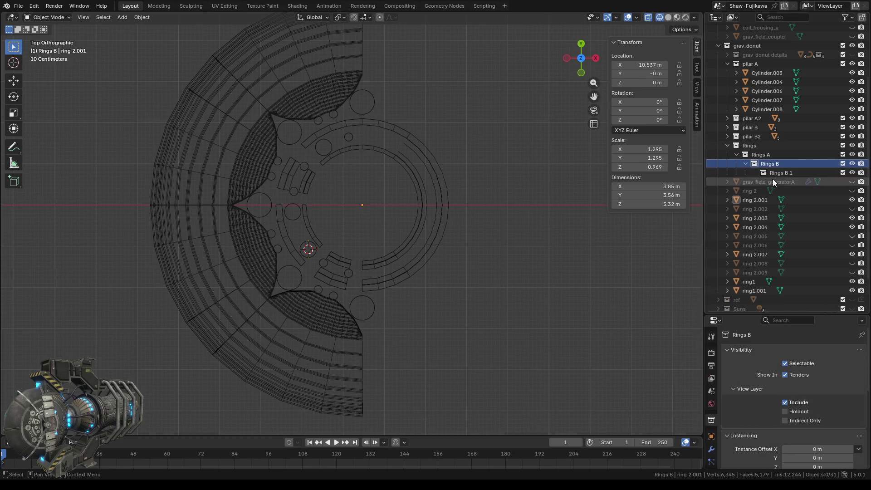
{"action": "left_click", "coordinate": [776, 172]}
{"action": "double_click", "coordinate": [780, 173]}
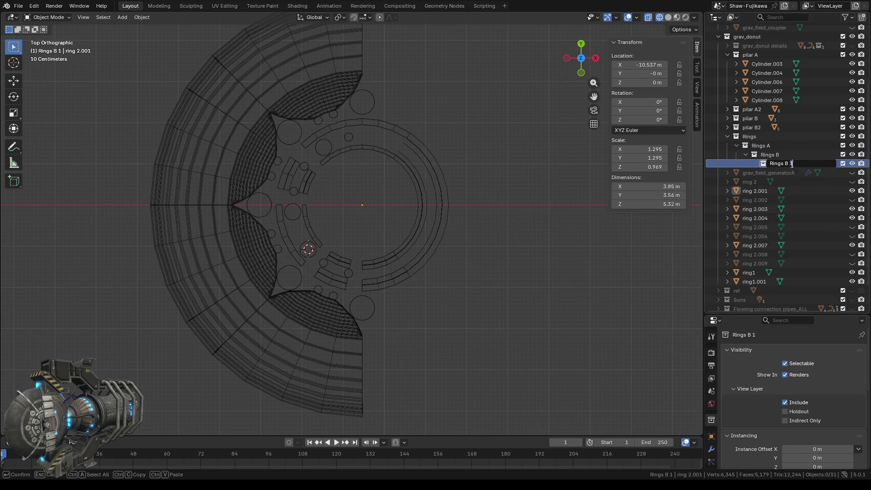
{"action": "key", "text": "BackSpace"}
{"action": "key", "text": "BackSpace"}
{"action": "key", "text": "BackSpace"}
{"action": "type", "text": "C"}
{"action": "key", "text": "Return"}
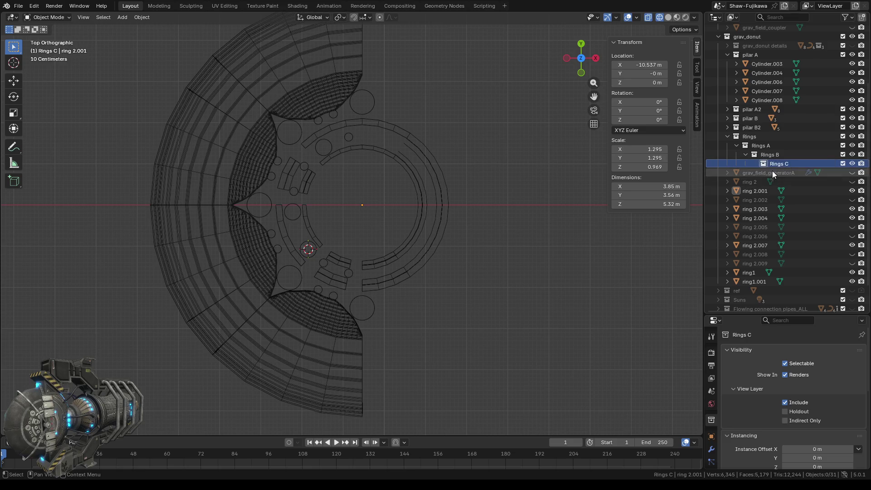
- Nest a new collection named 'Rings D' inside Rings C
{"action": "right_click", "coordinate": [776, 162]}
{"action": "left_click", "coordinate": [748, 156]}
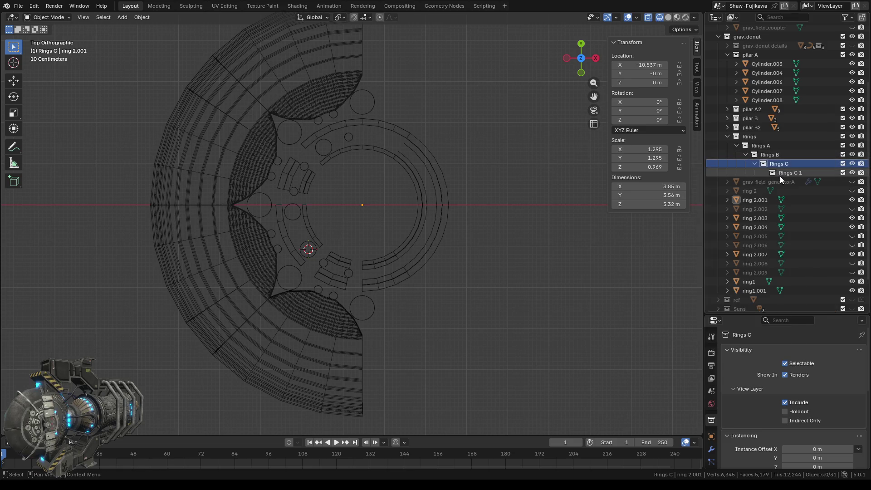
{"action": "double_click", "coordinate": [785, 164]}
{"action": "left_click", "coordinate": [808, 161]}
{"action": "key", "text": "Left"}
{"action": "key", "text": "Left"}
{"action": "key", "text": "Left"}
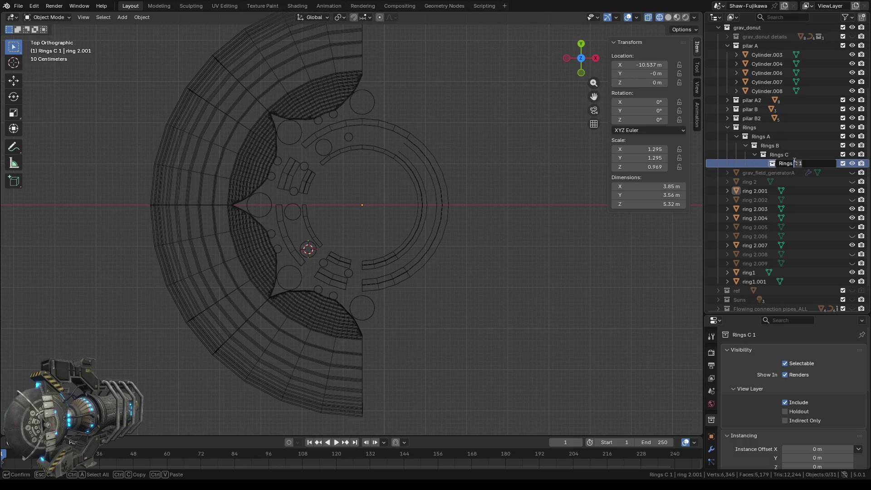
{"action": "key", "text": "Delete"}
{"action": "key", "text": "Delete"}
{"action": "key", "text": "Delete"}
{"action": "type", "text": "D"}
{"action": "key", "text": "Return"}
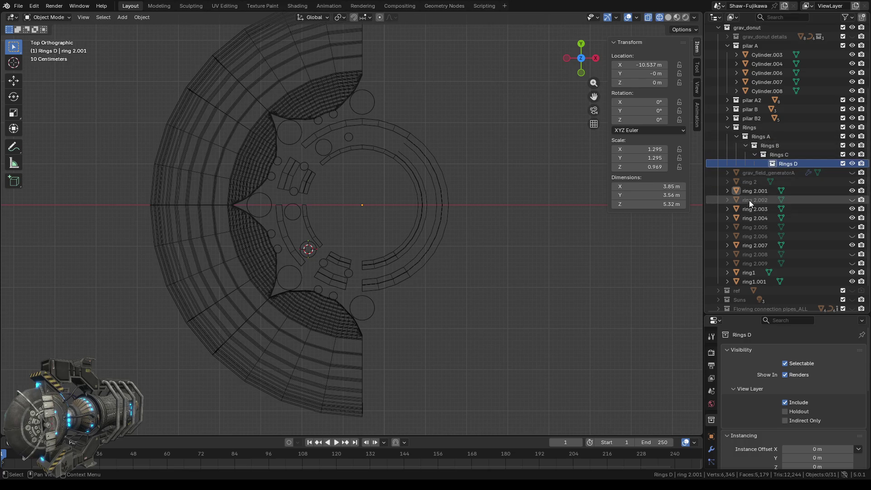
- Unhide rings 2, 2.002, 2.005, 2.006, 2.007, 2.008 and 2.009
{"action": "left_click", "coordinate": [852, 182]}
{"action": "left_click", "coordinate": [852, 200]}
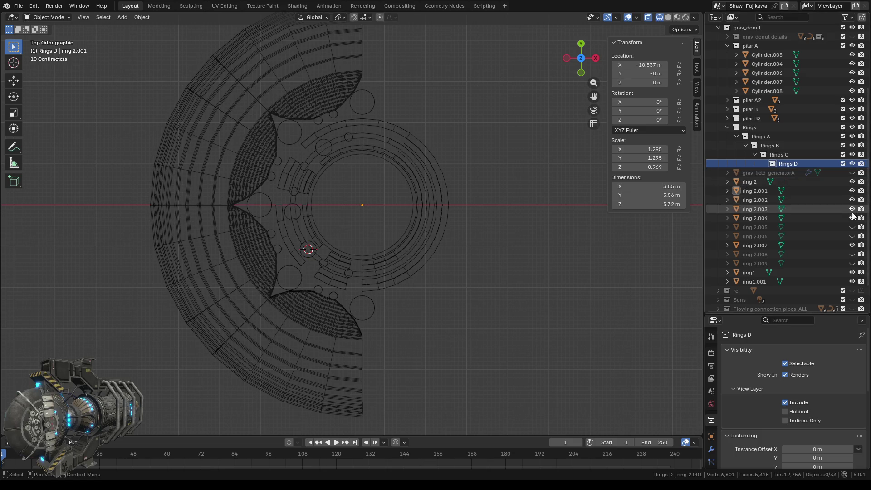
{"action": "left_click", "coordinate": [852, 227]}
{"action": "left_click", "coordinate": [851, 245]}
{"action": "left_click", "coordinate": [851, 236]}
{"action": "left_click", "coordinate": [851, 254]}
{"action": "left_click", "coordinate": [852, 264]}
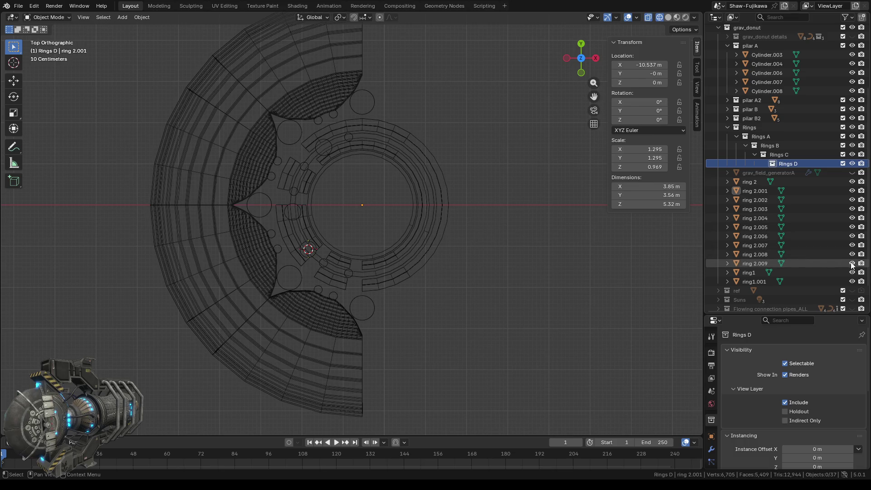
- Move ring1.001 and ring1 into Rings A, ring 2.009 into Rings C, ring 2.008 into Rings B
{"action": "left_click", "coordinate": [747, 279]}
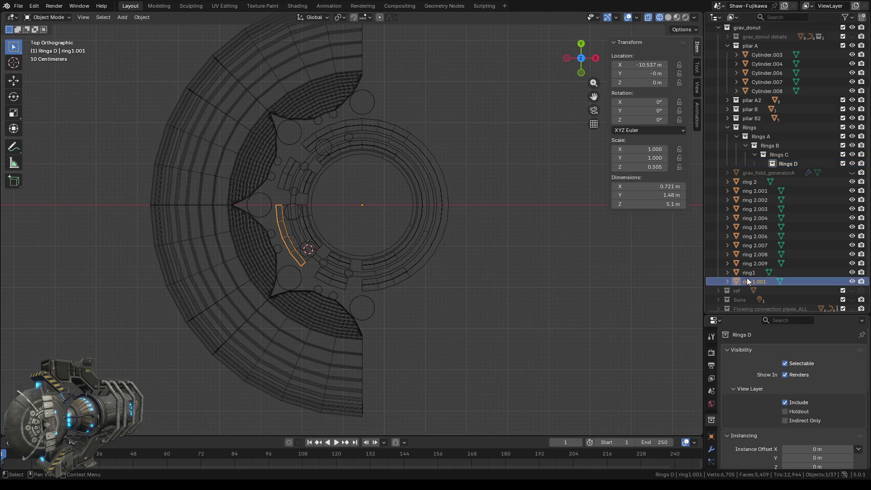
{"action": "left_click_drag", "start_coordinate": [748, 281], "coordinate": [761, 136]}
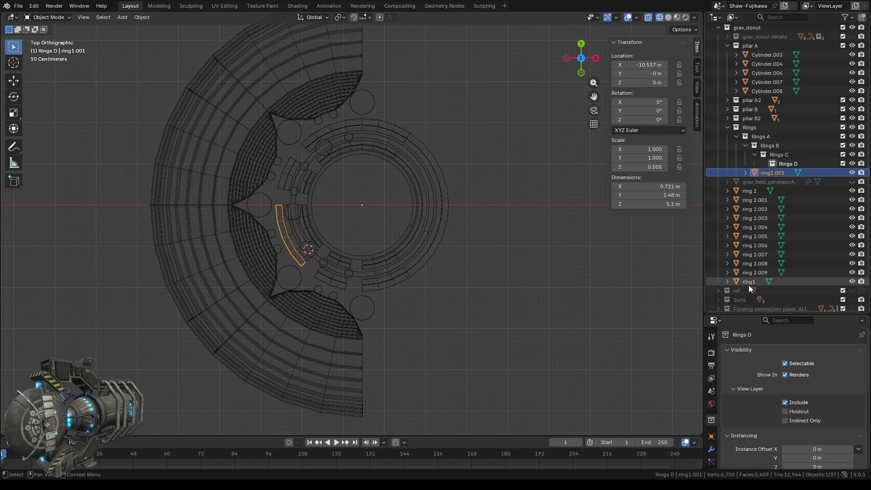
{"action": "left_click", "coordinate": [747, 281]}
{"action": "left_click_drag", "start_coordinate": [747, 282], "coordinate": [755, 137]}
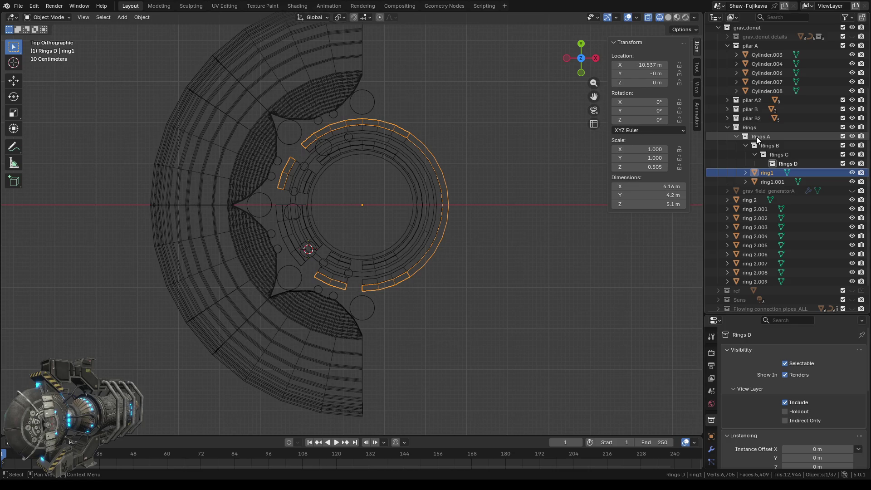
{"action": "left_click", "coordinate": [747, 282]}
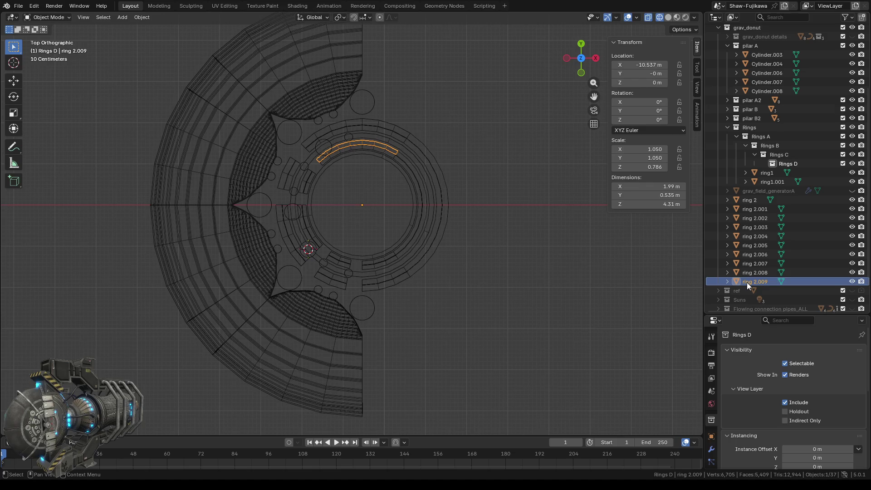
{"action": "left_click_drag", "start_coordinate": [745, 282], "coordinate": [782, 152]}
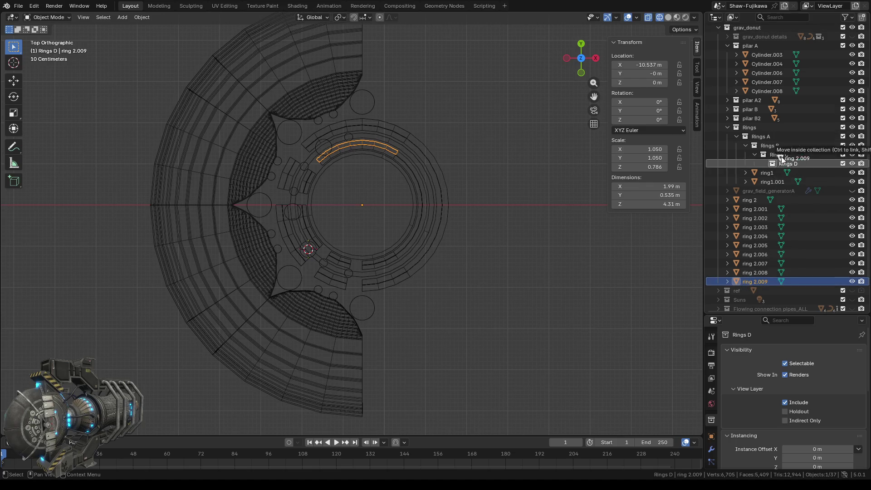
{"action": "left_click", "coordinate": [749, 281]}
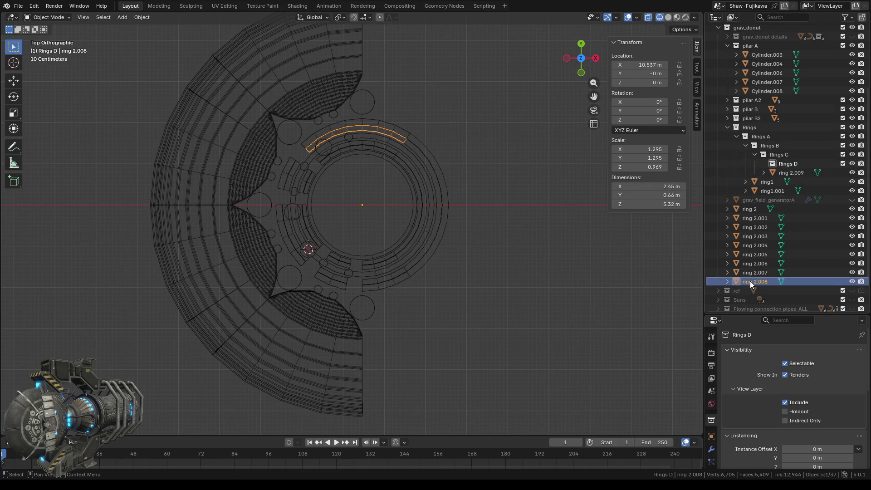
{"action": "left_click_drag", "start_coordinate": [746, 280], "coordinate": [771, 146]}
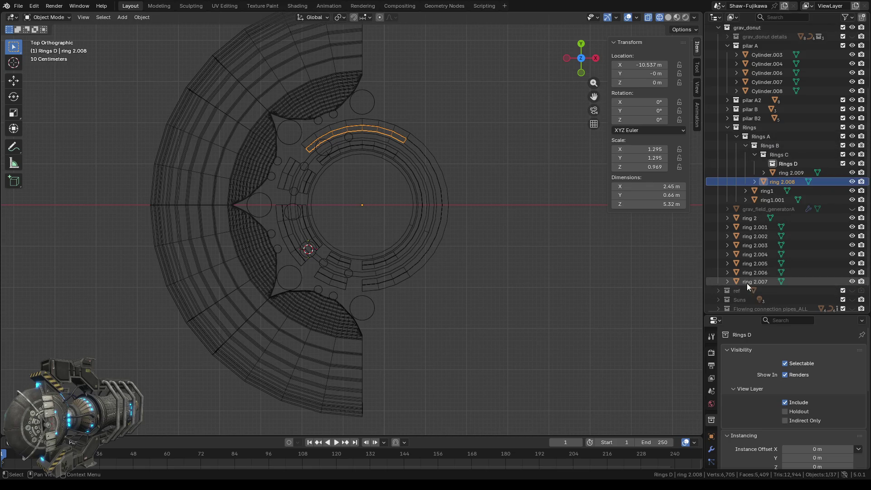
- Place ring 2.007 in Rings D and ring 2.006 in Rings C, comparing ring sizes
{"action": "left_click", "coordinate": [748, 281]}
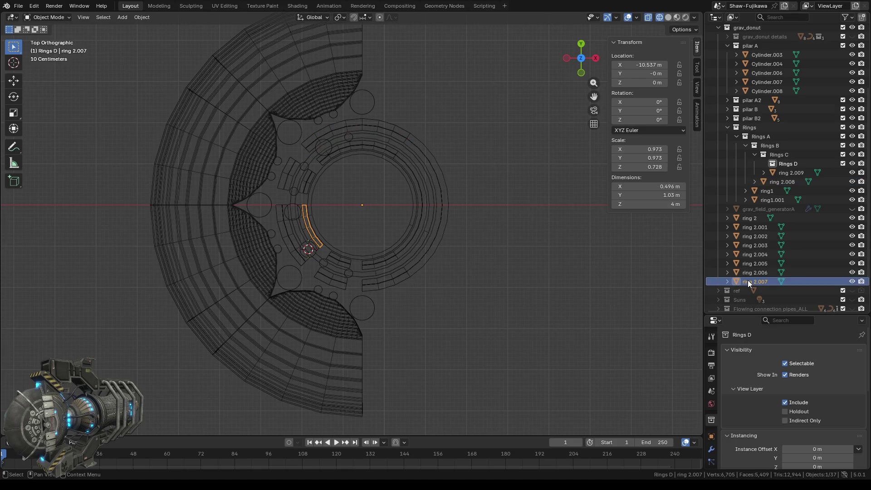
{"action": "left_click_drag", "start_coordinate": [747, 280], "coordinate": [781, 154]}
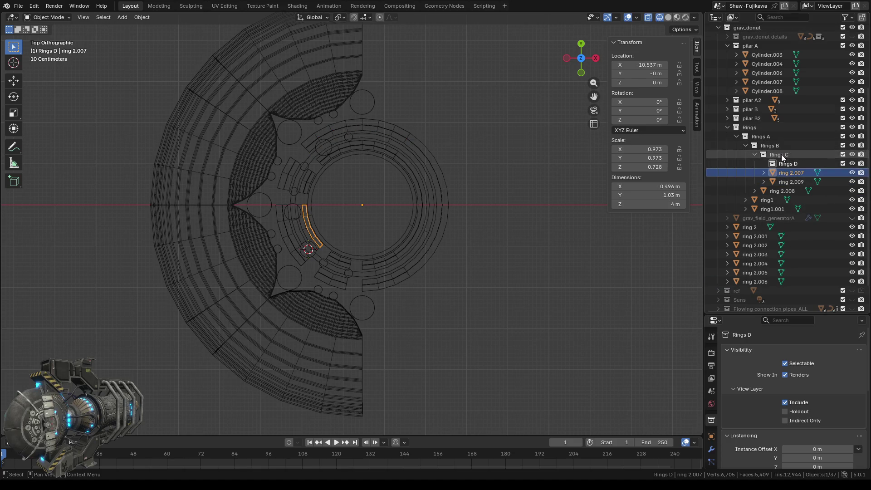
{"action": "left_click", "coordinate": [746, 281]}
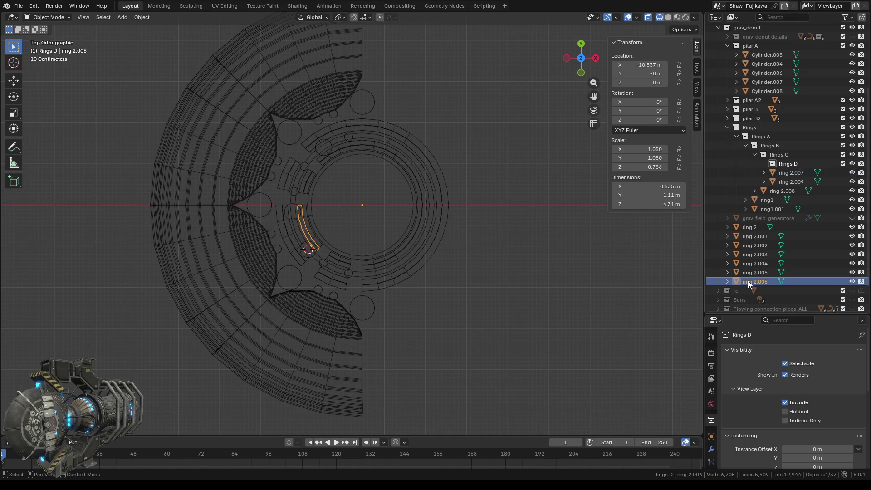
{"action": "left_click", "coordinate": [785, 172]}
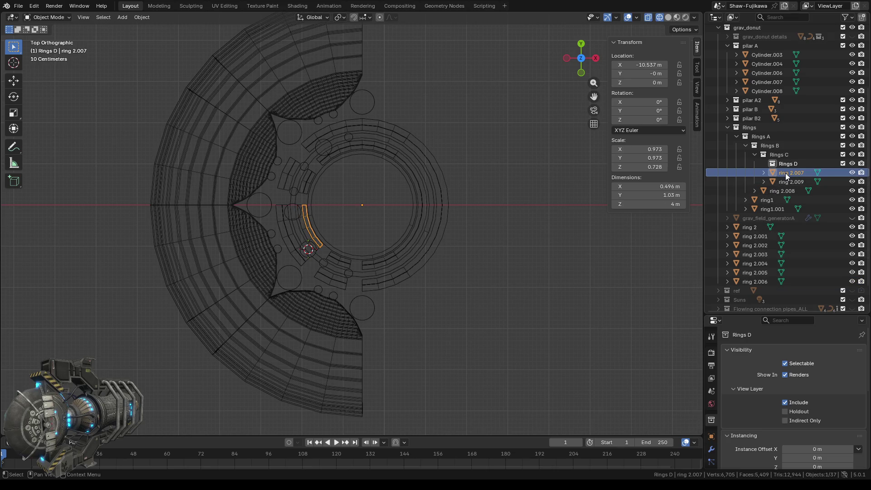
{"action": "left_click_drag", "start_coordinate": [787, 170], "coordinate": [787, 161]}
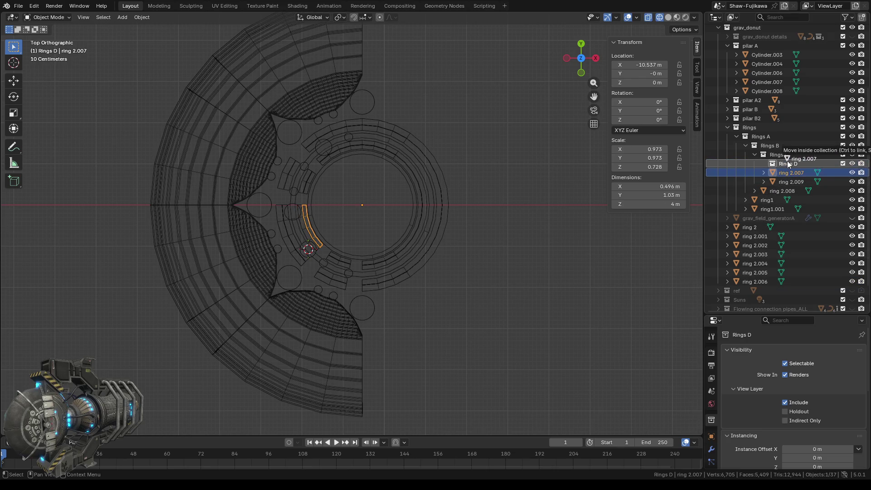
{"action": "left_click", "coordinate": [751, 279]}
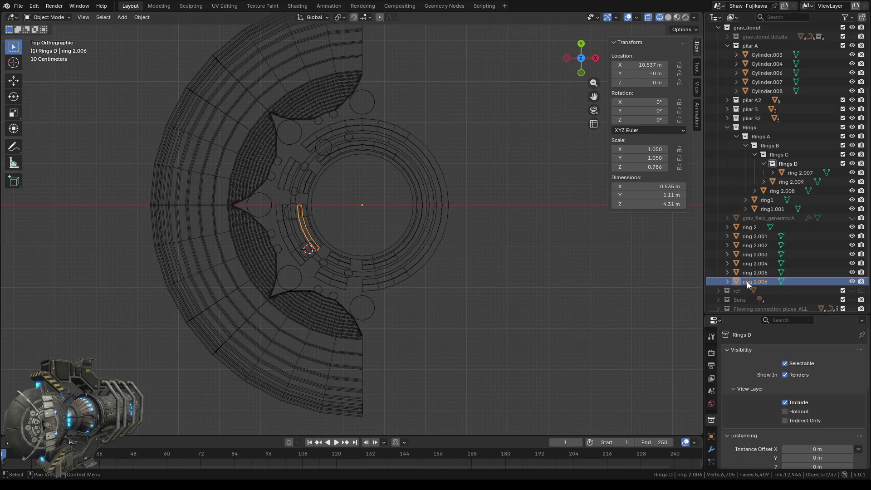
{"action": "left_click_drag", "start_coordinate": [746, 282], "coordinate": [780, 154]}
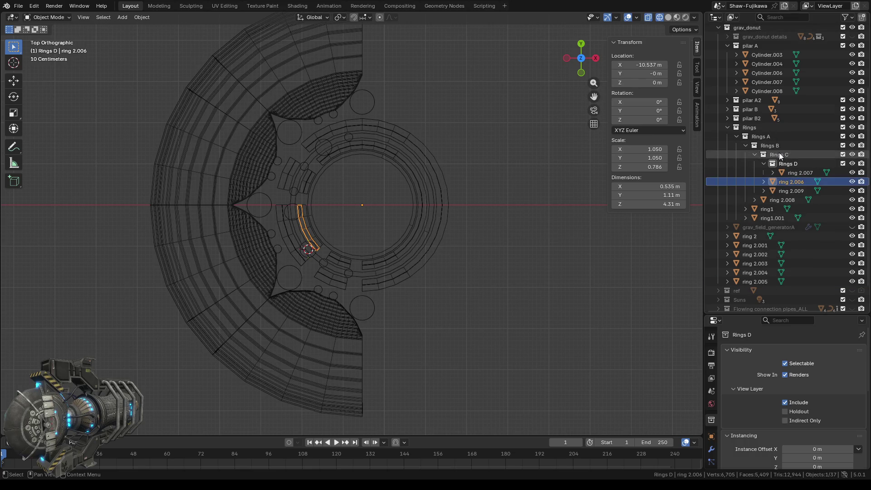
{"action": "left_click", "coordinate": [780, 191]}
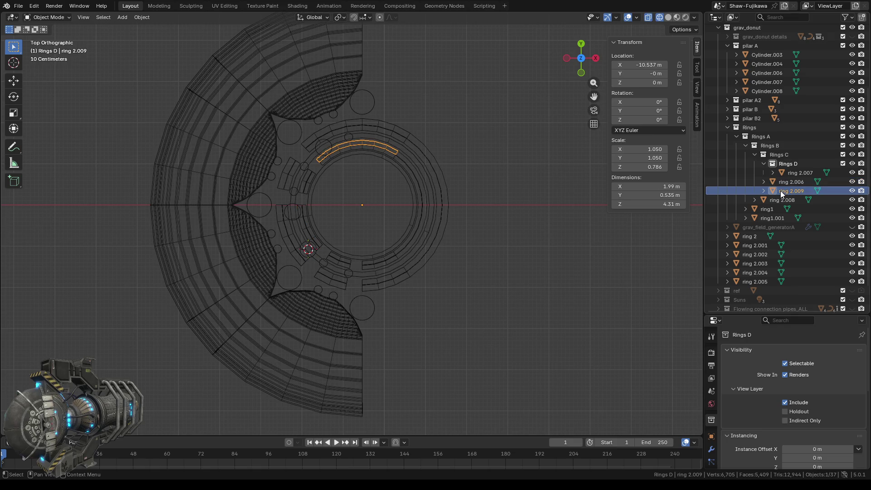
- Move ring 2.005 into Rings B and ring 2.004 into Rings D, comparing ring sizes
{"action": "left_click", "coordinate": [780, 182]}
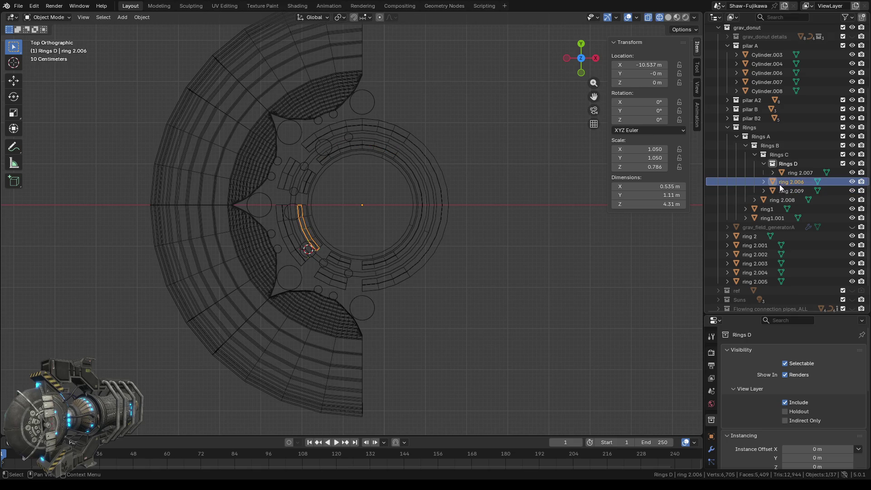
{"action": "left_click", "coordinate": [747, 281]}
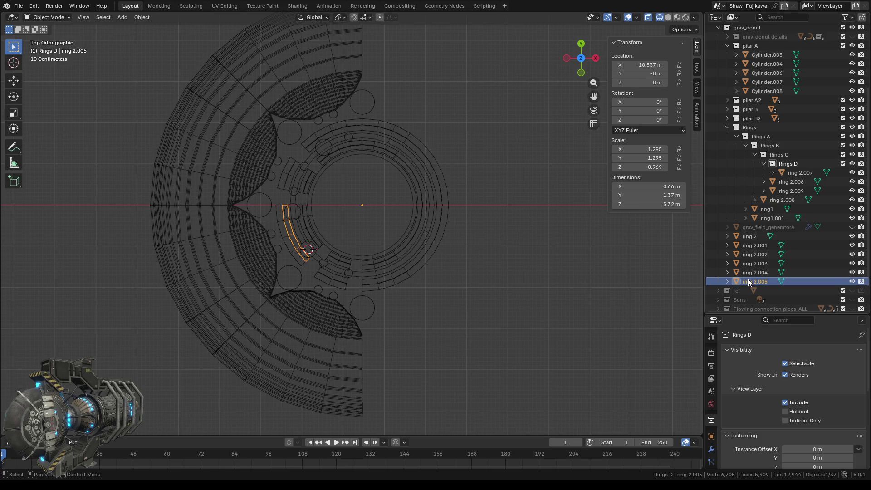
{"action": "left_click_drag", "start_coordinate": [746, 282], "coordinate": [769, 143]}
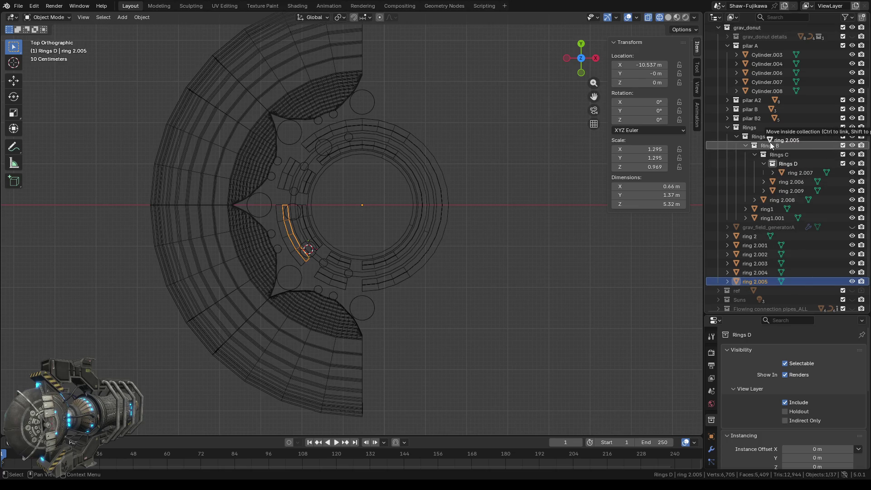
{"action": "left_click", "coordinate": [749, 280]}
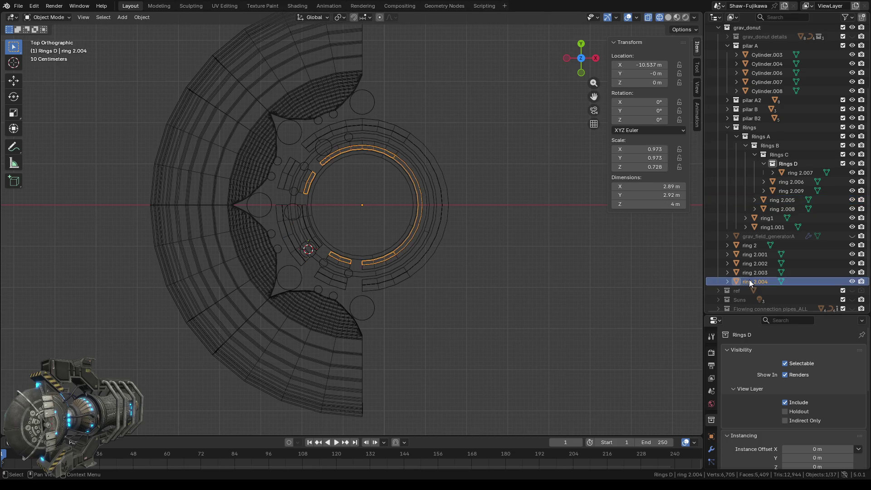
{"action": "left_click_drag", "start_coordinate": [749, 282], "coordinate": [788, 159]}
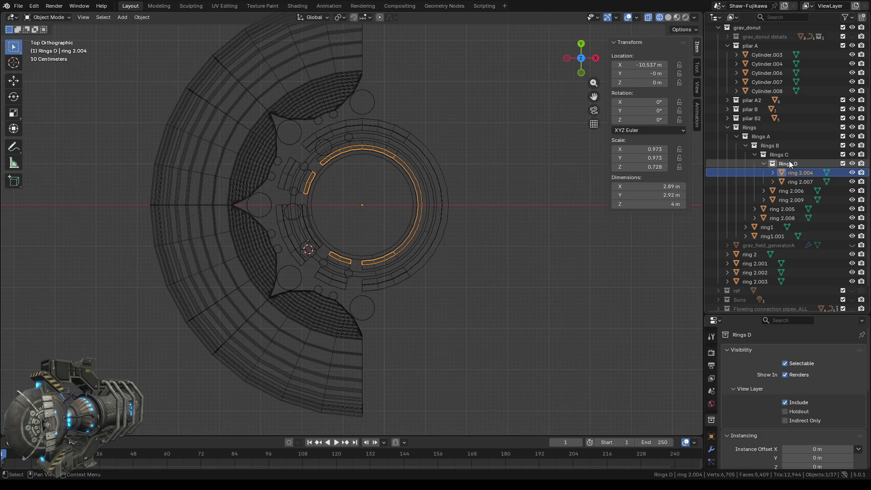
{"action": "left_click", "coordinate": [790, 182]}
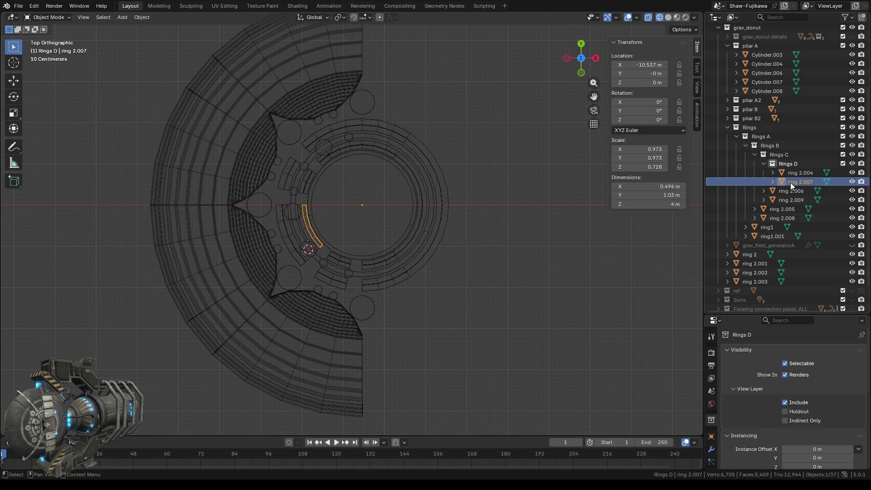
{"action": "left_click", "coordinate": [769, 237]}
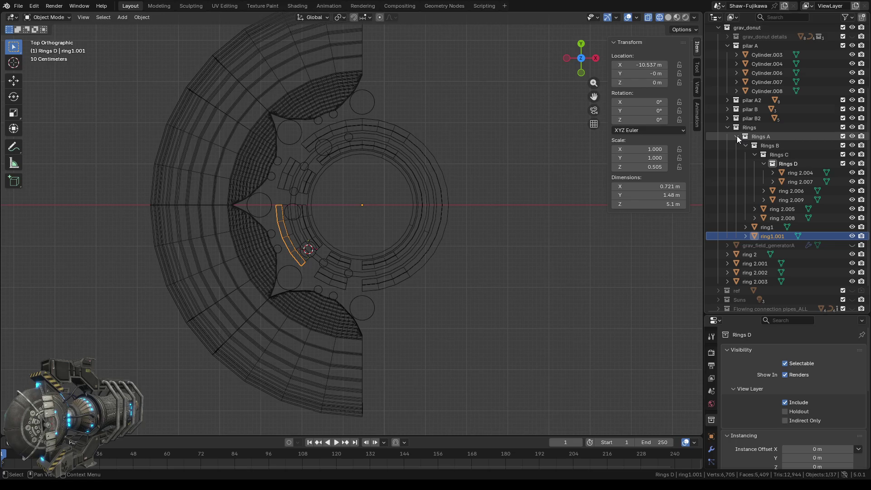
- Try ring 2.003 in Rings D, then settle it in Rings C
{"action": "left_click", "coordinate": [752, 281]}
{"action": "mouse_move", "coordinate": [753, 281]}
{"action": "left_mouse_down"}
{"action": "mouse_move", "coordinate": [789, 208]}
{"action": "mouse_move", "coordinate": [794, 163]}
{"action": "left_mouse_up"}
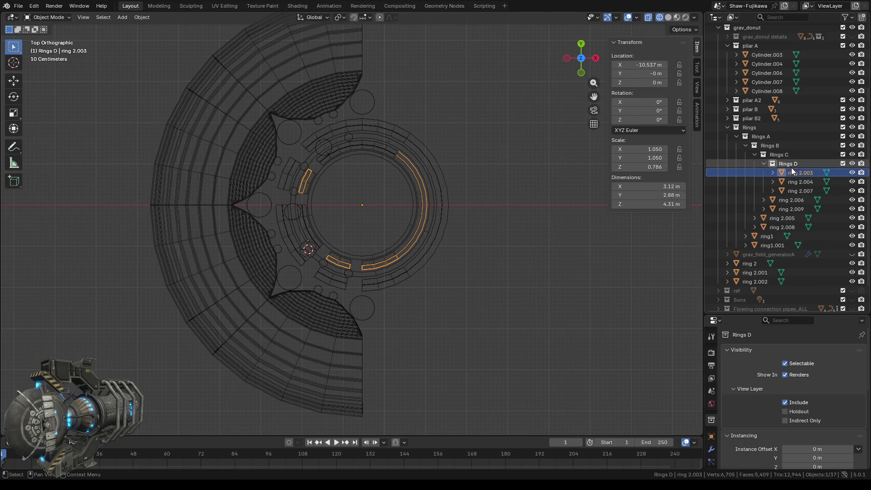
{"action": "left_click", "coordinate": [782, 180]}
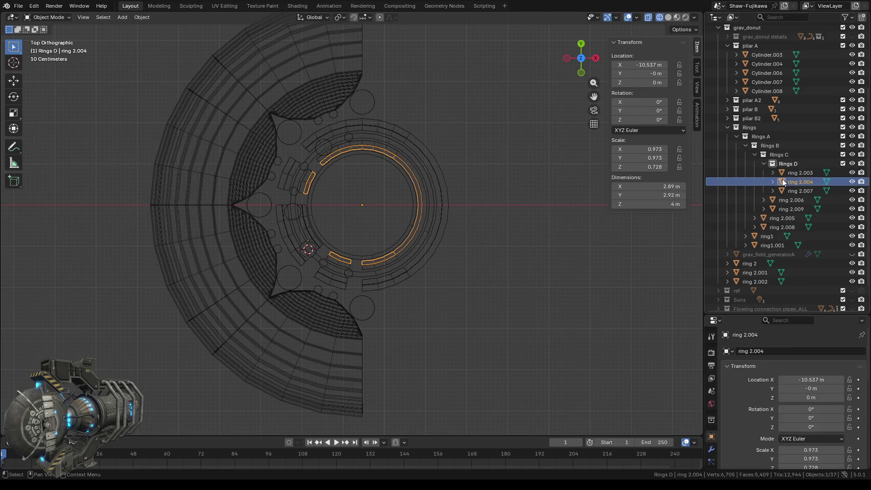
{"action": "left_click", "coordinate": [787, 172]}
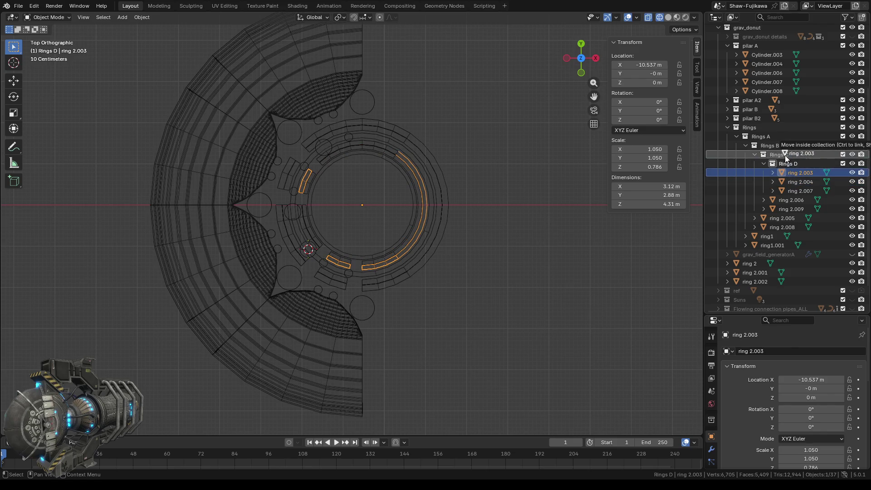
{"action": "left_click_drag", "start_coordinate": [795, 173], "coordinate": [785, 155]}
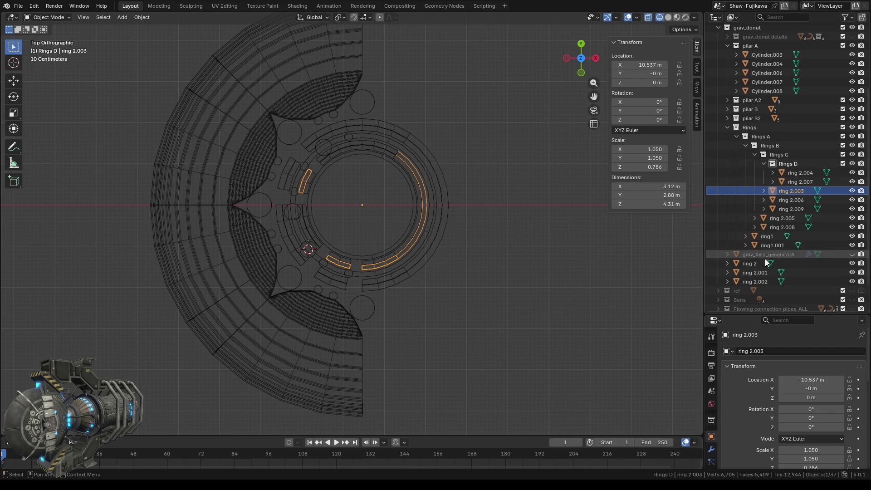
- Drop ring 2.001 into Rings B and check rings 2 and 2.002
{"action": "left_click", "coordinate": [746, 282]}
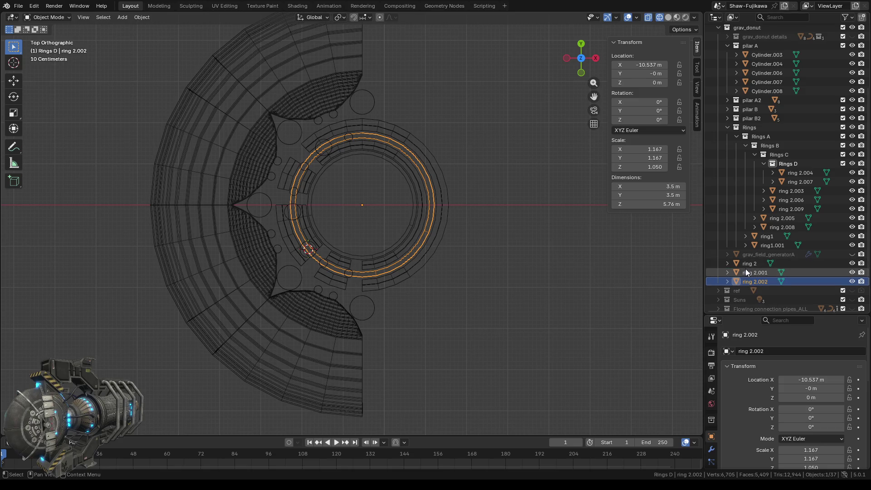
{"action": "left_click", "coordinate": [746, 271]}
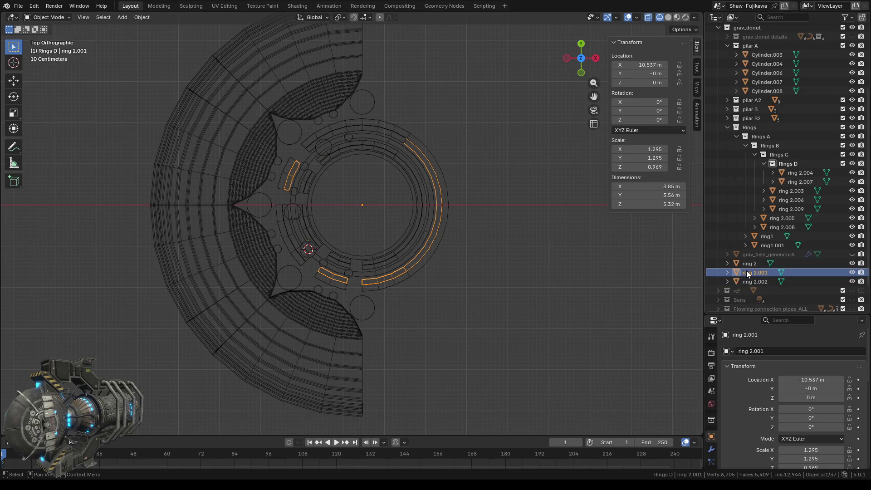
{"action": "left_click_drag", "start_coordinate": [752, 273], "coordinate": [773, 146]}
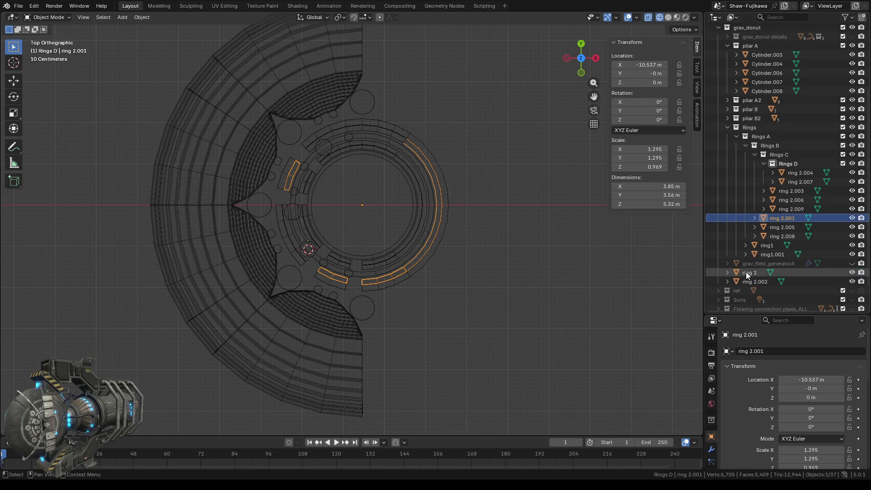
{"action": "left_click", "coordinate": [746, 274]}
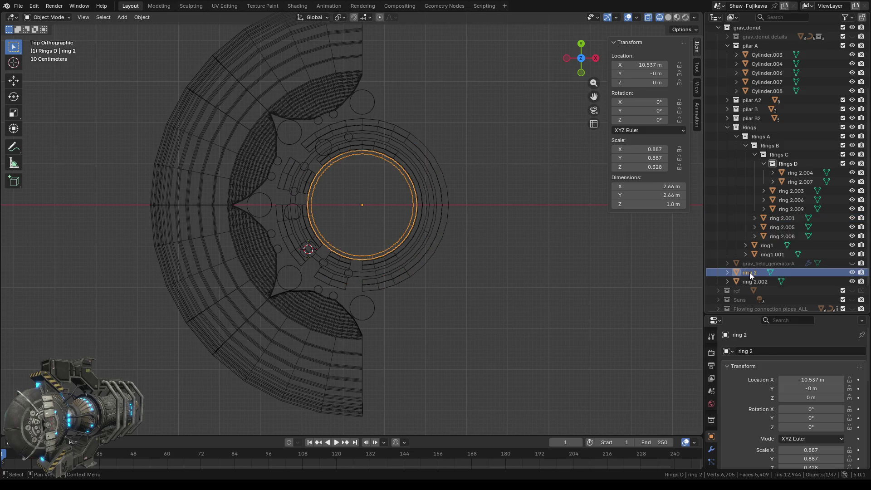
{"action": "left_click", "coordinate": [749, 282]}
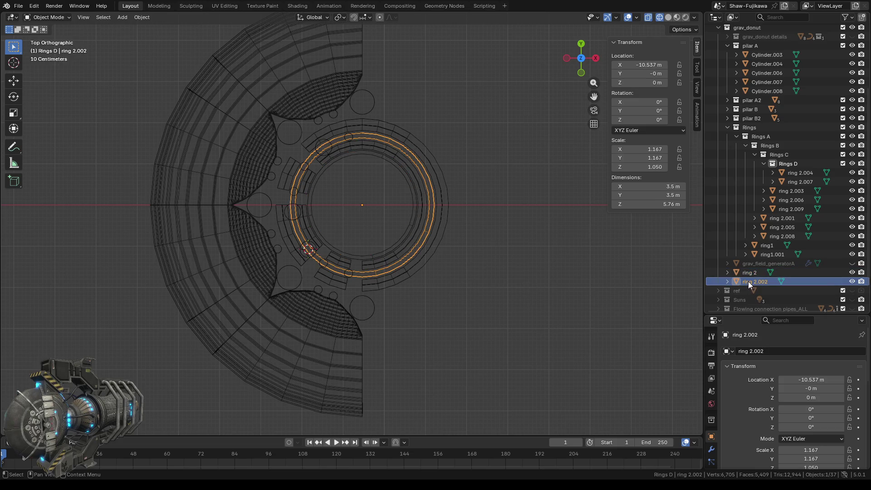
- Rename the object ring 2.002 to ring-mid-line in the Outliner
{"action": "double_click", "coordinate": [748, 281]}
{"action": "scroll", "coordinate": [753, 278], "scroll_direction": "down", "scroll_amount": 3}
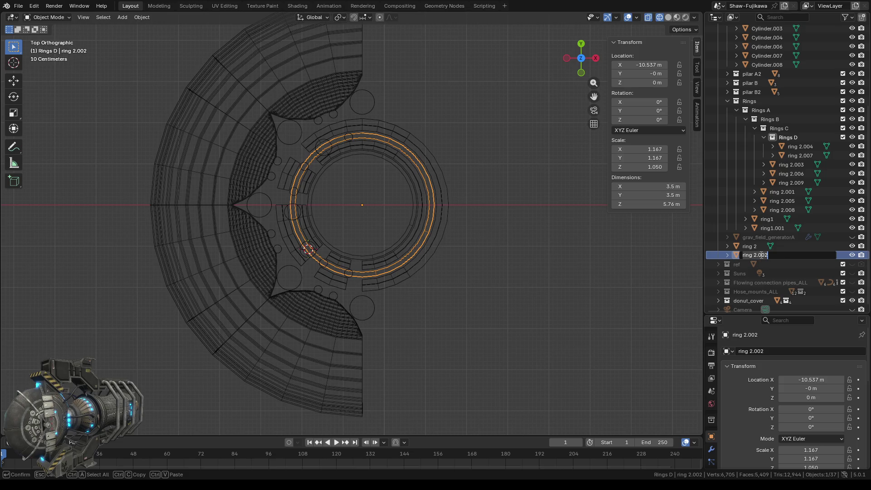
{"action": "key", "text": "ctrl+a"}
{"action": "key", "text": "BackSpace"}
{"action": "type", "text": "ring-mi"}
{"action": "type", "text": "d-line"}
{"action": "key", "text": "Return"}
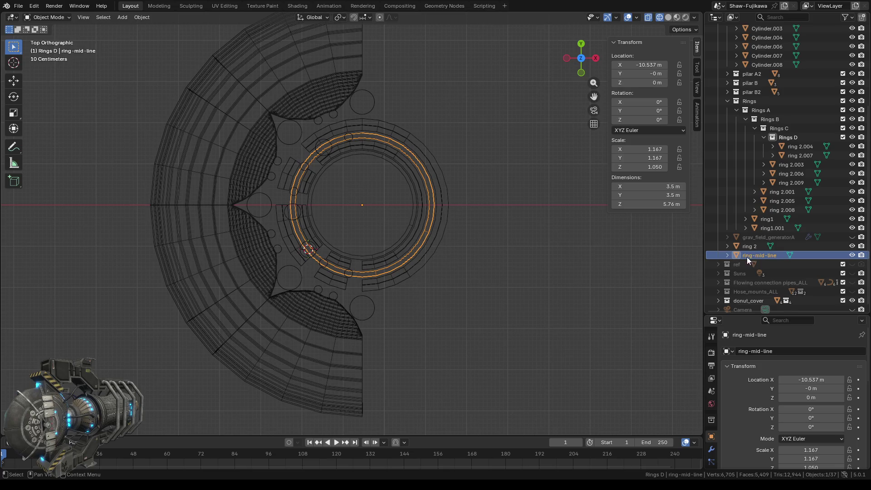
- Rename the object ring 2 to ring-inner-core
{"action": "left_click", "coordinate": [752, 245]}
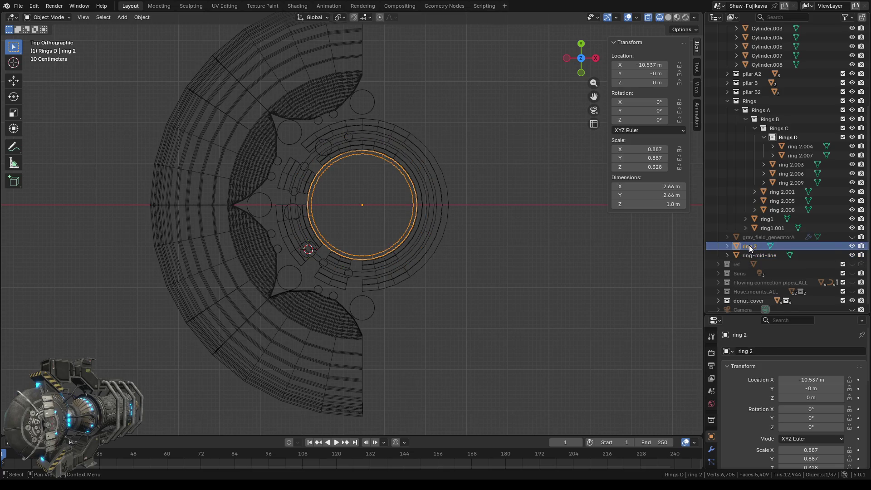
{"action": "double_click", "coordinate": [750, 245]}
{"action": "type", "text": "ring-inner-core"}
{"action": "key", "text": "Return"}
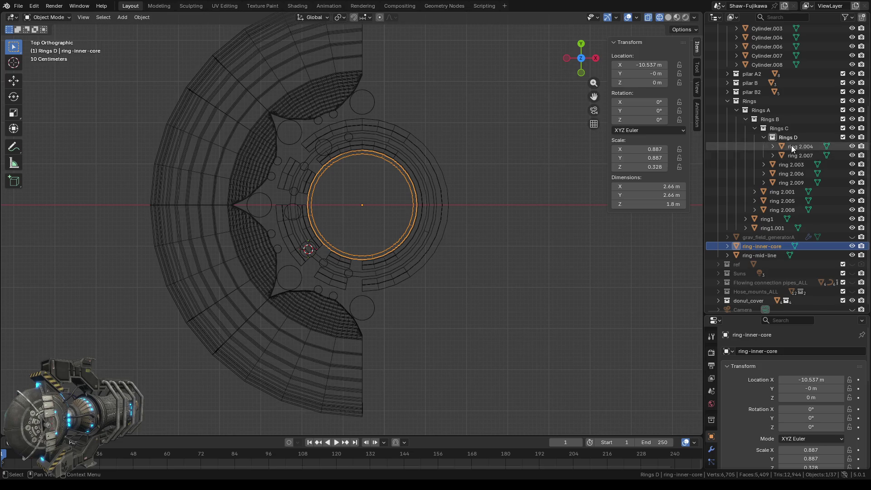
- Hide ring-inner-core and ring-mid-line in the viewport
{"action": "left_click", "coordinate": [850, 135]}
{"action": "left_click", "coordinate": [851, 136]}
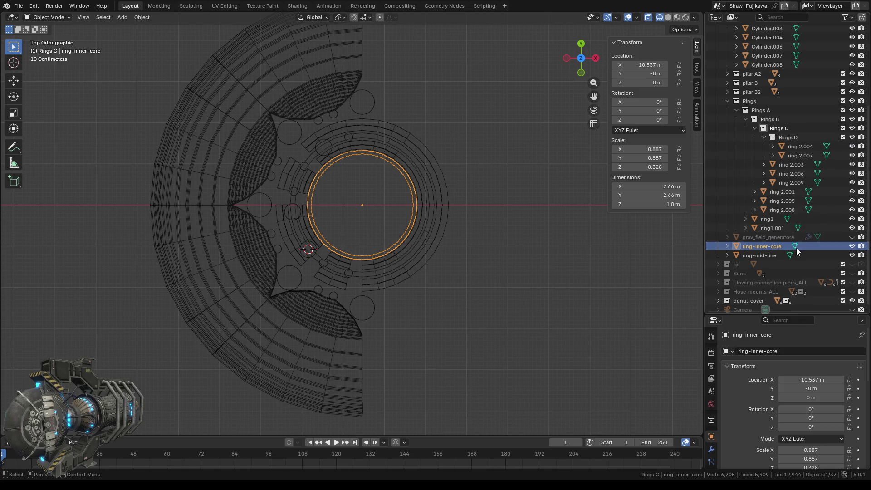
{"action": "left_click", "coordinate": [851, 246]}
{"action": "left_click", "coordinate": [851, 255]}
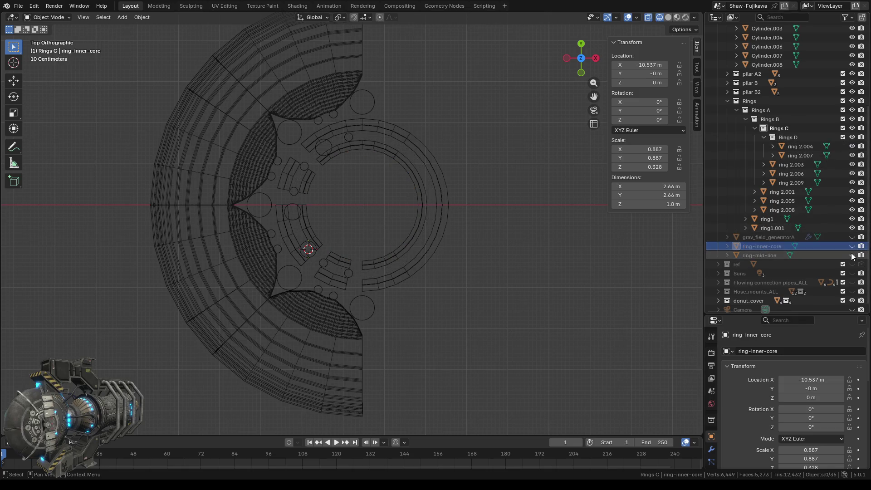
- Hide the Rings D, Rings C and Rings B collections, keeping Rings A visible
{"action": "left_click", "coordinate": [852, 137]}
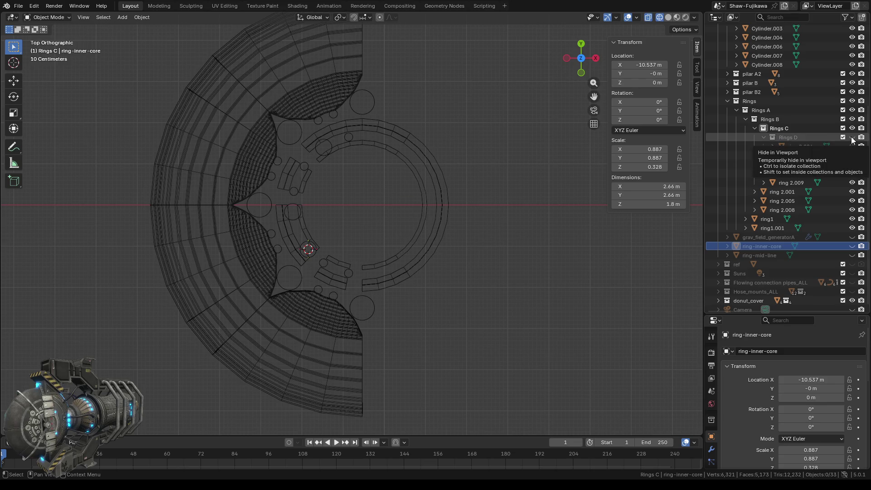
{"action": "left_click", "coordinate": [852, 130]}
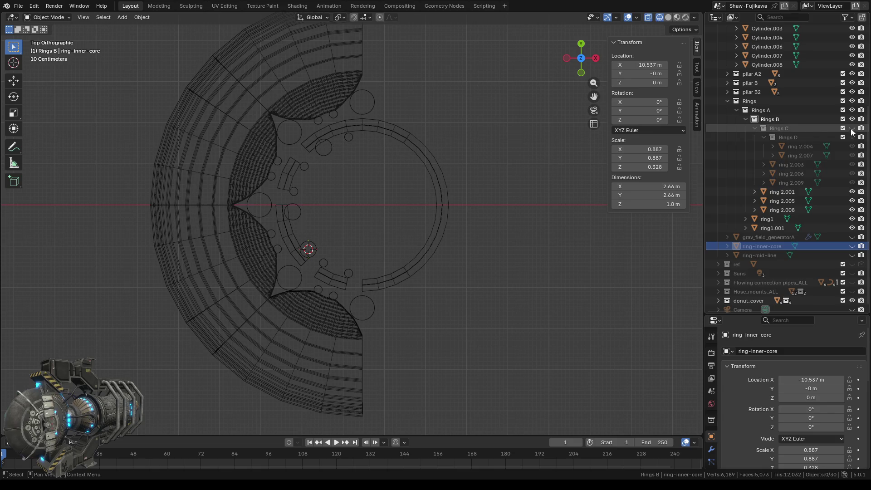
{"action": "left_click", "coordinate": [852, 120]}
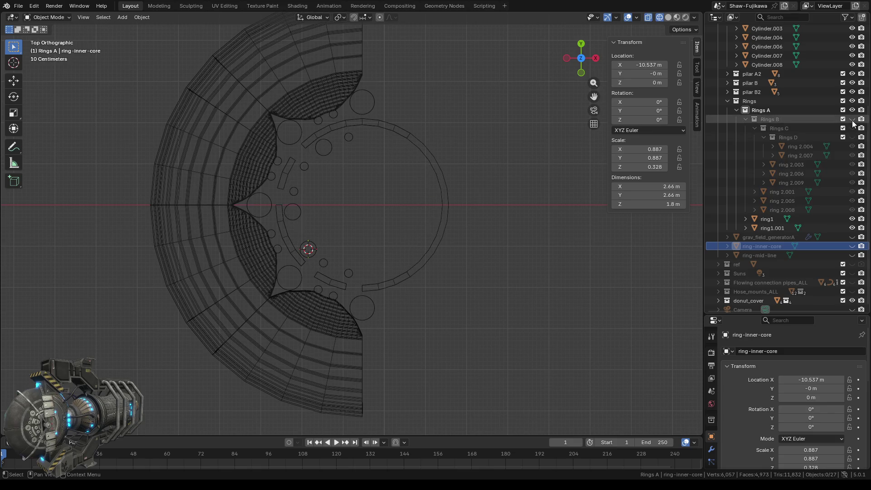
{"action": "left_click", "coordinate": [851, 110]}
{"action": "left_click", "coordinate": [852, 111]}
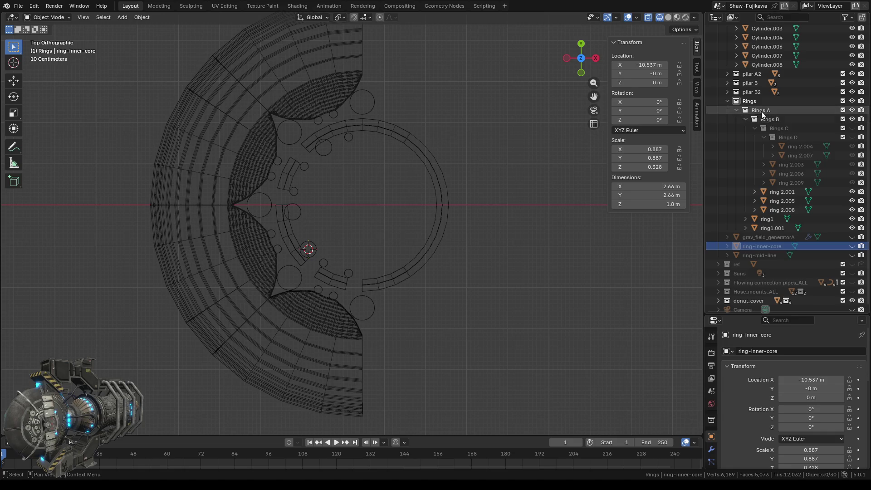
- Move Rings B, Rings C and Rings D out of Rings A, directly under Rings
{"action": "left_click", "coordinate": [764, 138]}
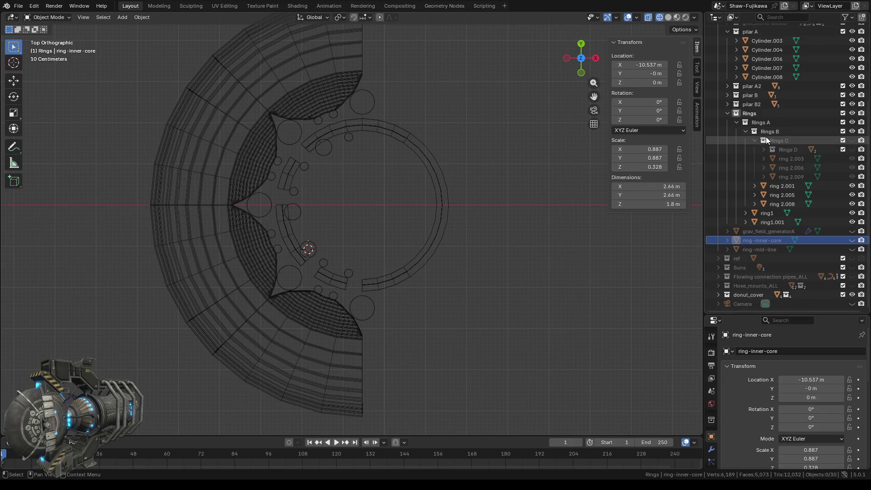
{"action": "left_click", "coordinate": [753, 141]}
{"action": "left_click", "coordinate": [746, 166]}
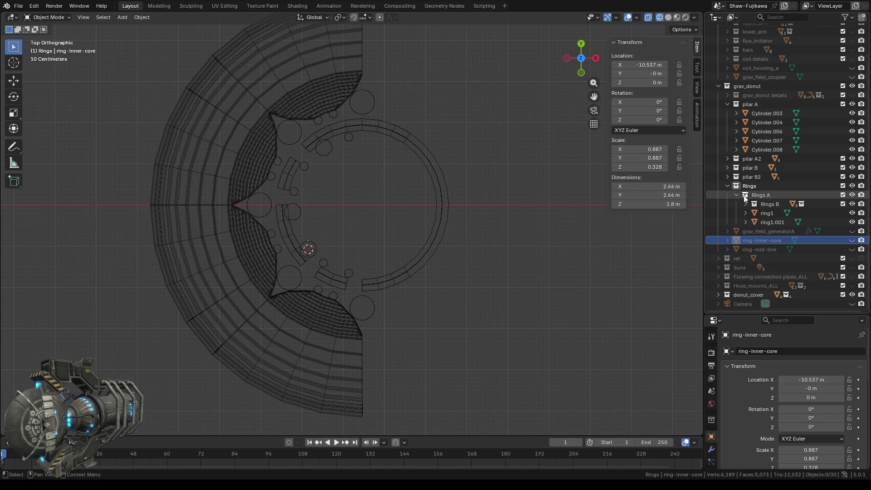
{"action": "left_click", "coordinate": [744, 204]}
{"action": "left_click", "coordinate": [753, 213]}
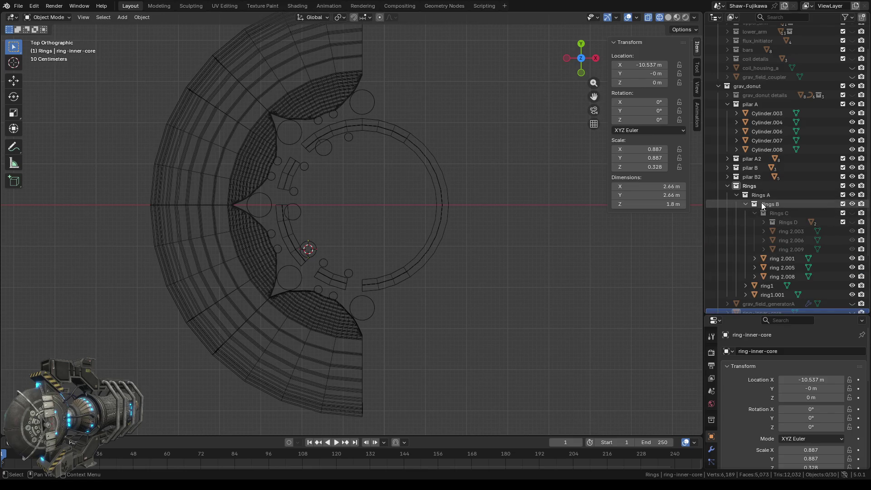
{"action": "left_click_drag", "start_coordinate": [766, 207], "coordinate": [747, 186]}
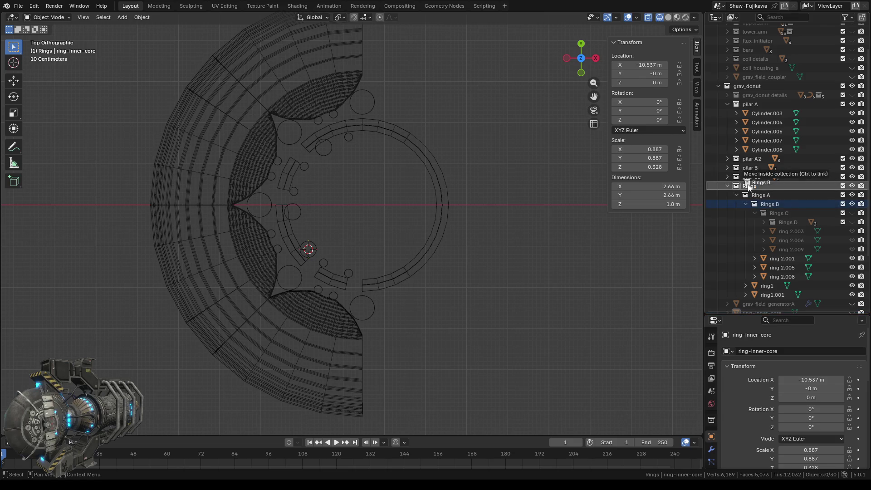
{"action": "left_click", "coordinate": [736, 195]}
{"action": "left_click_drag", "start_coordinate": [774, 249], "coordinate": [759, 238]}
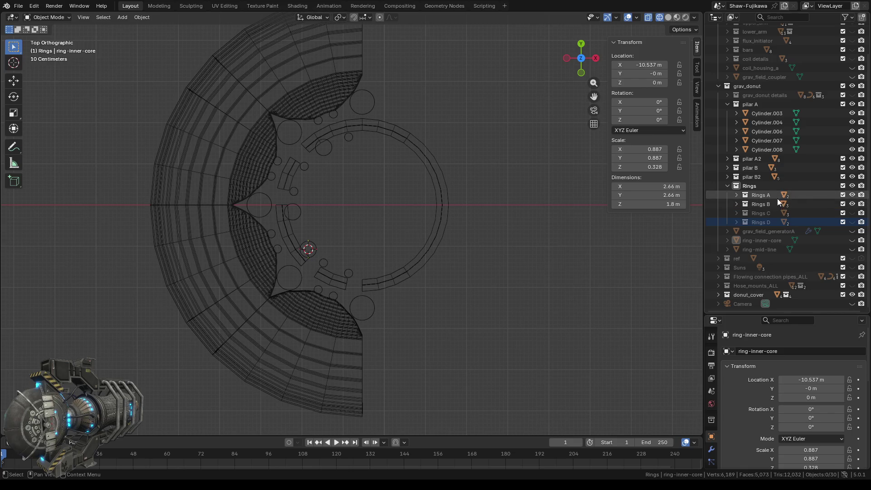
{"action": "left_click", "coordinate": [727, 185]}
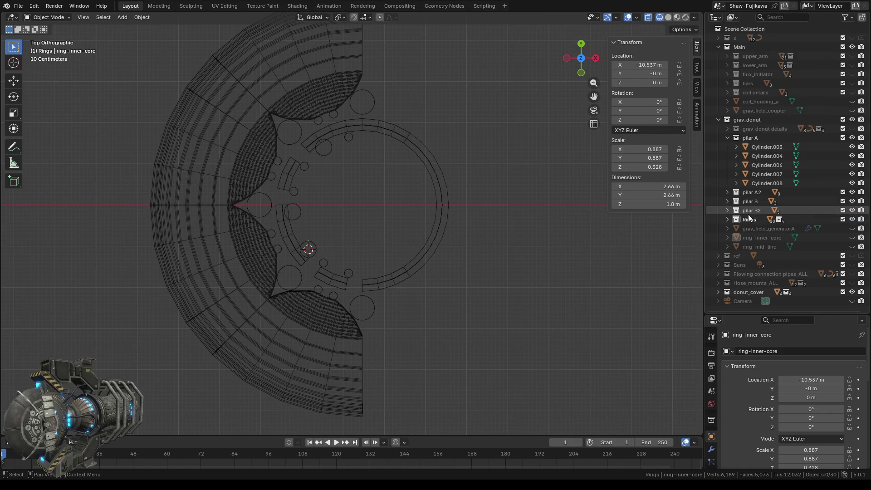
- Make Rings C and Rings D visible again and collapse the Rings and pilar A collections
{"action": "left_click", "coordinate": [728, 219]}
{"action": "scroll", "coordinate": [752, 218], "scroll_direction": "down", "scroll_amount": 1}
{"action": "left_click", "coordinate": [851, 228]}
{"action": "left_click", "coordinate": [852, 237]}
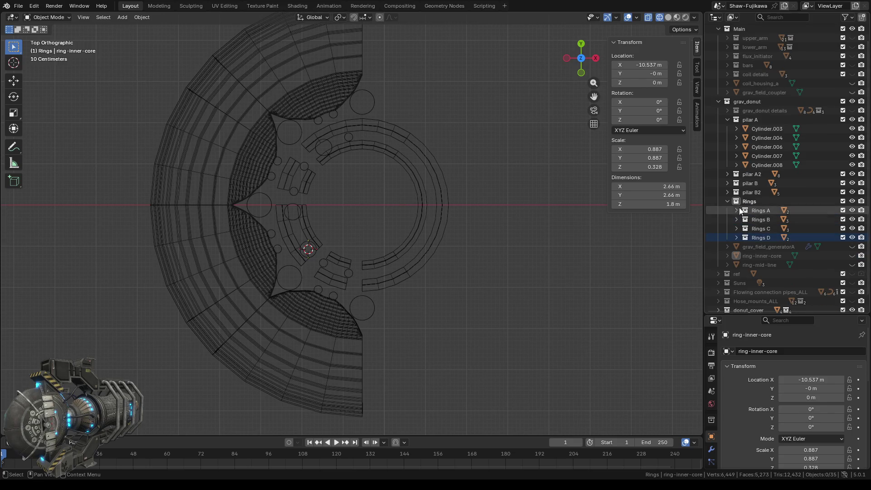
{"action": "left_click", "coordinate": [727, 200]}
{"action": "left_click", "coordinate": [851, 220]}
{"action": "left_click", "coordinate": [851, 220]}
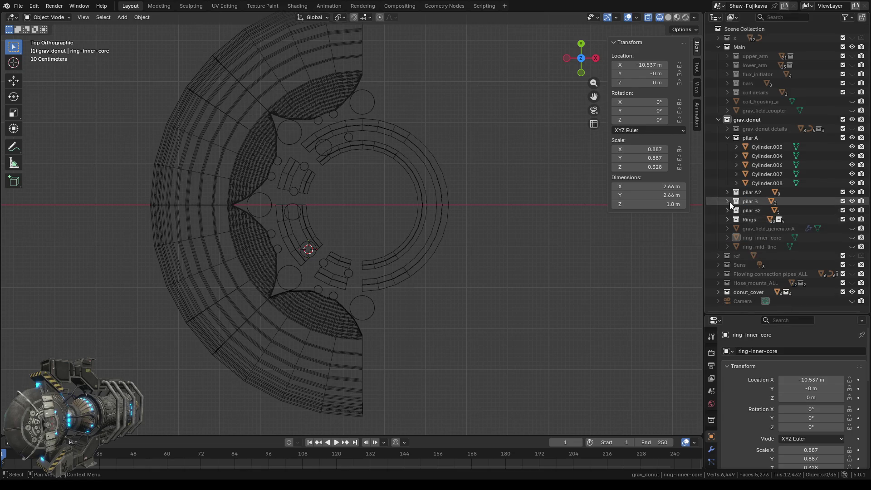
{"action": "left_click", "coordinate": [851, 205]}
{"action": "left_click", "coordinate": [851, 206]}
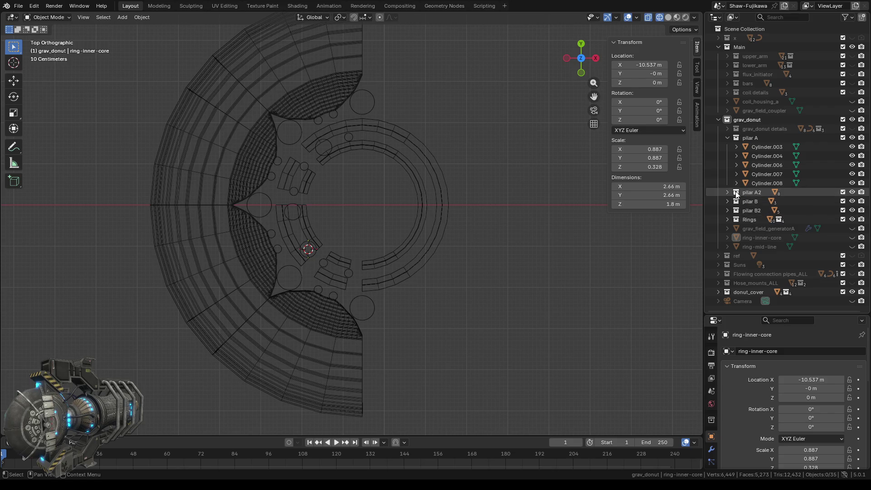
{"action": "left_click", "coordinate": [727, 139]}
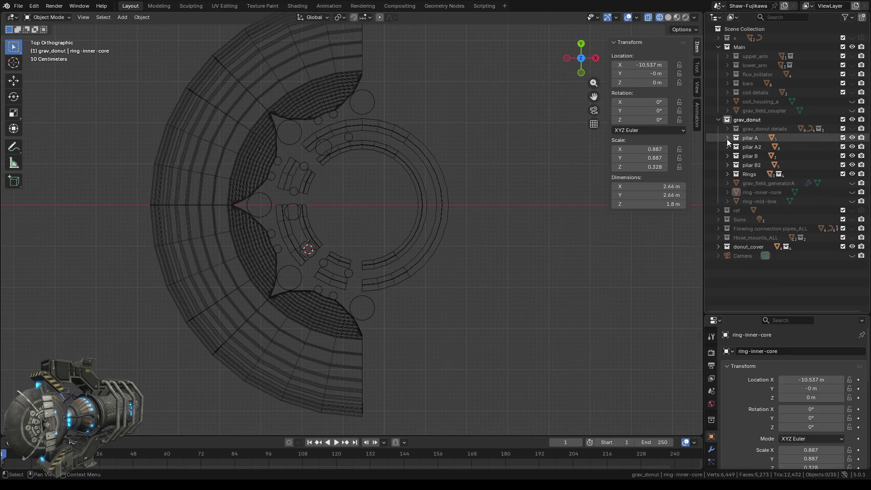
- Add a new collection inside grav_donut and name it Pillars
{"action": "right_click", "coordinate": [739, 119]}
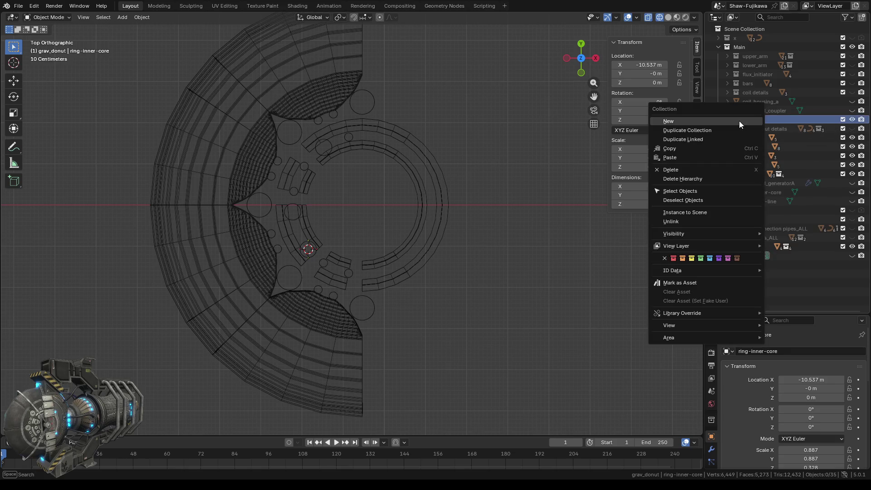
{"action": "left_click", "coordinate": [726, 122]}
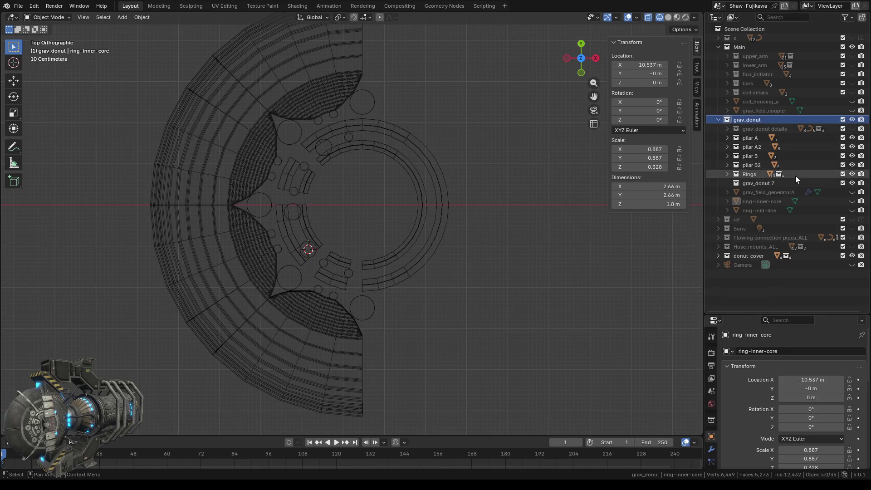
{"action": "left_click", "coordinate": [756, 184]}
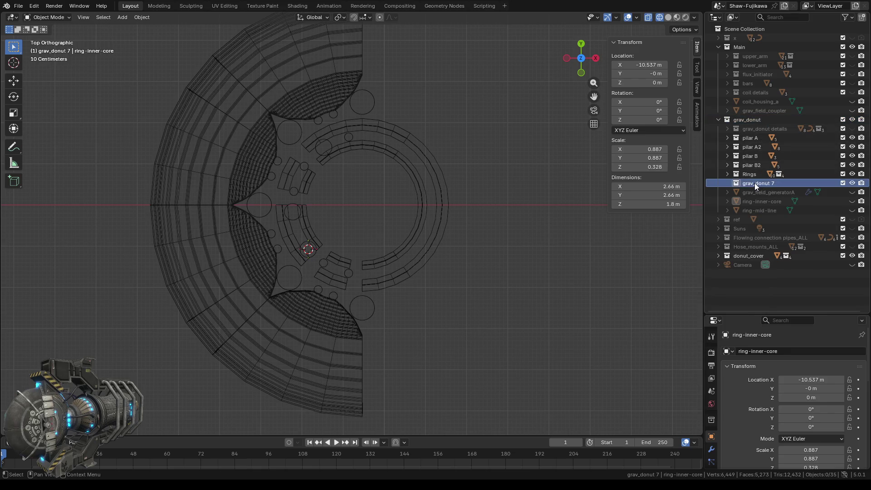
{"action": "double_click", "coordinate": [755, 183]}
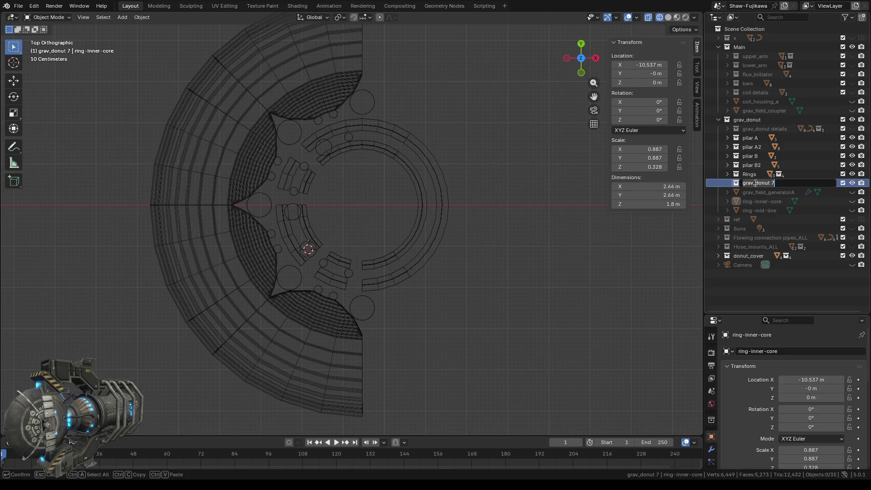
{"action": "type", "text": "Pillars"}
{"action": "key", "text": "Return"}
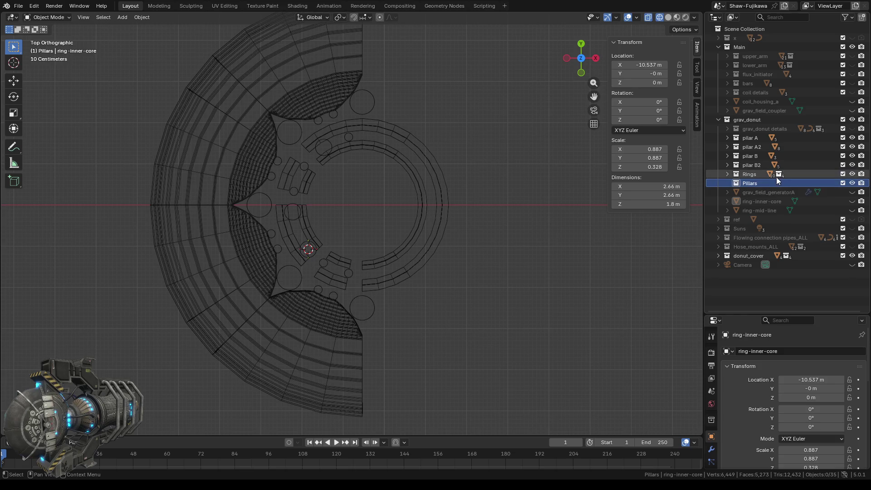
- Move pilar A, A2, B and B2 into Pillars, then collapse it
{"action": "mouse_move", "coordinate": [748, 164]}
{"action": "left_mouse_down"}
{"action": "mouse_move", "coordinate": [750, 184]}
{"action": "mouse_move", "coordinate": [750, 165]}
{"action": "mouse_move", "coordinate": [785, 181]}
{"action": "left_mouse_up"}
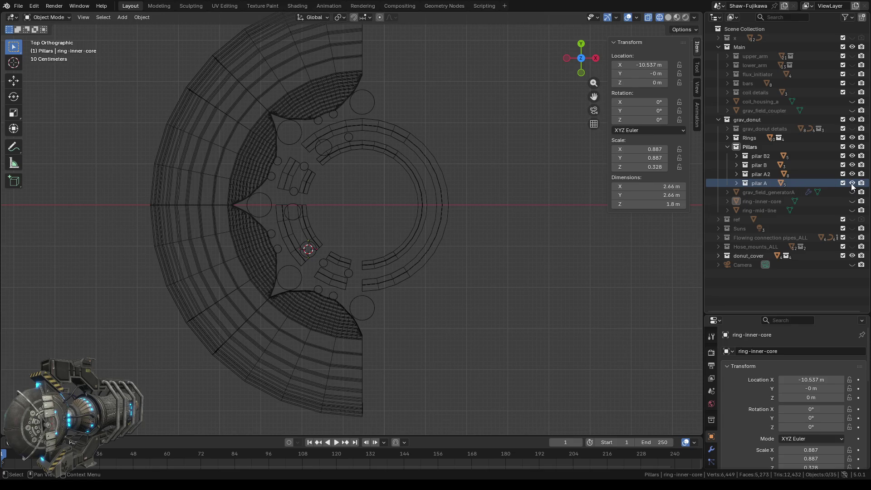
{"action": "left_click", "coordinate": [852, 165]}
{"action": "left_click", "coordinate": [851, 165]}
{"action": "left_click", "coordinate": [852, 156]}
{"action": "left_click", "coordinate": [852, 157]}
{"action": "left_click", "coordinate": [748, 119]}
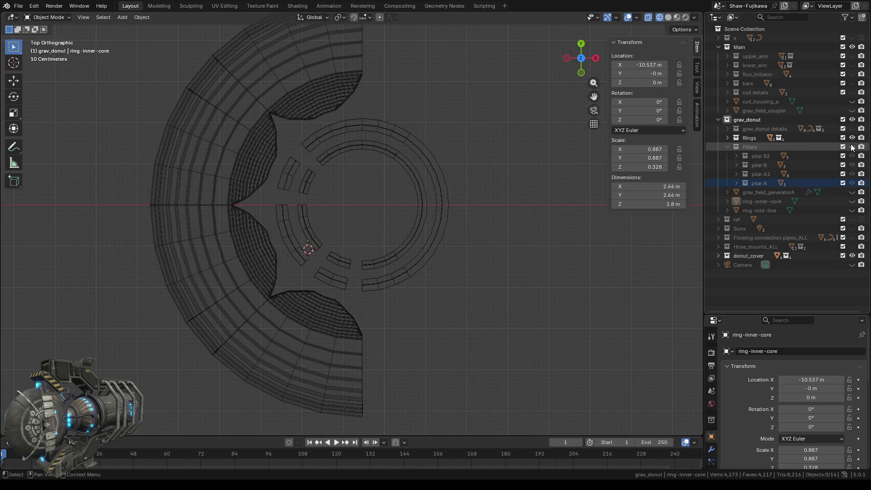
{"action": "left_click", "coordinate": [727, 146]}
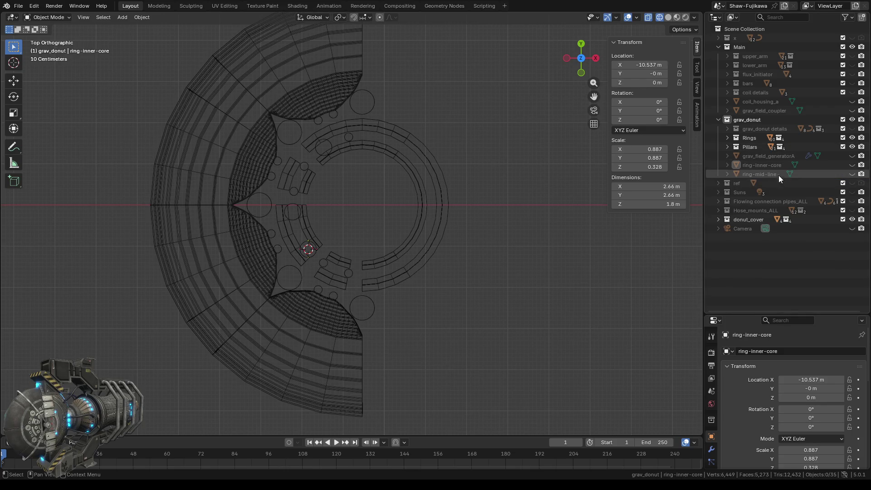
- Unhide grav_field_generatorA, orbit around the donut, and switch the viewport to solid shading
{"action": "left_click", "coordinate": [851, 155]}
{"action": "scroll", "coordinate": [369, 182], "scroll_direction": "down", "scroll_amount": 2}
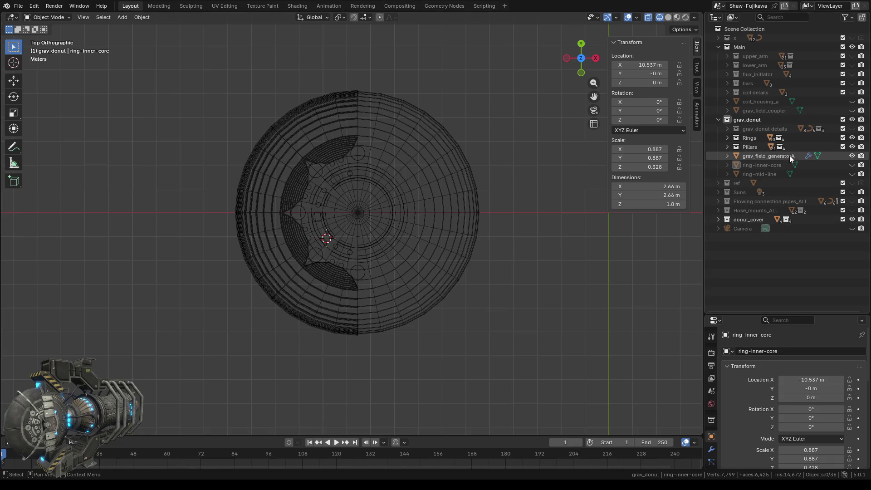
{"action": "mouse_move", "coordinate": [454, 320]}
{"action": "middle_mouse_down"}
{"action": "mouse_move", "coordinate": [377, 238]}
{"action": "mouse_move", "coordinate": [170, 217]}
{"action": "middle_mouse_up"}
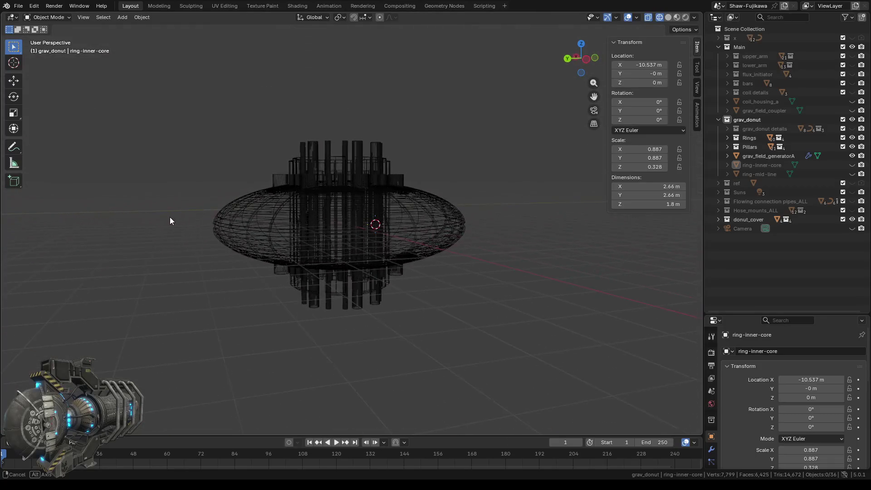
{"action": "middle_click_drag", "start_coordinate": [170, 218], "coordinate": [194, 227]}
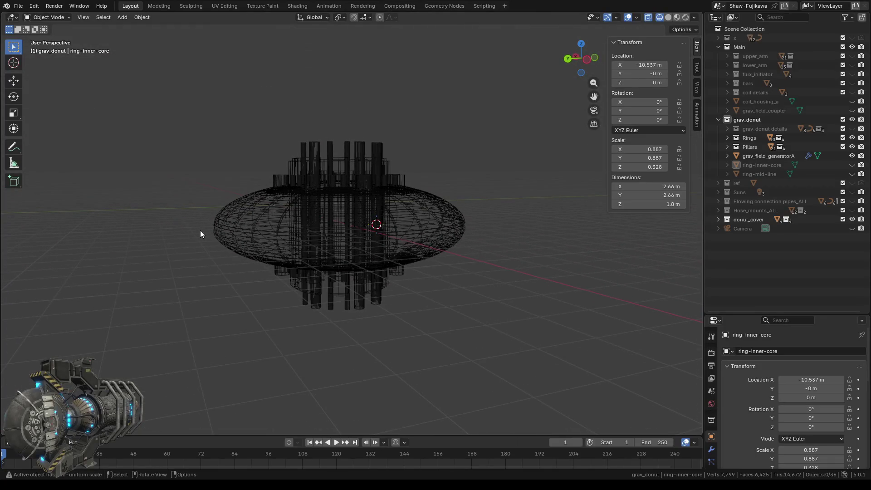
{"action": "middle_click_drag", "start_coordinate": [456, 300], "coordinate": [371, 306]}
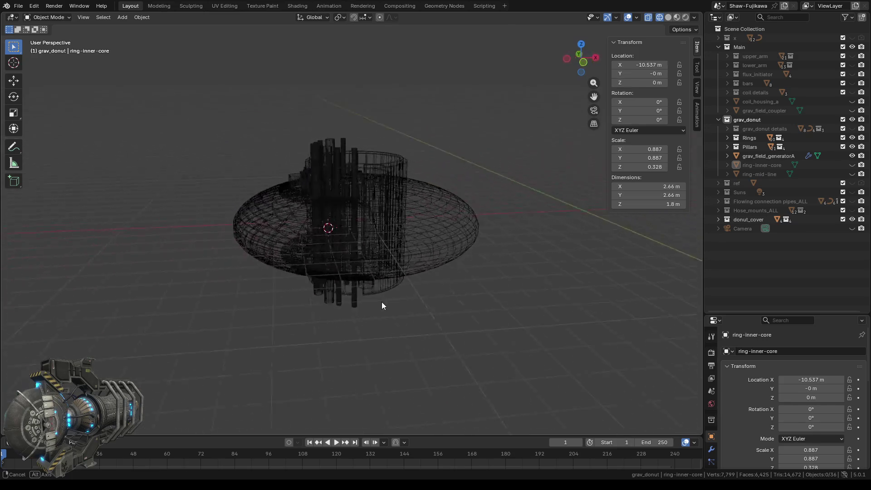
{"action": "middle_click_drag", "start_coordinate": [371, 303], "coordinate": [378, 287]}
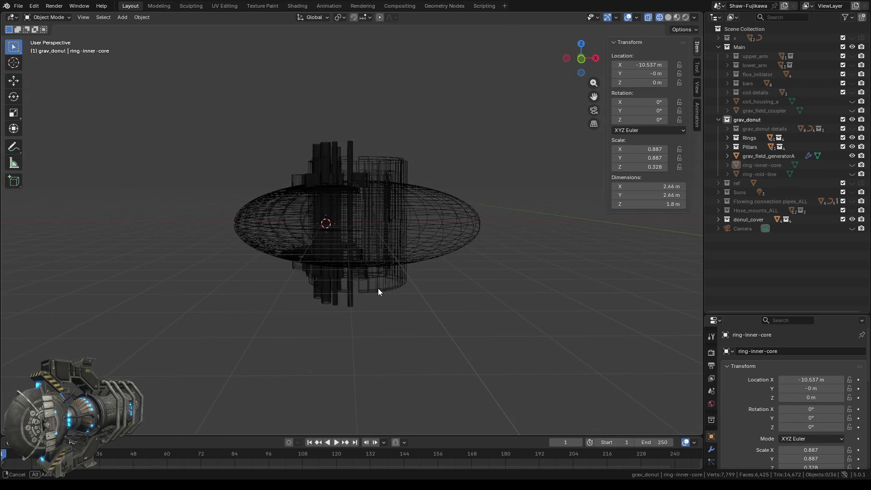
{"action": "scroll", "coordinate": [386, 195], "scroll_direction": "up", "scroll_amount": 1}
{"action": "scroll", "coordinate": [386, 195], "scroll_direction": "up", "scroll_amount": 2}
{"action": "middle_click_drag", "start_coordinate": [386, 197], "coordinate": [380, 251]}
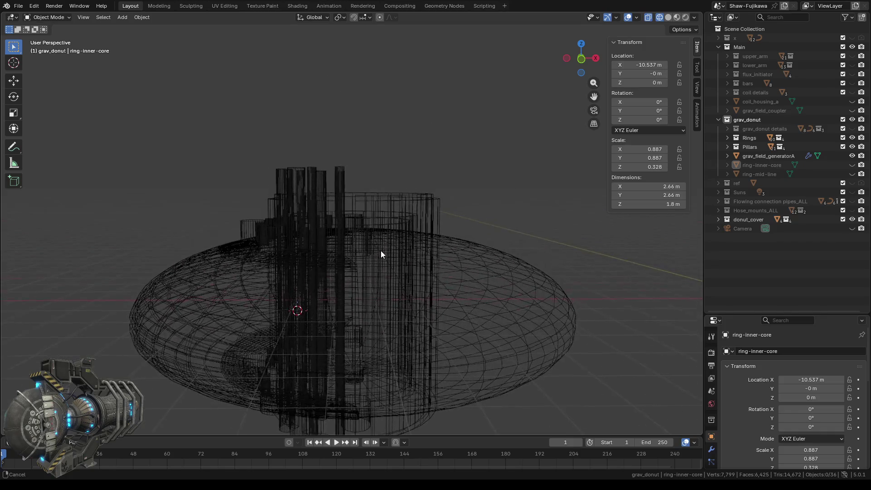
{"action": "left_click", "coordinate": [669, 17]}
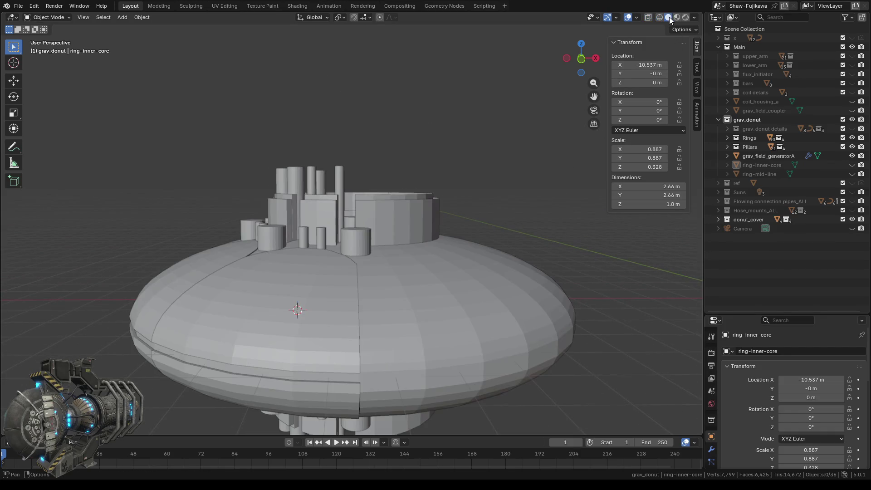
{"action": "mouse_move", "coordinate": [399, 311]}
{"action": "middle_mouse_down"}
{"action": "mouse_move", "coordinate": [421, 302]}
{"action": "mouse_move", "coordinate": [272, 365]}
{"action": "mouse_move", "coordinate": [238, 361]}
{"action": "mouse_move", "coordinate": [434, 369]}
{"action": "mouse_move", "coordinate": [491, 377]}
{"action": "mouse_move", "coordinate": [493, 390]}
{"action": "middle_mouse_up"}
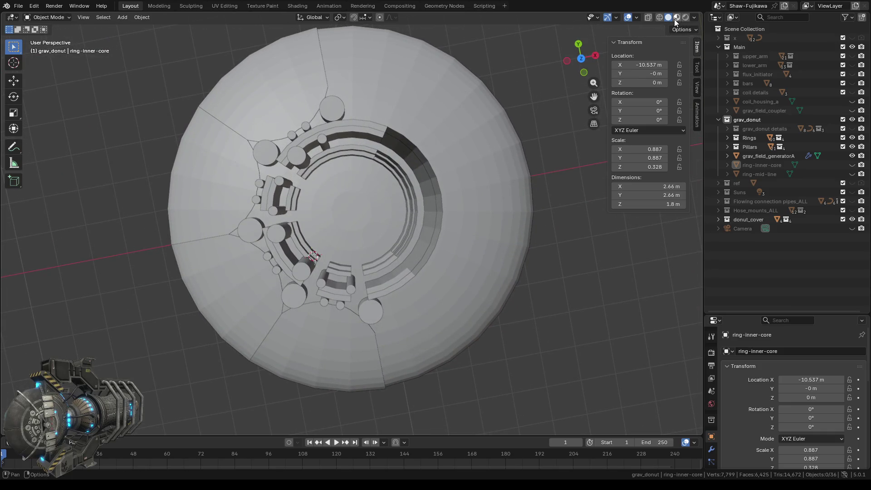
- Switch to top view, zoom in on the rings, and select Cylinder.023
{"action": "left_click", "coordinate": [581, 60]}
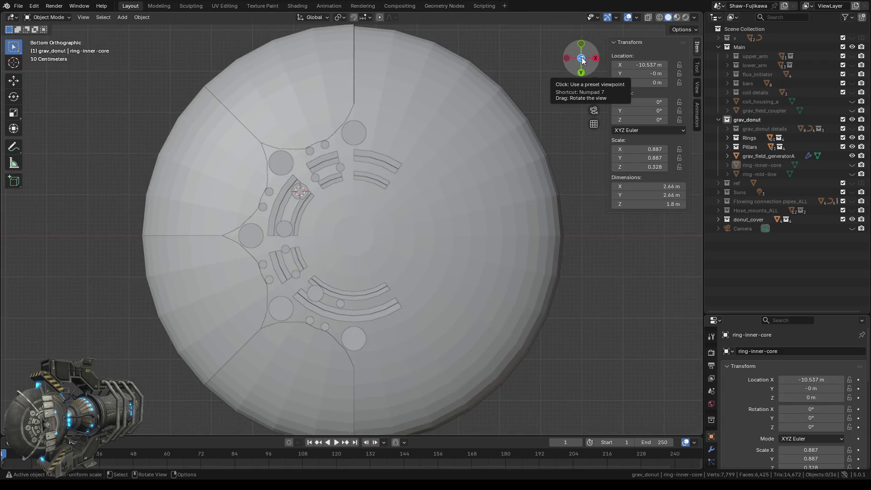
{"action": "left_click", "coordinate": [582, 61]}
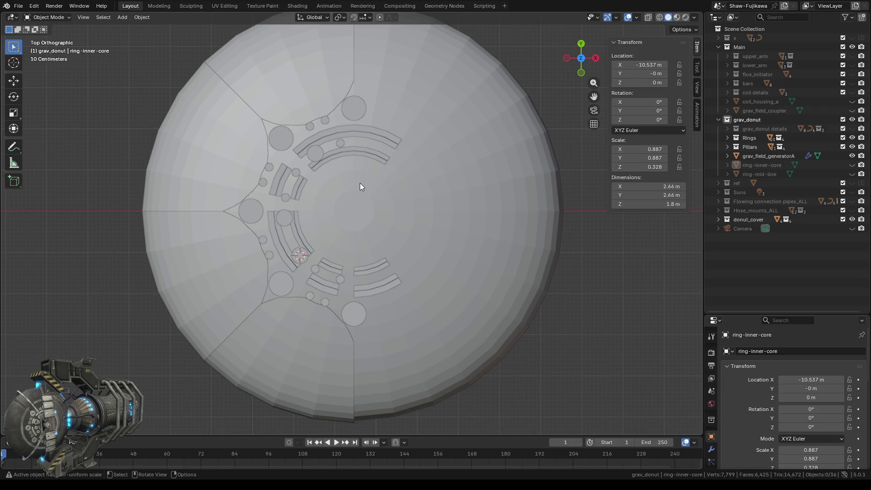
{"action": "scroll", "coordinate": [349, 173], "scroll_direction": "up", "scroll_amount": 2}
{"action": "scroll", "coordinate": [353, 230], "scroll_direction": "up", "scroll_amount": 2}
{"action": "scroll", "coordinate": [325, 198], "scroll_direction": "up", "scroll_amount": 2}
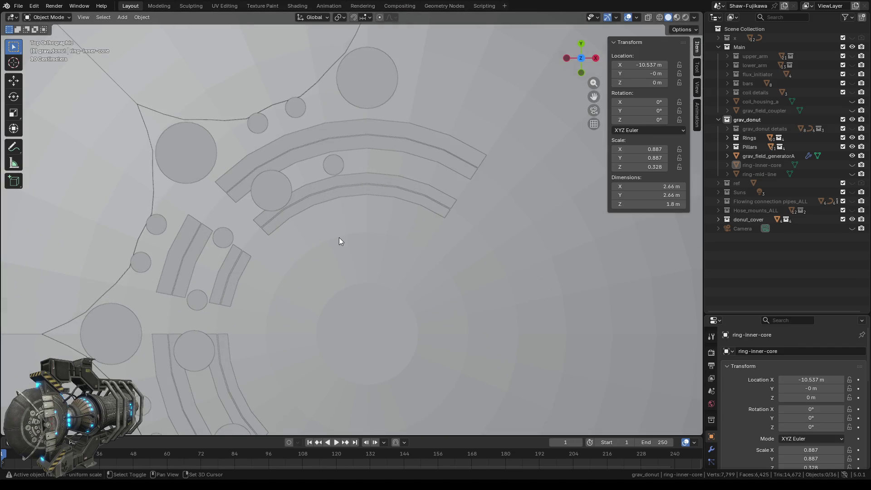
{"action": "middle_click_drag", "start_coordinate": [341, 240], "coordinate": [365, 257], "text": "shift"}
{"action": "left_click", "coordinate": [299, 210]}
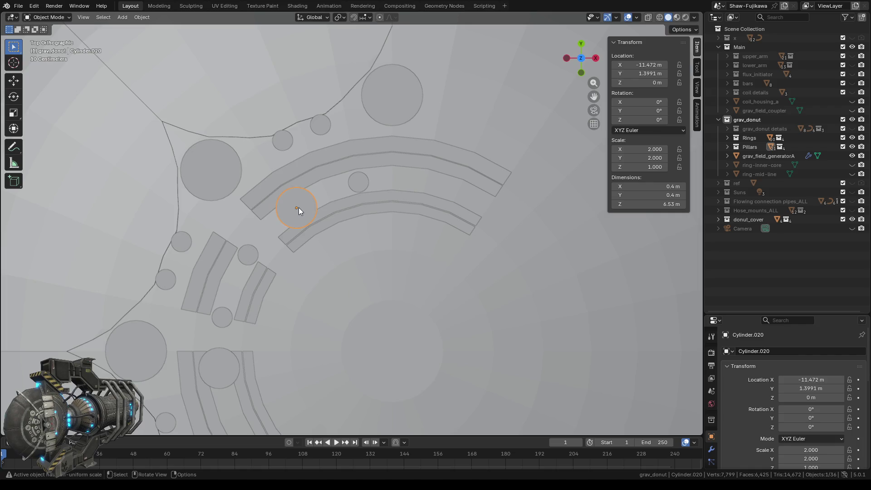
{"action": "left_click", "coordinate": [357, 182]}
- Set Cylinder.023's X and Y dimensions to 0.4 m in the N panel
{"action": "left_click", "coordinate": [660, 187]}
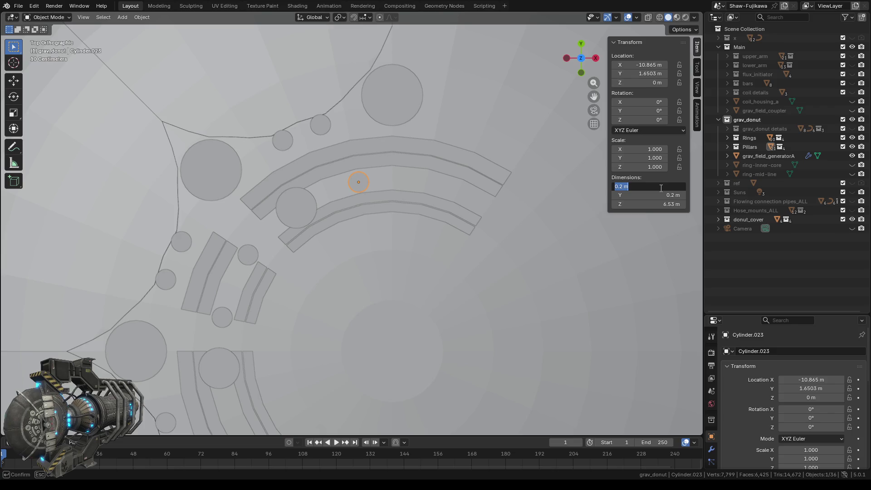
{"action": "type", "text": ".4"}
{"action": "key", "text": "Return"}
{"action": "left_click", "coordinate": [654, 195]}
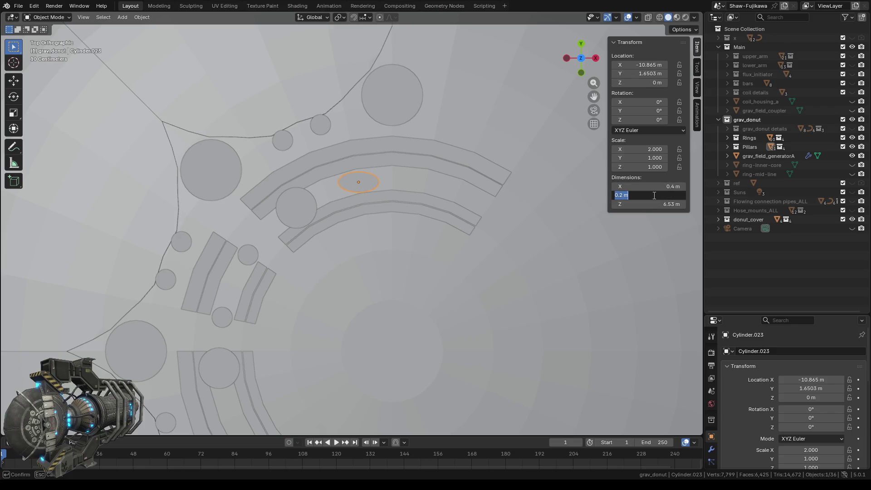
{"action": "type", "text": ".4"}
{"action": "key", "text": "Return"}
{"action": "scroll", "coordinate": [390, 221], "scroll_direction": "down", "scroll_amount": 3}
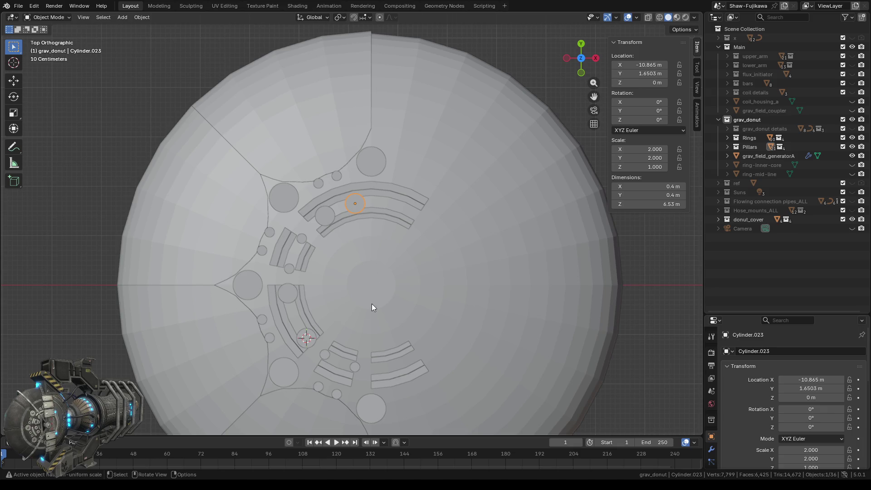
- Recentre the view on the donut and unhide the grav_donut details collection
{"action": "middle_click_drag", "start_coordinate": [373, 306], "coordinate": [402, 240], "text": "shift"}
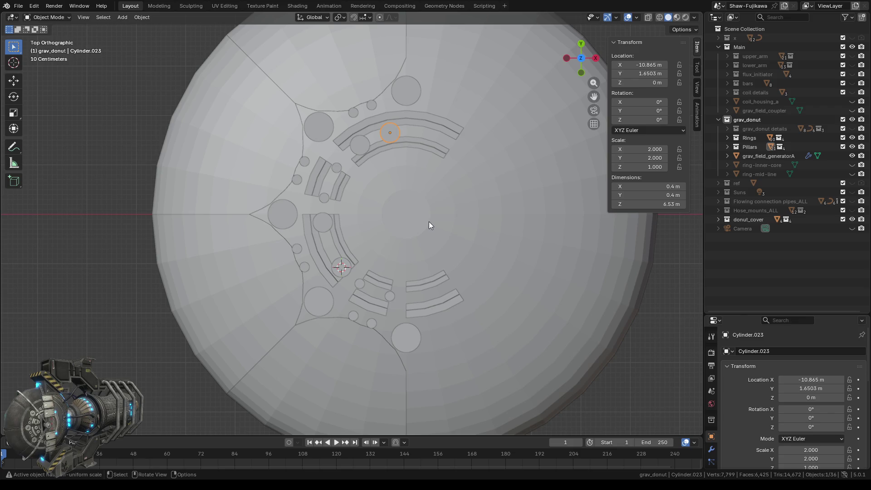
{"action": "middle_click_drag", "start_coordinate": [459, 219], "coordinate": [394, 206], "text": "shift"}
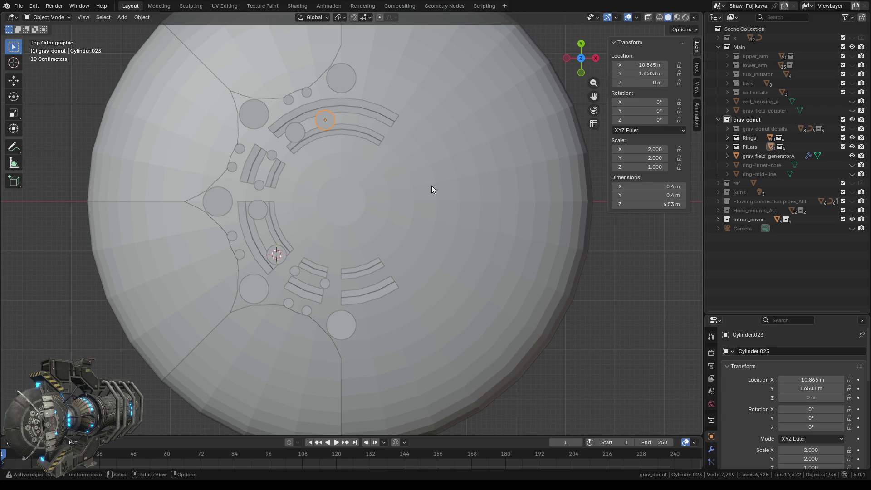
{"action": "middle_click_drag", "start_coordinate": [458, 153], "coordinate": [413, 176], "text": "shift"}
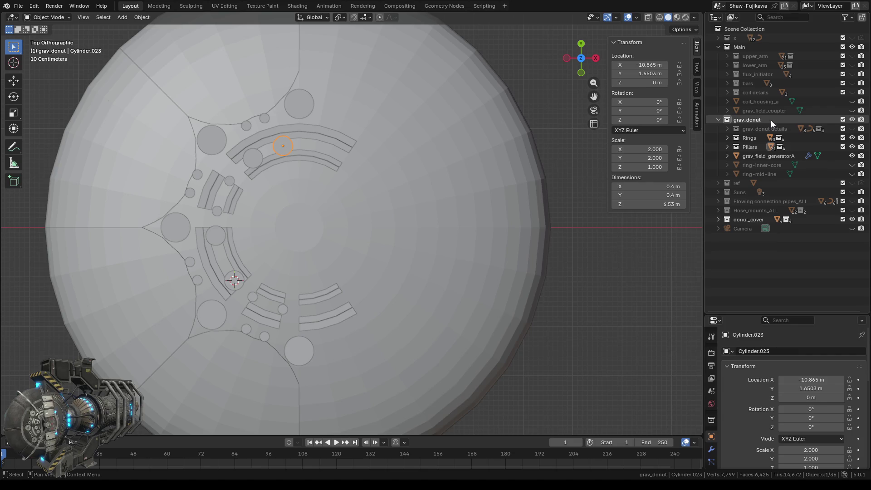
{"action": "left_click", "coordinate": [851, 128]}
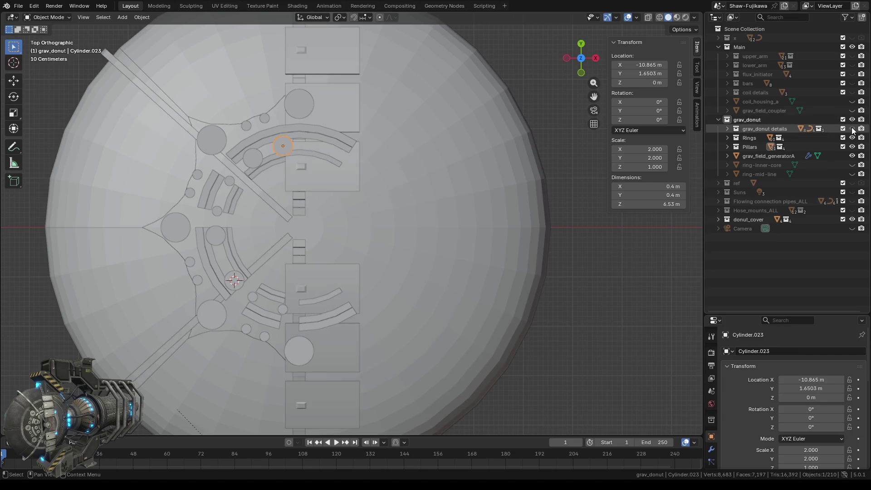
{"action": "scroll", "coordinate": [383, 241], "scroll_direction": "down", "scroll_amount": 3}
{"action": "mouse_move", "coordinate": [381, 263]}
{"action": "middle_mouse_down"}
{"action": "mouse_move", "coordinate": [384, 217]}
{"action": "mouse_move", "coordinate": [325, 220]}
{"action": "mouse_move", "coordinate": [254, 257]}
{"action": "mouse_move", "coordinate": [333, 256]}
{"action": "middle_mouse_up"}
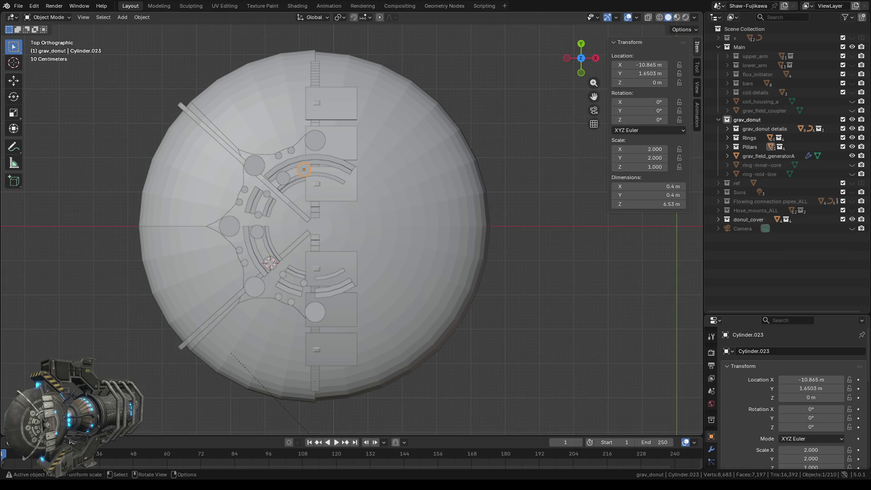
{"action": "scroll", "coordinate": [352, 226], "scroll_direction": "up", "scroll_amount": 4}
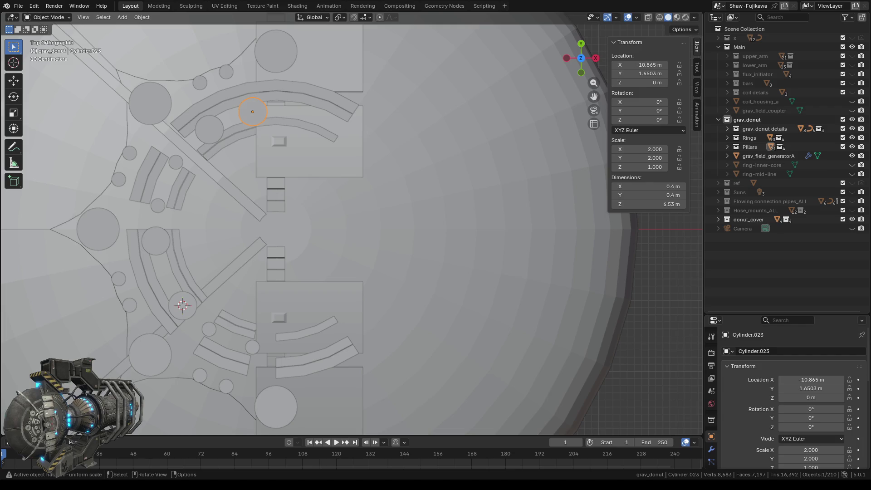
- Expand the Rings collection and its Rings A, B, C and D sub-collections in the Outliner
{"action": "scroll", "coordinate": [352, 229], "scroll_direction": "down", "scroll_amount": 1}
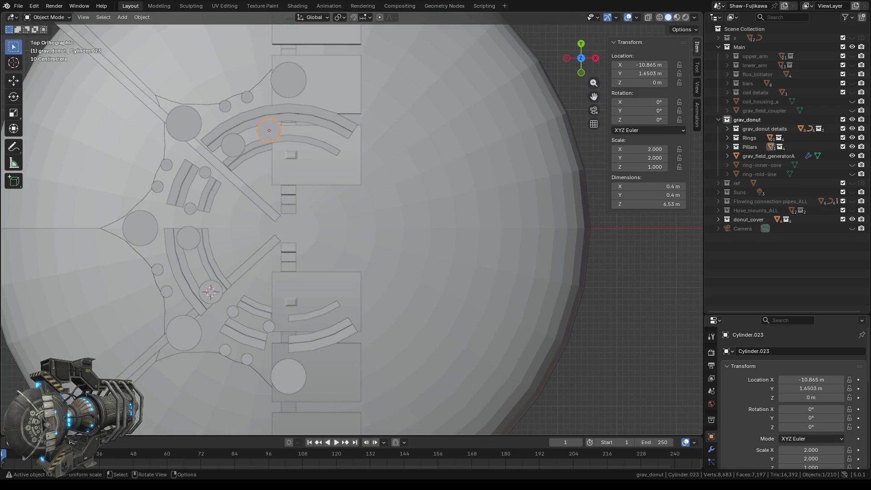
{"action": "middle_click_drag", "start_coordinate": [415, 231], "coordinate": [388, 230], "text": "shift"}
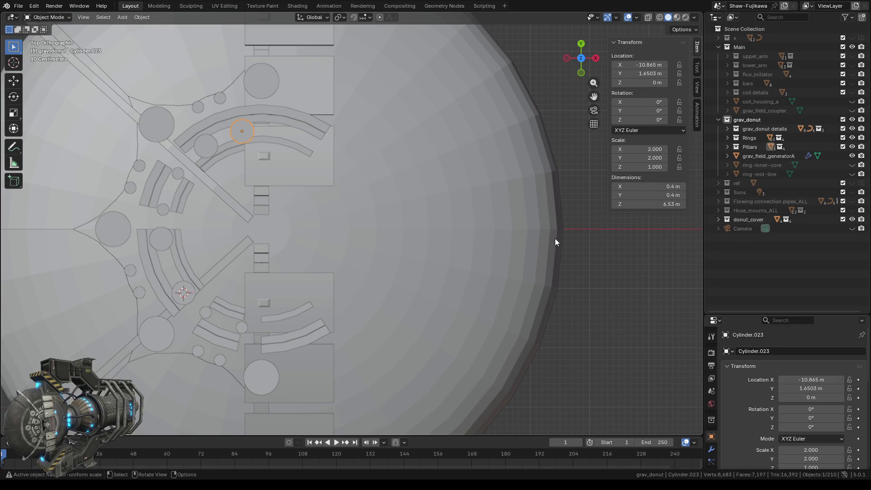
{"action": "scroll", "coordinate": [473, 235], "scroll_direction": "down", "scroll_amount": 2}
{"action": "scroll", "coordinate": [394, 233], "scroll_direction": "up", "scroll_amount": 1}
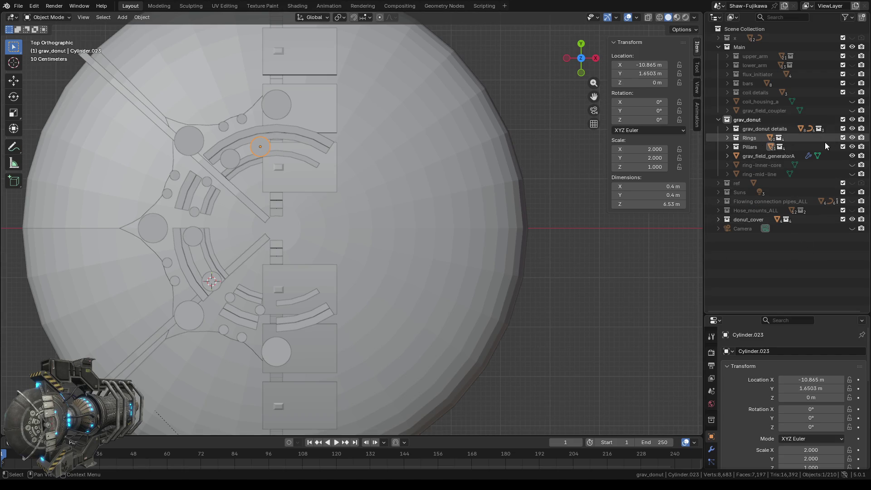
{"action": "left_click", "coordinate": [727, 137]}
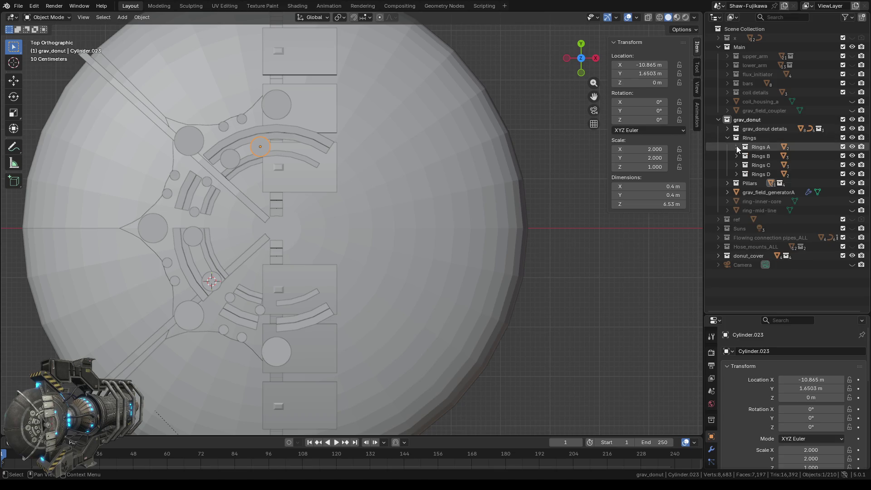
{"action": "left_click", "coordinate": [736, 147]}
{"action": "left_click", "coordinate": [736, 174]}
{"action": "left_click", "coordinate": [736, 210]}
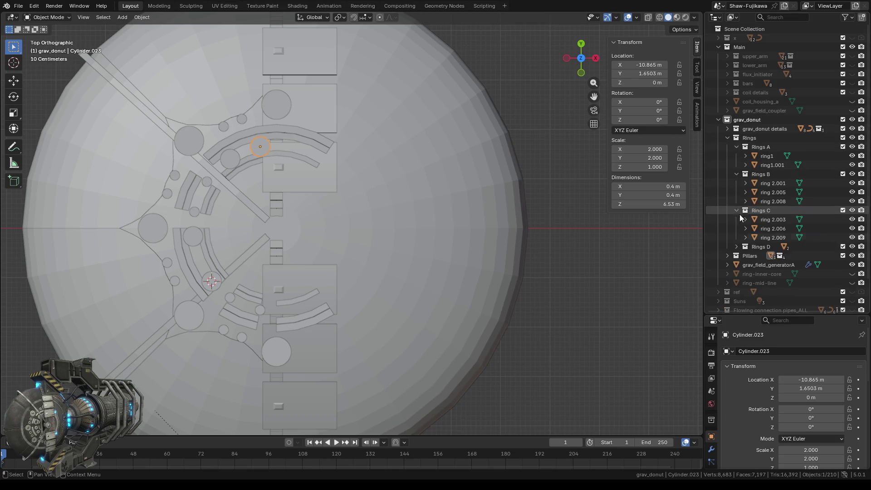
{"action": "left_click", "coordinate": [736, 247]}
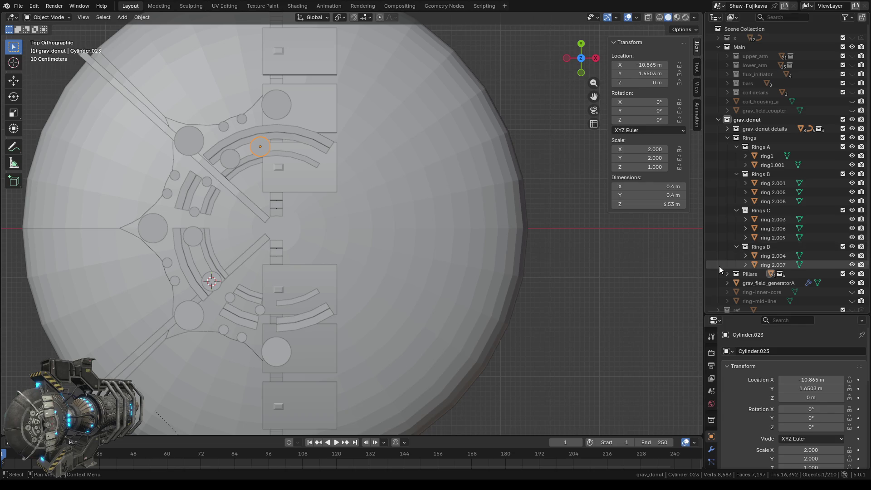
- Inspect the ring pieces, hide ring 2.006 and ring 2.005, and select ring1
{"action": "left_click", "coordinate": [765, 265]}
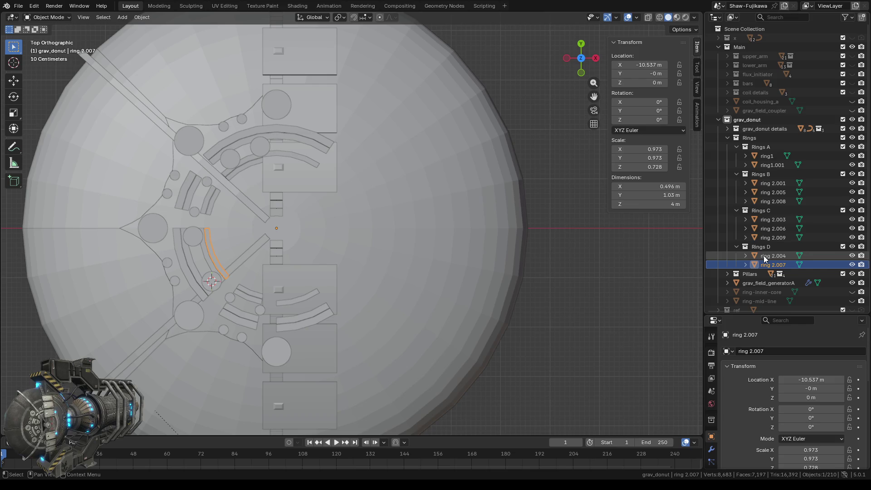
{"action": "left_click", "coordinate": [764, 258]}
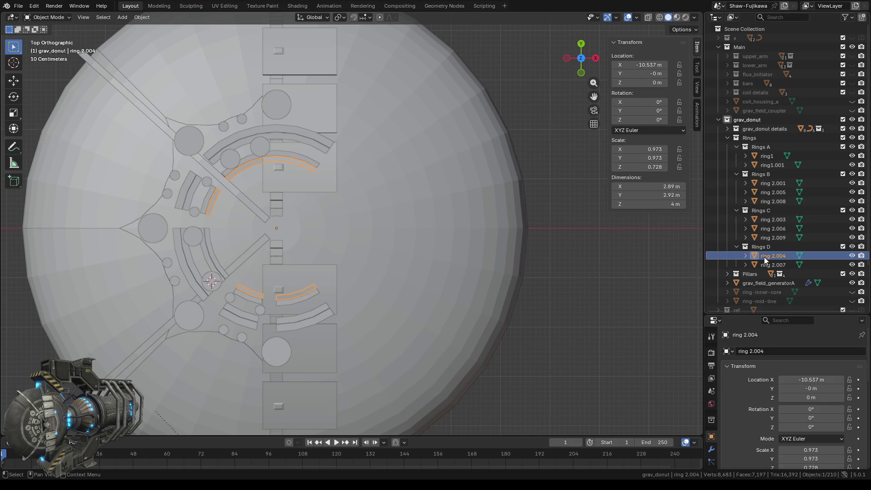
{"action": "left_click", "coordinate": [766, 238]}
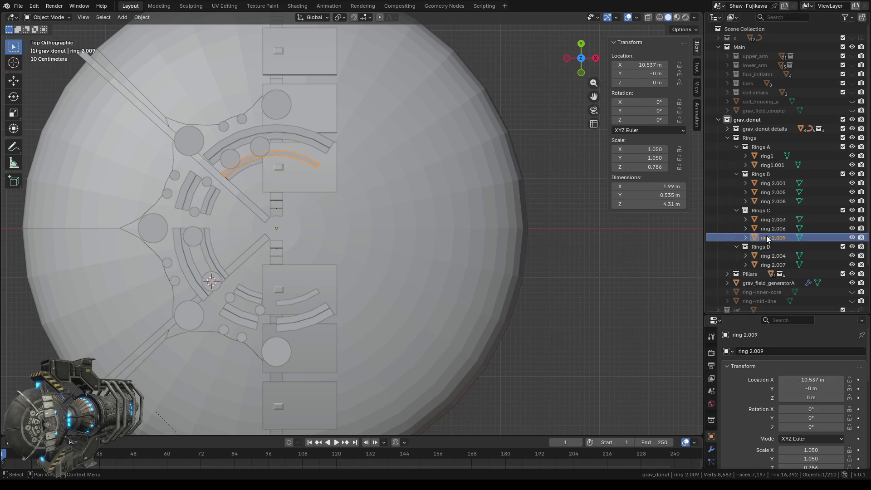
{"action": "left_click", "coordinate": [768, 229]}
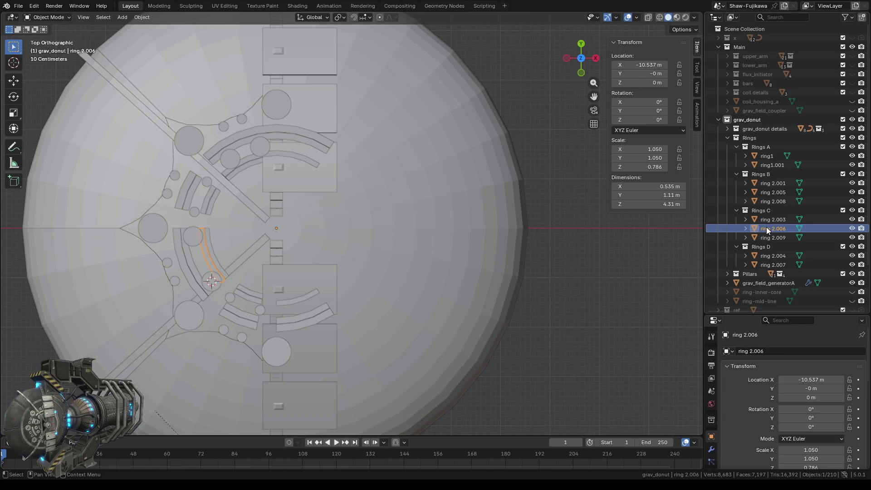
{"action": "left_click", "coordinate": [851, 229]}
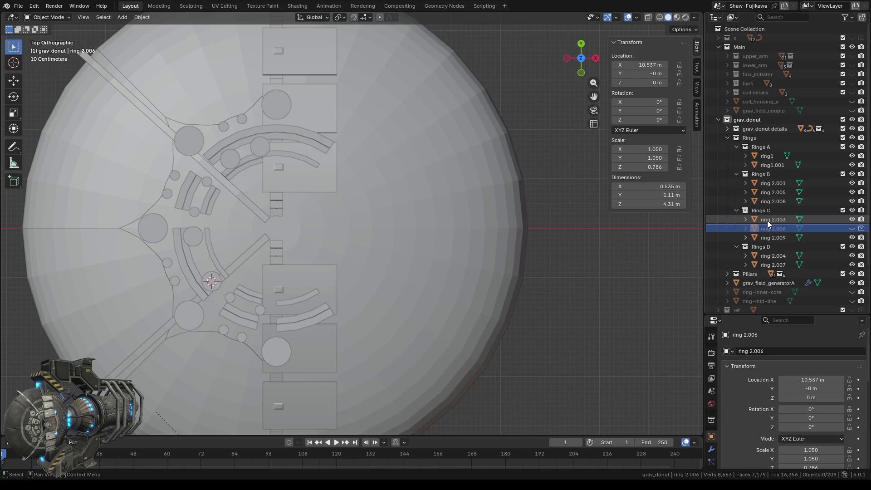
{"action": "left_click", "coordinate": [769, 192]}
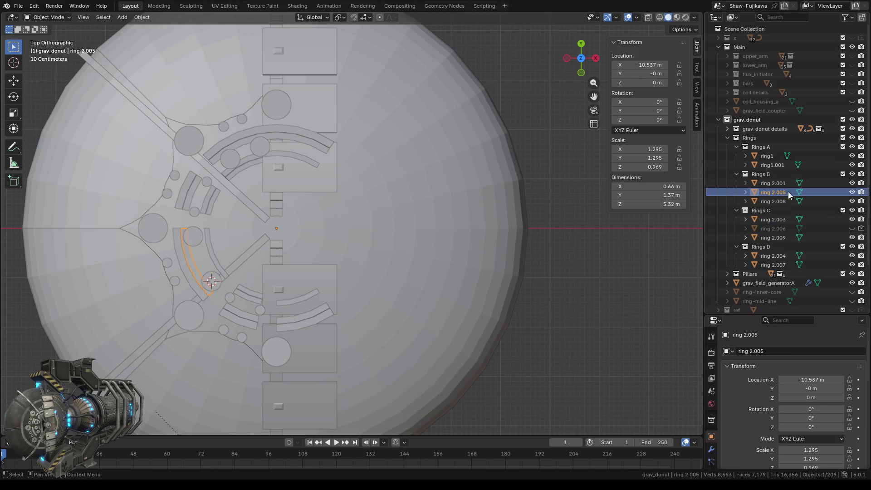
{"action": "left_click", "coordinate": [851, 192]}
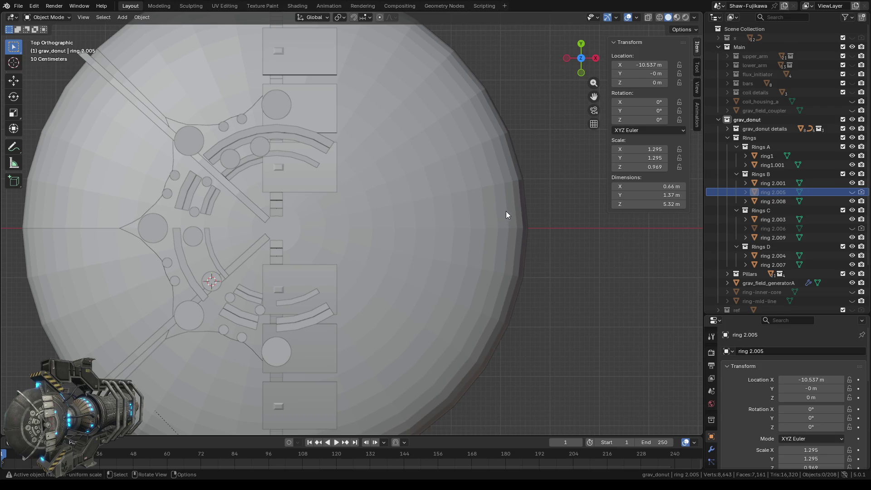
{"action": "left_click", "coordinate": [771, 166]}
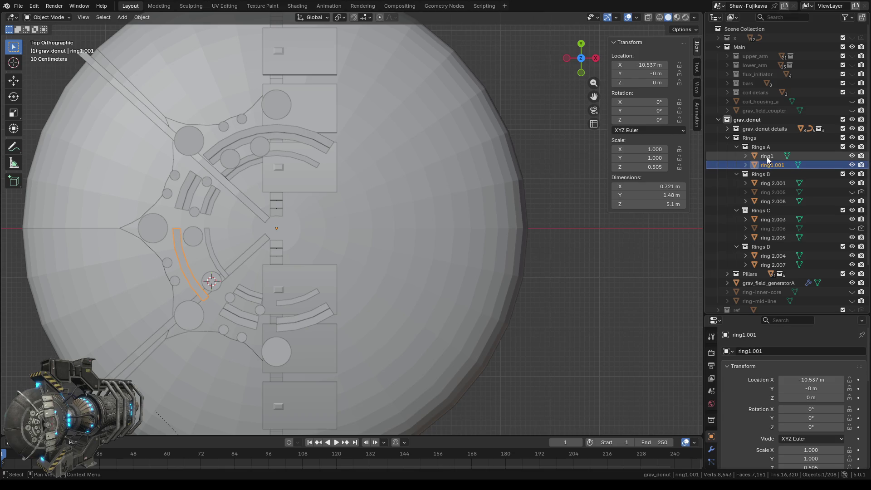
{"action": "left_click", "coordinate": [768, 158]}
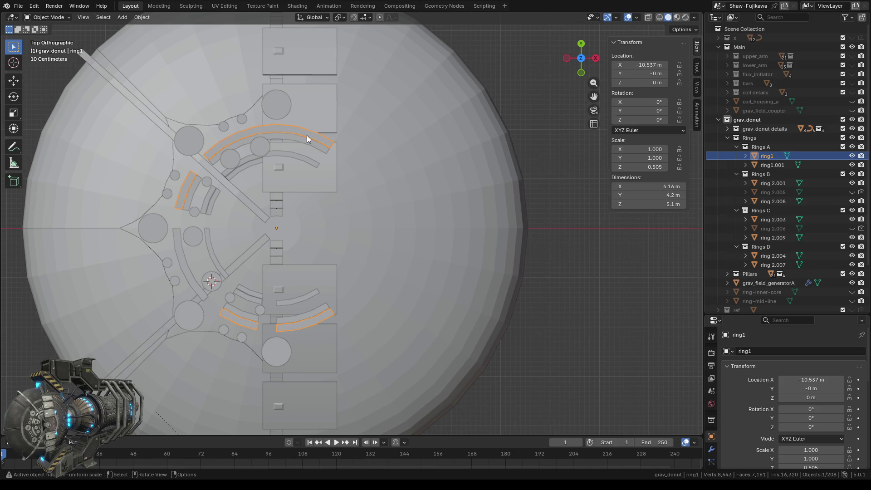
- Enter Edit Mode on ring1 and select the upper arc's faces using wireframe and circle select
{"action": "key", "text": "Tab"}
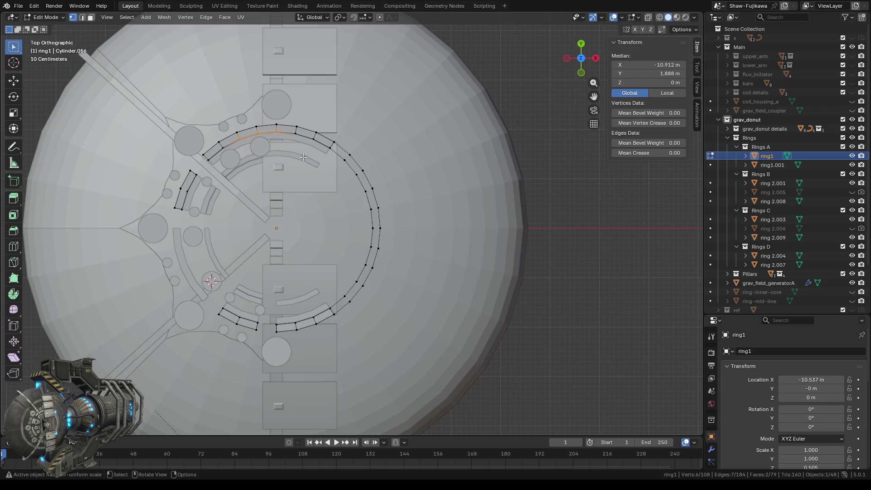
{"action": "left_click", "coordinate": [659, 19]}
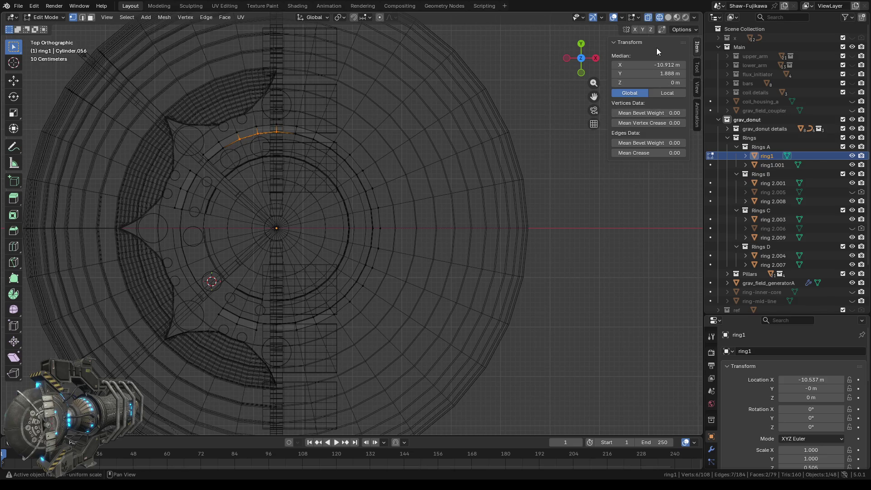
{"action": "left_click", "coordinate": [667, 17]}
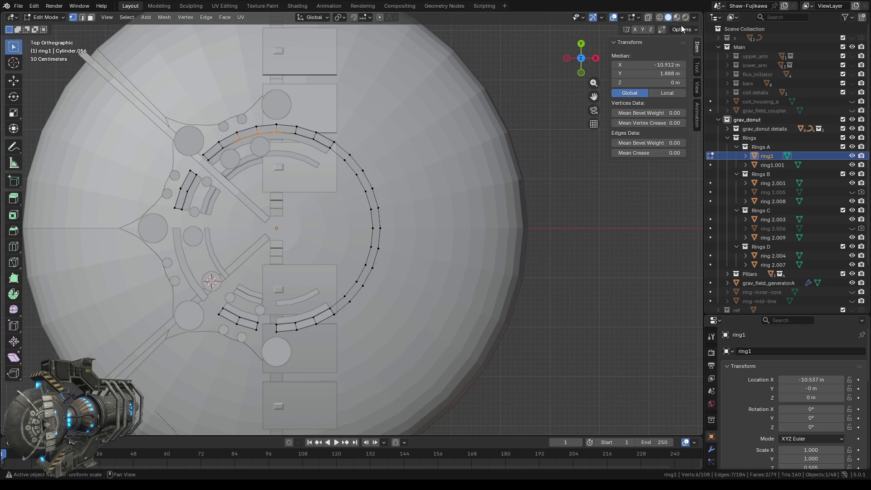
{"action": "left_click", "coordinate": [660, 18]}
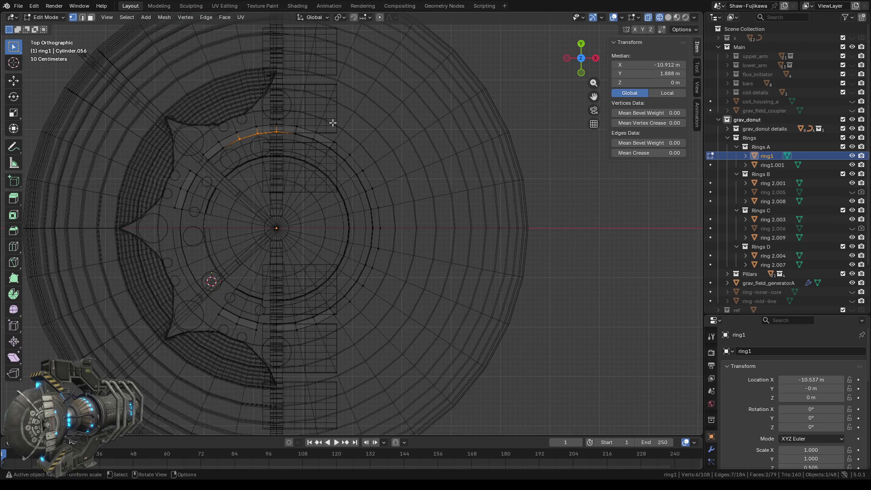
{"action": "left_click_drag", "start_coordinate": [321, 133], "coordinate": [337, 153]}
{"action": "left_click", "coordinate": [667, 18]}
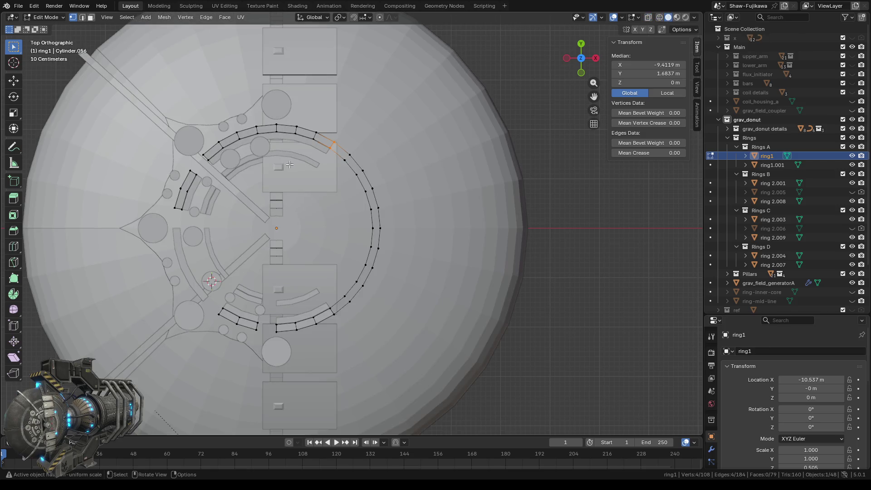
{"action": "key", "text": "c"}
{"action": "mouse_move", "coordinate": [207, 145]}
{"action": "left_mouse_down"}
{"action": "mouse_move", "coordinate": [290, 125]}
{"action": "mouse_move", "coordinate": [328, 138]}
{"action": "left_mouse_up"}
{"action": "key", "text": "Escape"}
{"action": "key", "text": "c"}
{"action": "key", "text": "Escape"}
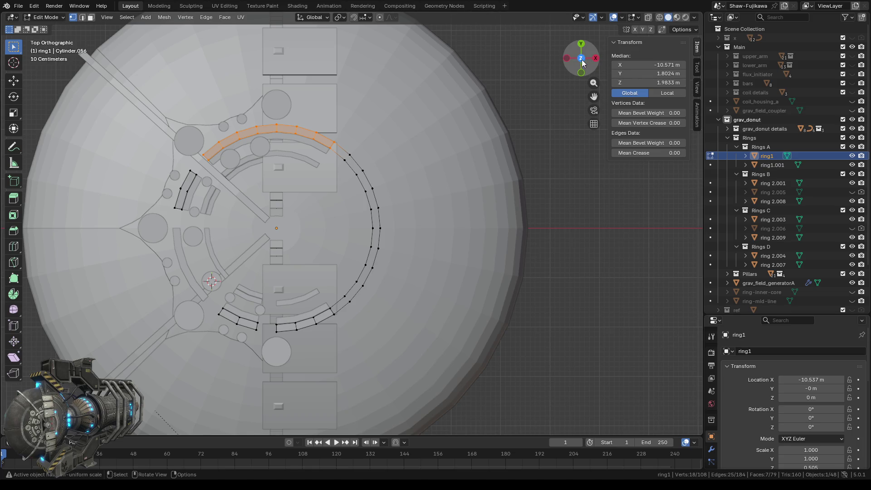
- From the bottom view, circle-select the matching lower arc
{"action": "left_click", "coordinate": [581, 59]}
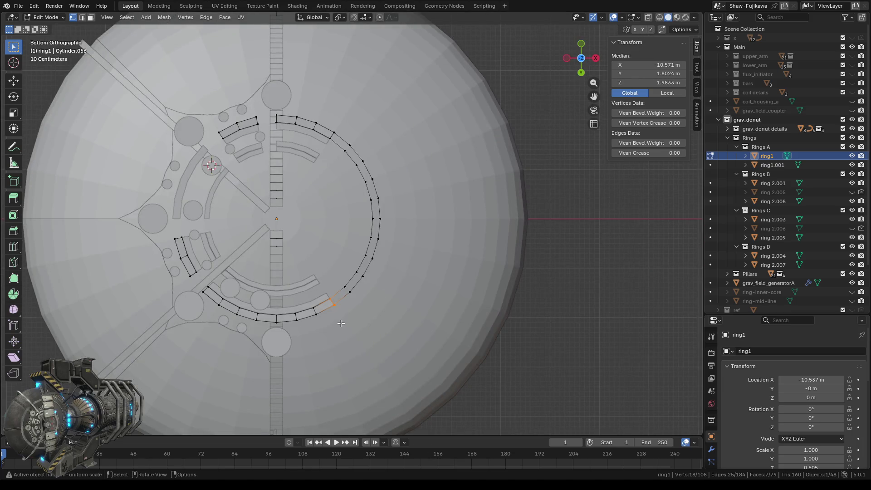
{"action": "key", "text": "c"}
{"action": "mouse_move", "coordinate": [223, 306]}
{"action": "left_mouse_down"}
{"action": "mouse_move", "coordinate": [216, 295]}
{"action": "mouse_move", "coordinate": [327, 343]}
{"action": "left_mouse_up"}
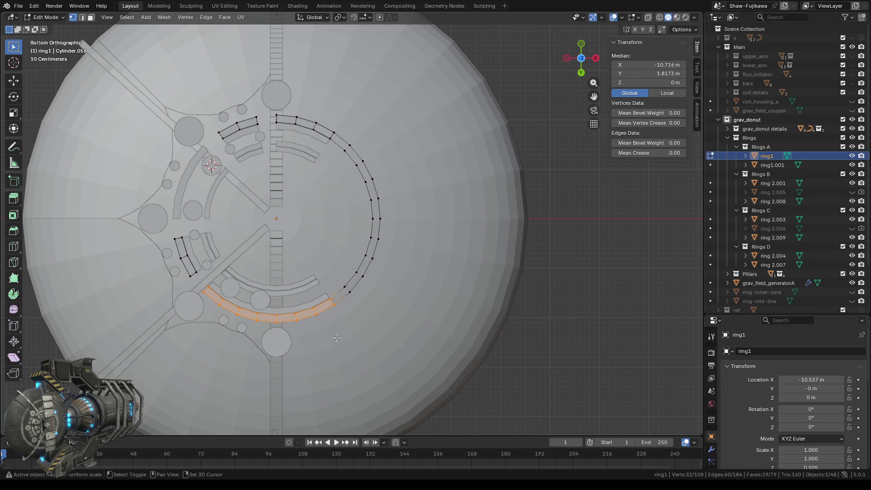
{"action": "mouse_move", "coordinate": [306, 243]}
{"action": "middle_mouse_down"}
{"action": "mouse_move", "coordinate": [307, 306]}
{"action": "mouse_move", "coordinate": [328, 259]}
{"action": "mouse_move", "coordinate": [252, 251]}
{"action": "middle_mouse_up"}
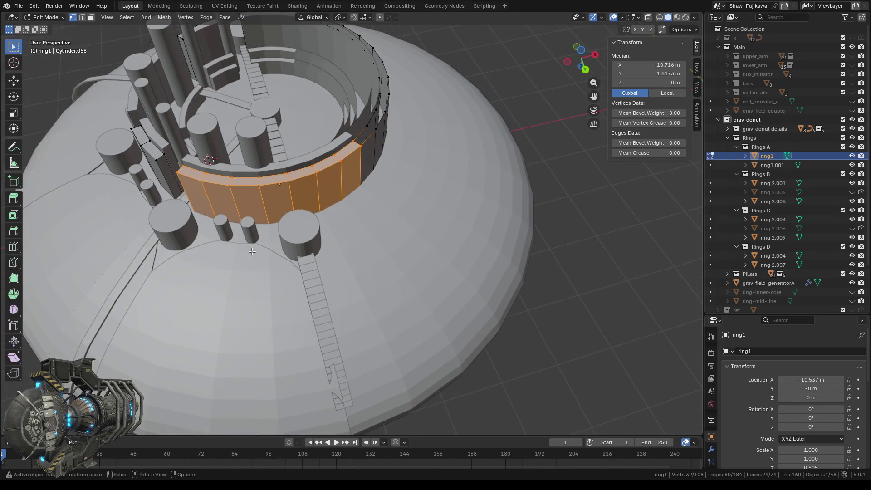
- Reselect a portion of the upper arc from a tilted view
{"action": "left_click", "coordinate": [580, 68]}
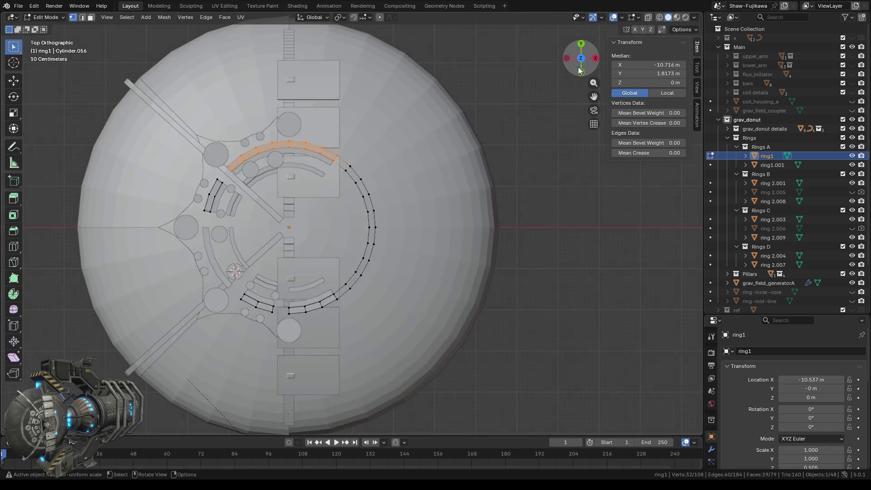
{"action": "mouse_move", "coordinate": [317, 226]}
{"action": "middle_mouse_down"}
{"action": "mouse_move", "coordinate": [314, 193]}
{"action": "mouse_move", "coordinate": [318, 228]}
{"action": "middle_mouse_up"}
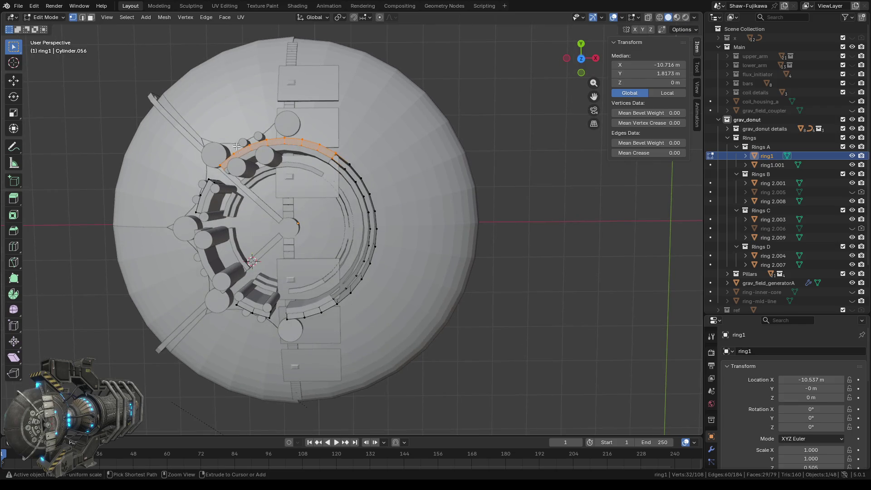
{"action": "left_click_drag", "start_coordinate": [192, 116], "coordinate": [277, 184]}
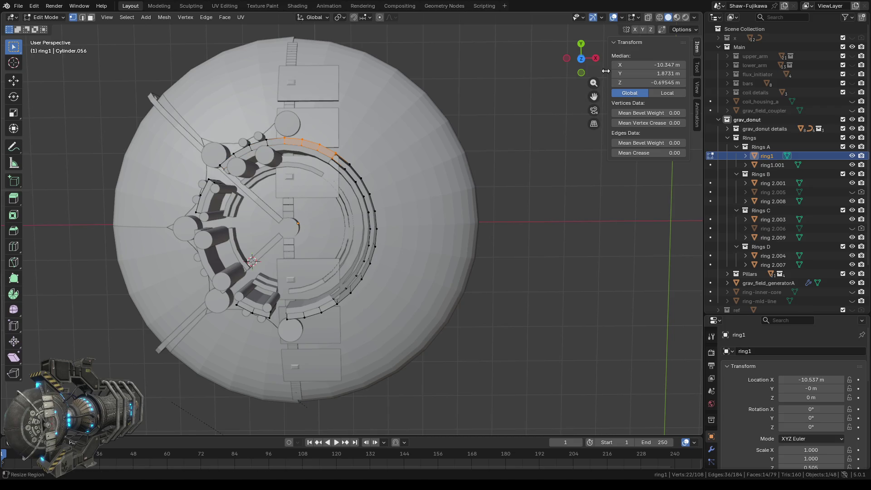
{"action": "left_click", "coordinate": [581, 59]}
{"action": "left_click", "coordinate": [582, 61]}
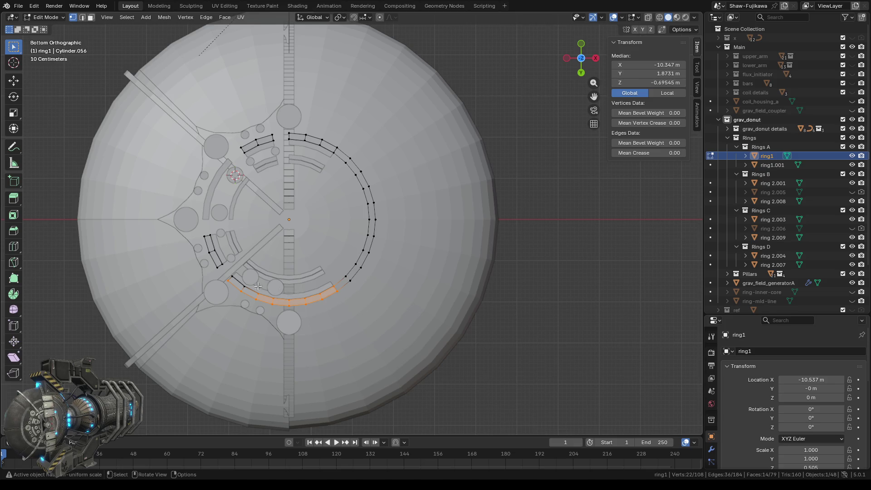
- Deselect the left half of the arc, check the selection in X-ray, and return to Top view
{"action": "left_click_drag", "start_coordinate": [222, 265], "coordinate": [281, 318], "text": "ctrl"}
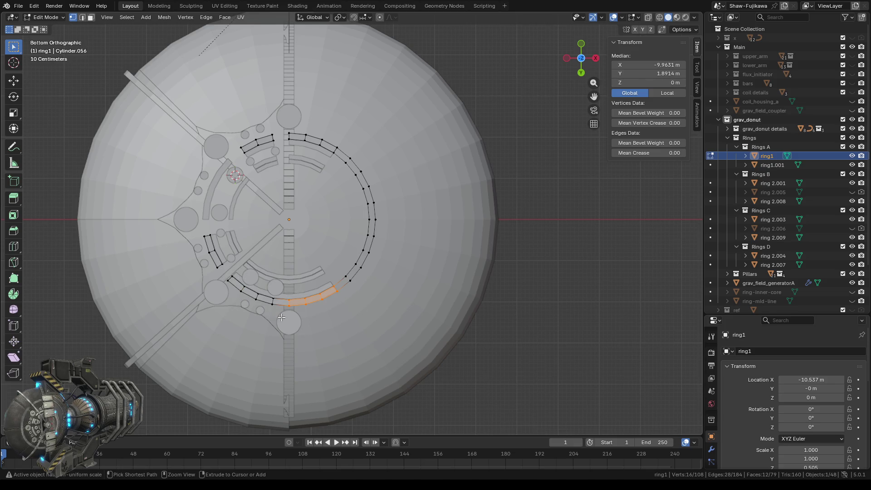
{"action": "middle_click_drag", "start_coordinate": [318, 375], "coordinate": [612, 59]}
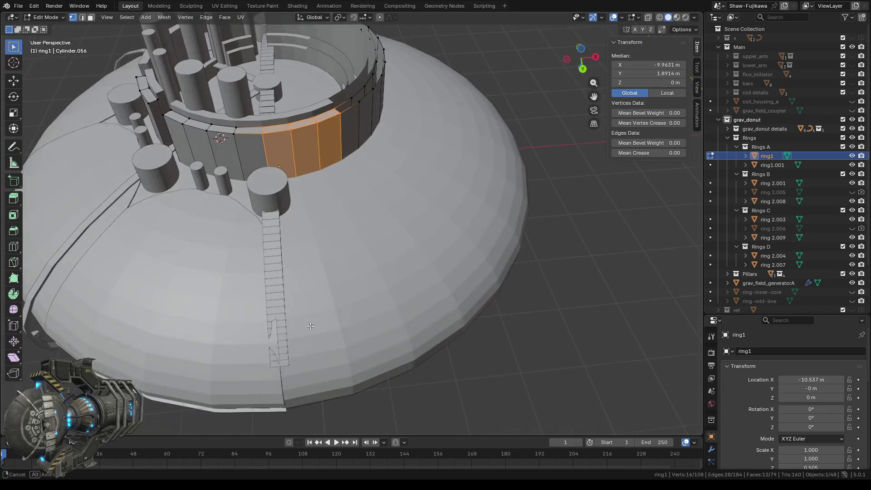
{"action": "left_click", "coordinate": [659, 16]}
{"action": "middle_click_drag", "start_coordinate": [275, 343], "coordinate": [262, 340]}
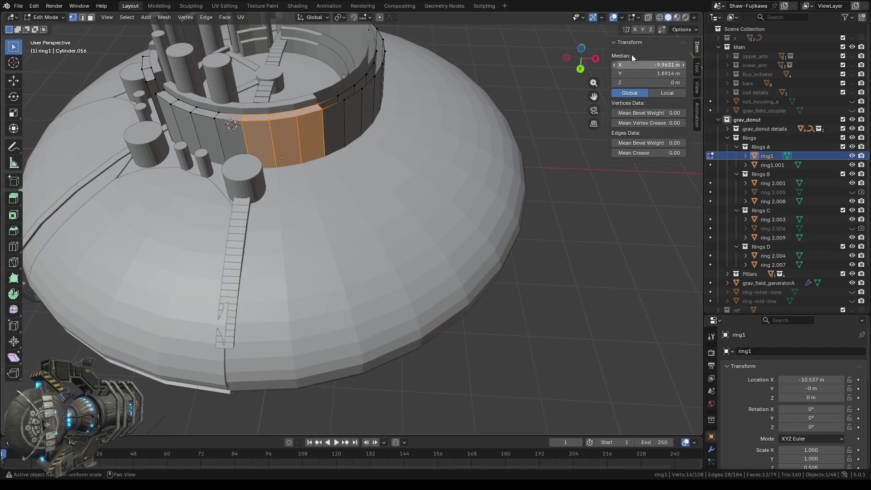
{"action": "mouse_move", "coordinate": [480, 198]}
{"action": "middle_mouse_down"}
{"action": "mouse_move", "coordinate": [501, 196]}
{"action": "mouse_move", "coordinate": [526, 172]}
{"action": "middle_mouse_up"}
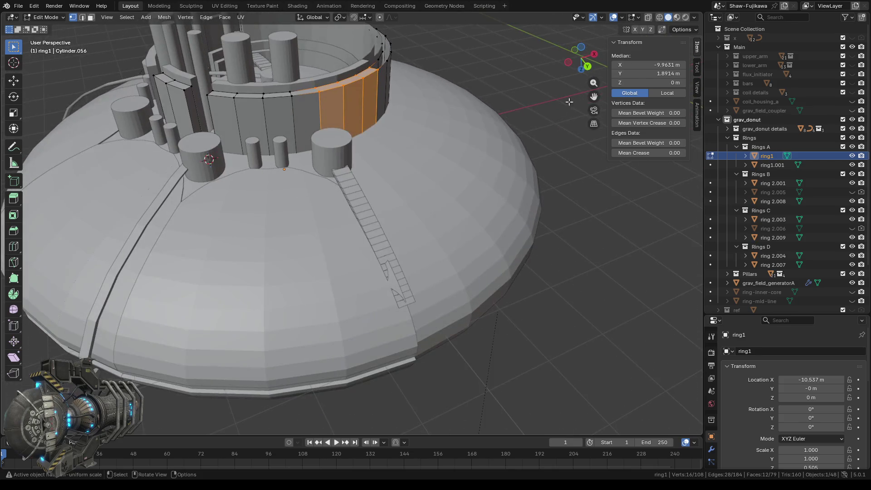
{"action": "left_click", "coordinate": [577, 78]}
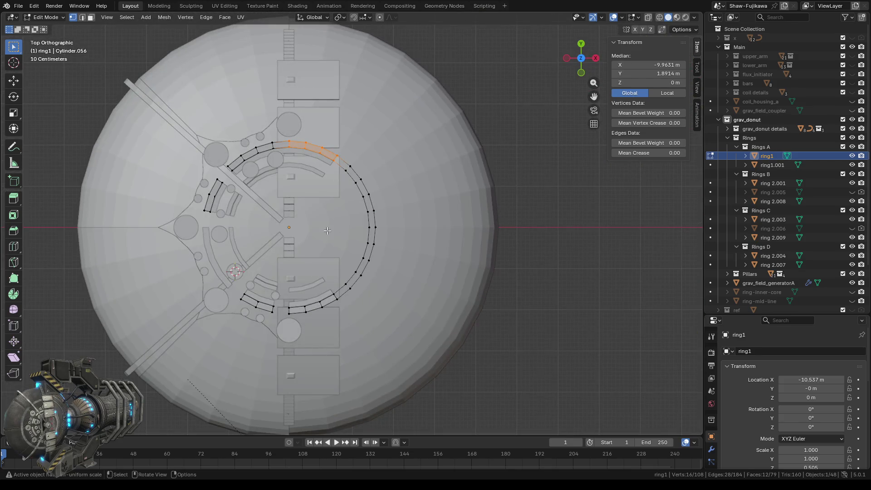
- Separate the selected faces into a new object, ring1.002
{"action": "right_click", "coordinate": [545, 199]}
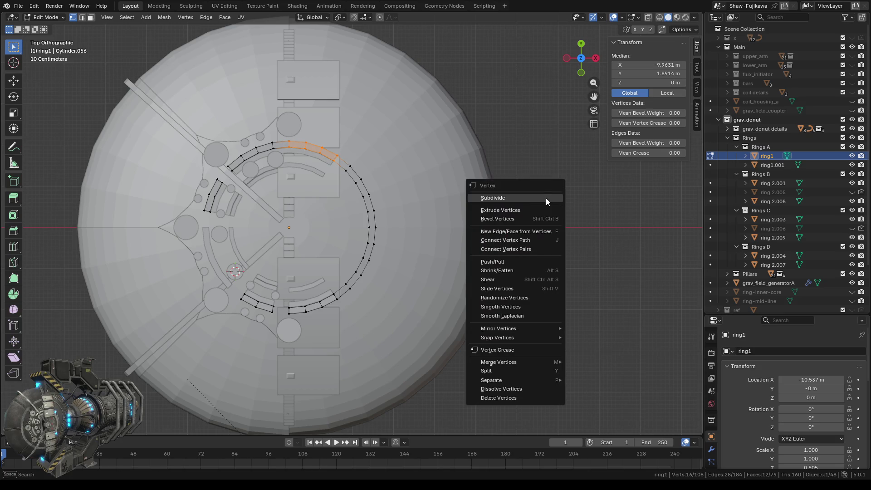
{"action": "mouse_move", "coordinate": [505, 380]}
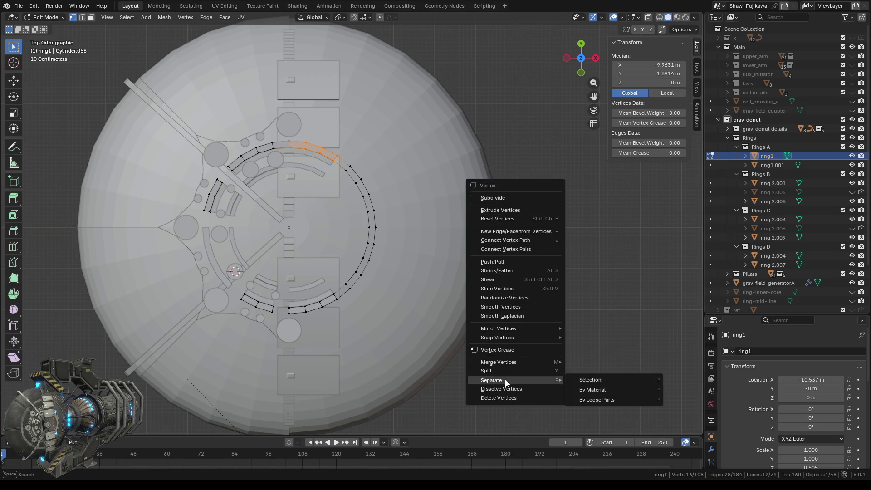
{"action": "left_click", "coordinate": [608, 379]}
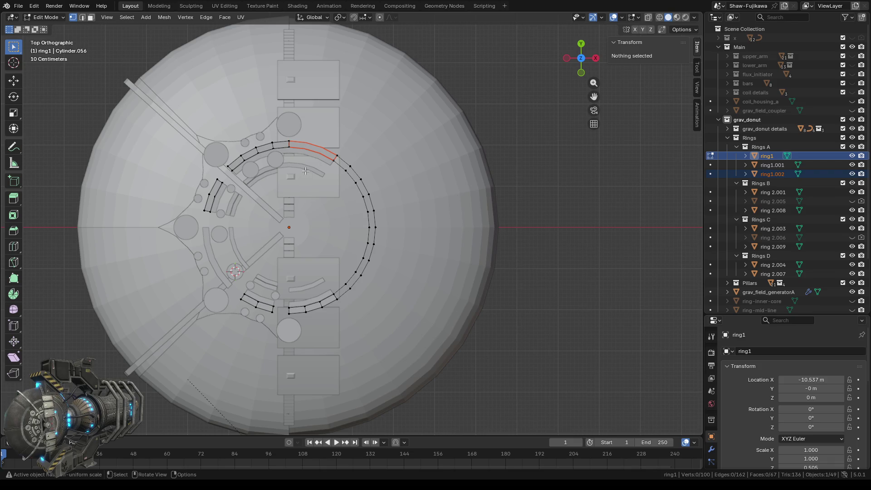
- Re-enter Edit Mode on ring1 and box-select the lower arc's vertices in wireframe
{"action": "key", "text": "Tab"}
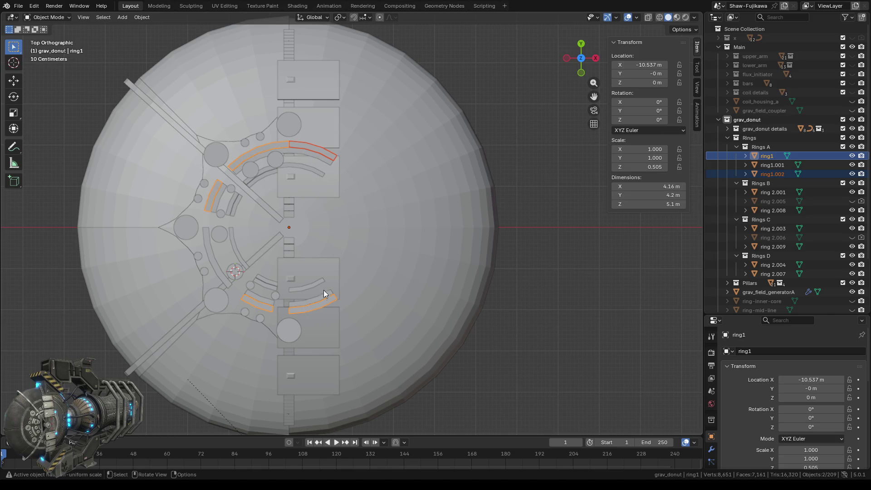
{"action": "left_click", "coordinate": [315, 304]}
{"action": "left_click", "coordinate": [312, 309]}
{"action": "key", "text": "Tab"}
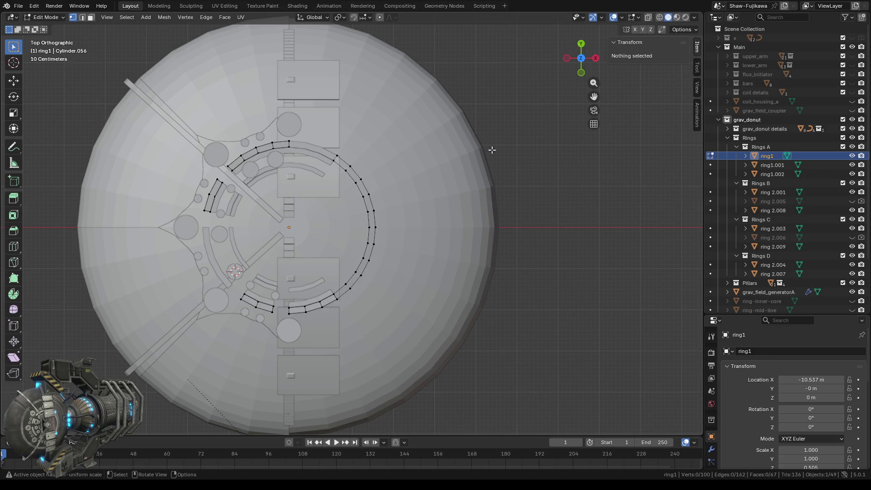
{"action": "left_click", "coordinate": [658, 17]}
{"action": "left_click_drag", "start_coordinate": [277, 281], "coordinate": [338, 325]}
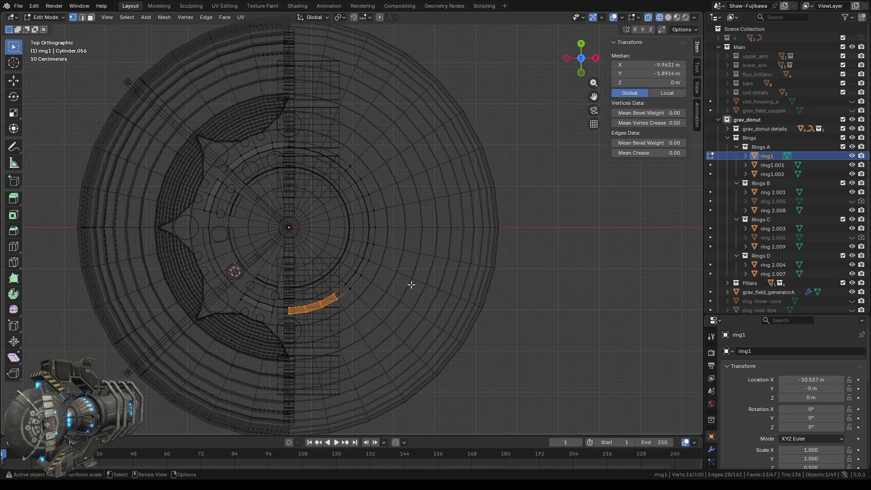
{"action": "left_click", "coordinate": [666, 17]}
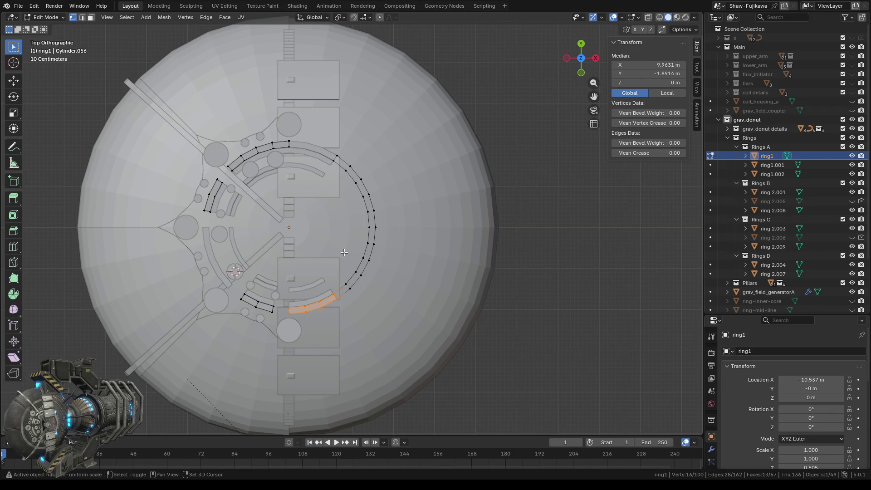
- Box-select the right arc's vertices and check them in X-ray from a tilted view
{"action": "left_click_drag", "start_coordinate": [407, 233], "coordinate": [334, 302], "text": "shift"}
{"action": "left_click_drag", "start_coordinate": [348, 190], "coordinate": [397, 248], "text": "shift"}
{"action": "left_click_drag", "start_coordinate": [327, 145], "coordinate": [383, 209], "text": "shift"}
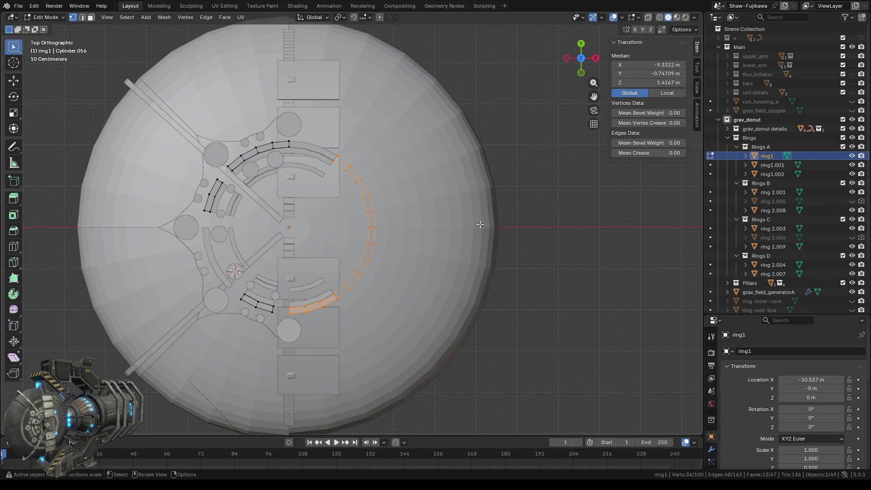
{"action": "scroll", "coordinate": [409, 316], "scroll_direction": "down", "scroll_amount": 2}
{"action": "middle_click_drag", "start_coordinate": [462, 349], "coordinate": [469, 247]}
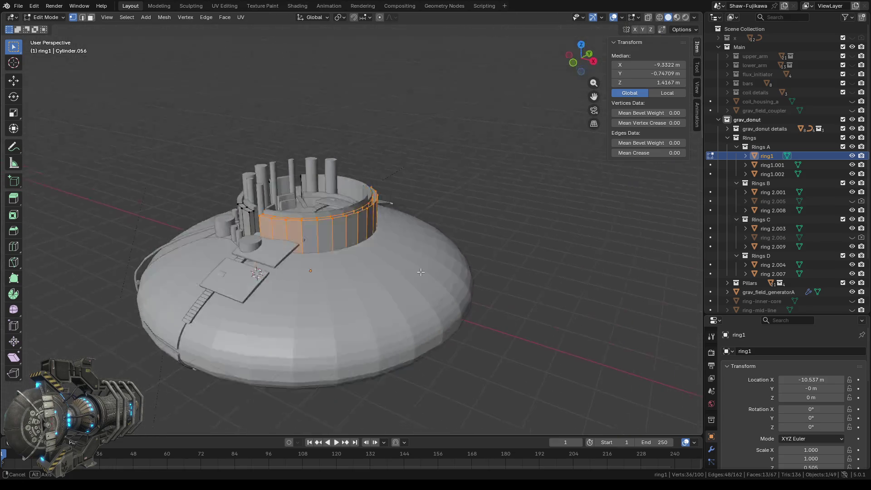
{"action": "key", "text": "shift+z"}
{"action": "mouse_move", "coordinate": [467, 225]}
{"action": "middle_mouse_down"}
{"action": "mouse_move", "coordinate": [403, 332]}
{"action": "mouse_move", "coordinate": [472, 321]}
{"action": "middle_mouse_up"}
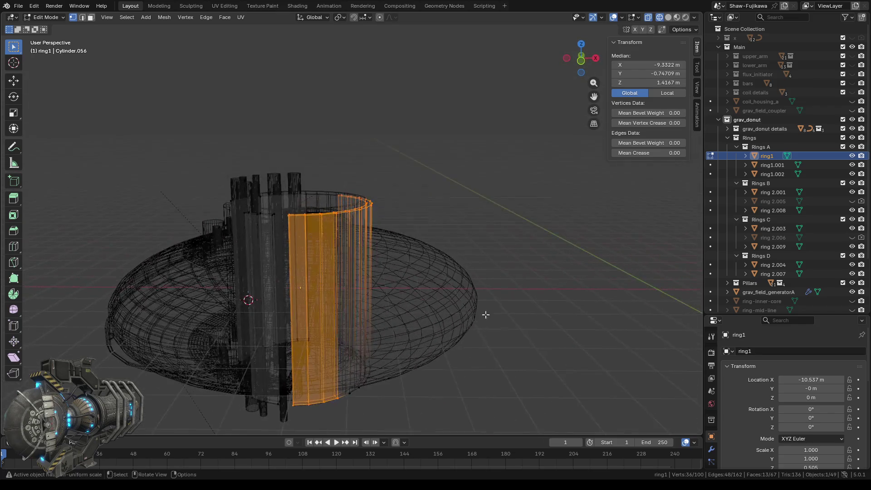
{"action": "left_click", "coordinate": [581, 73]}
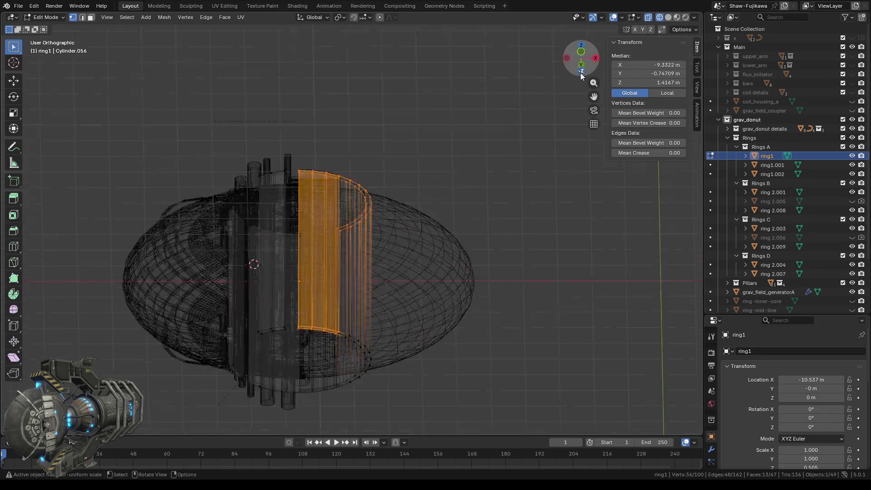
{"action": "scroll", "coordinate": [411, 262], "scroll_direction": "up", "scroll_amount": 2}
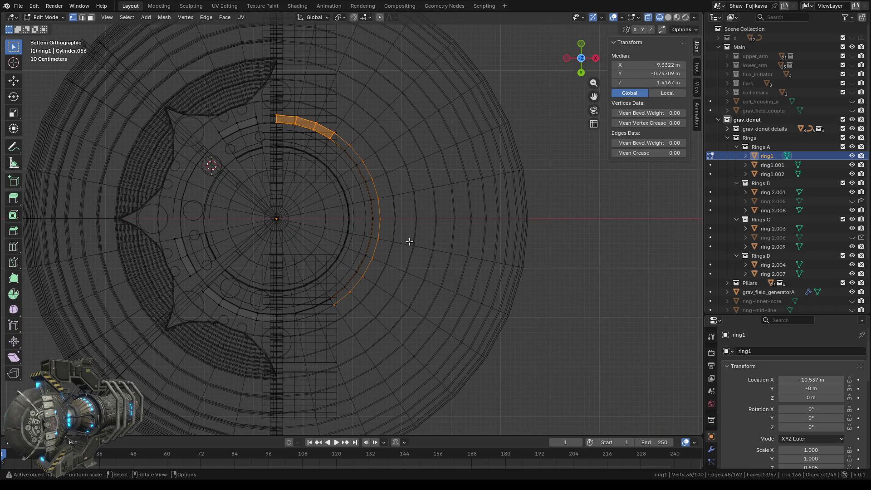
- Add the remaining lower and upper arc vertices to the selection from the bottom view
{"action": "left_click_drag", "start_coordinate": [324, 268], "coordinate": [370, 314], "text": "shift"}
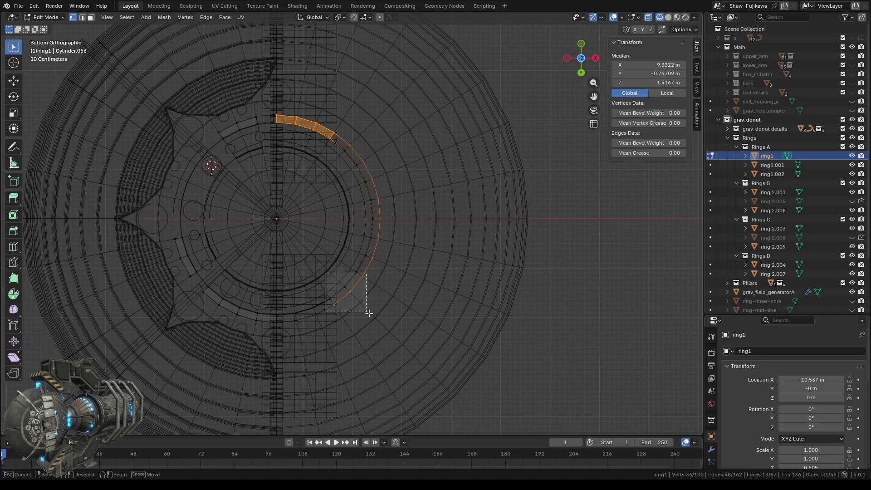
{"action": "left_click_drag", "start_coordinate": [339, 217], "coordinate": [421, 308], "text": "shift"}
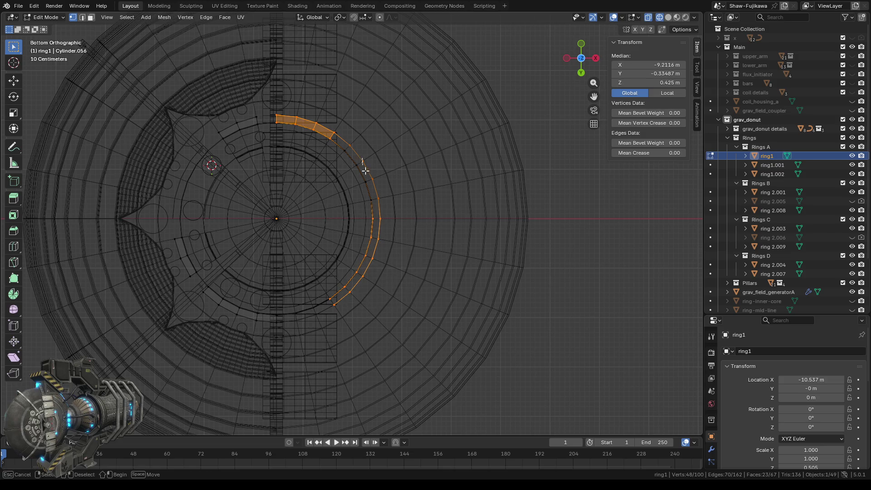
{"action": "left_click_drag", "start_coordinate": [317, 120], "coordinate": [388, 179], "text": "shift"}
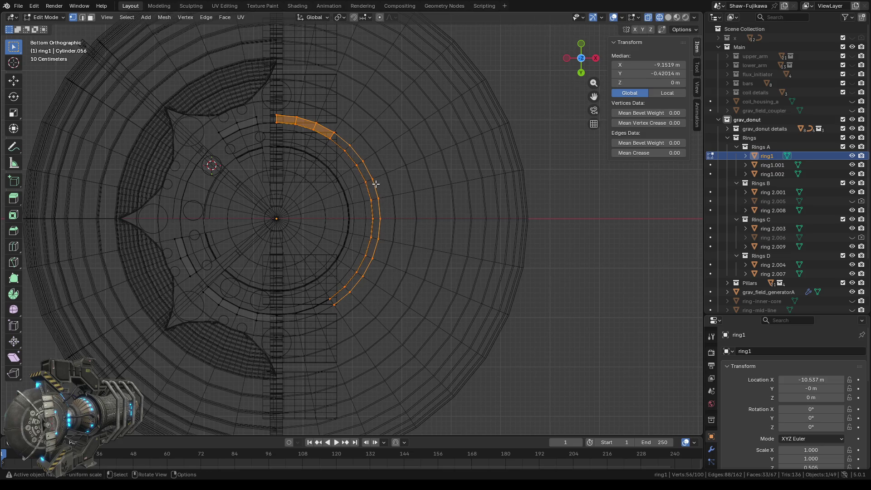
{"action": "scroll", "coordinate": [408, 219], "scroll_direction": "down", "scroll_amount": 2}
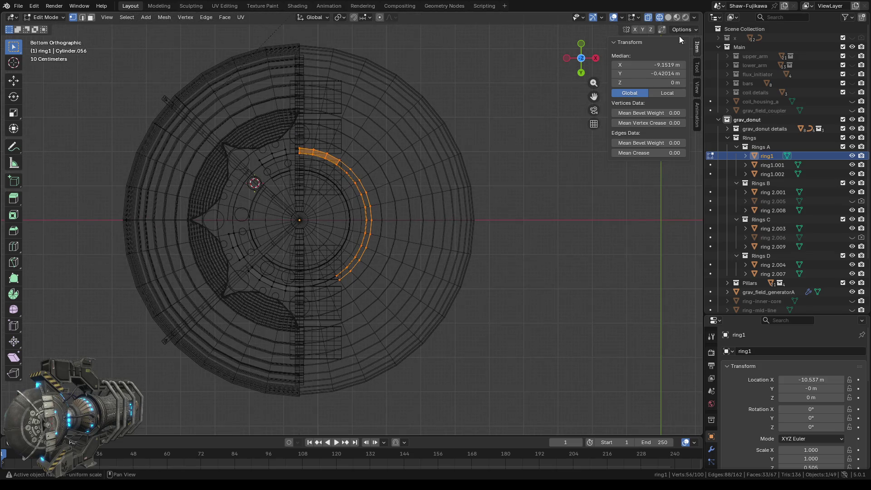
{"action": "left_click", "coordinate": [668, 17]}
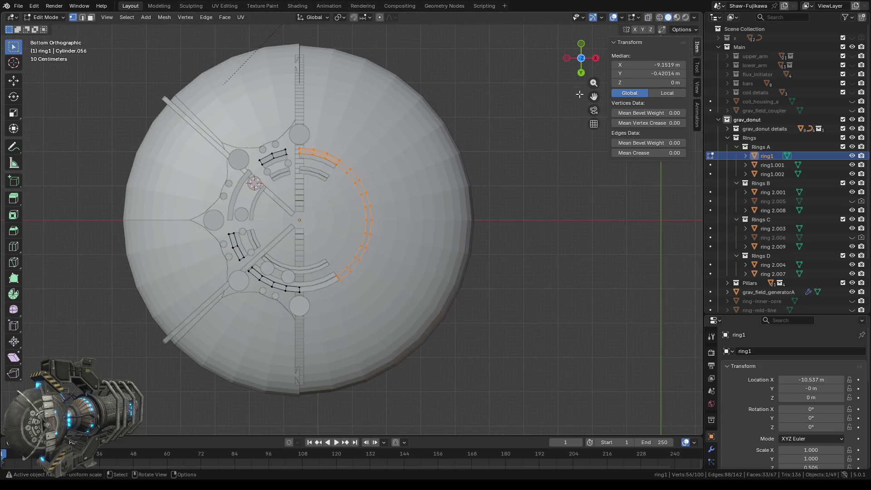
- Separate the selected right arc into a new object, ring1.003
{"action": "left_click", "coordinate": [586, 61]}
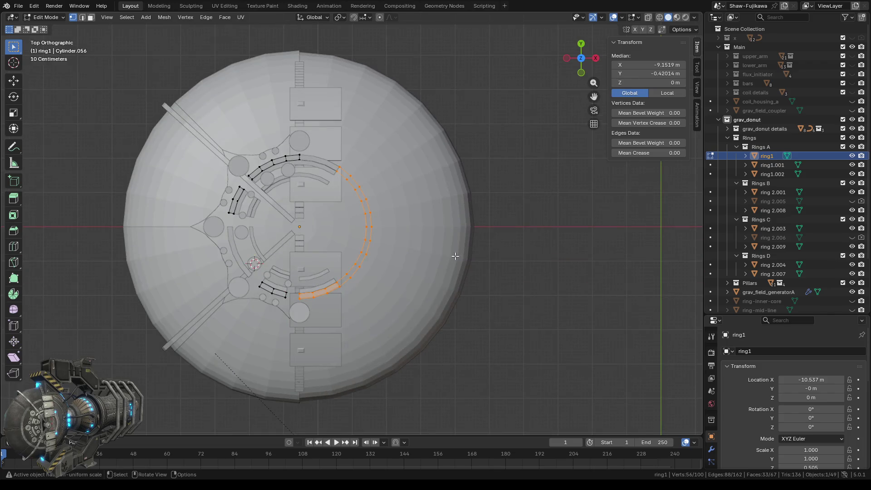
{"action": "scroll", "coordinate": [455, 256], "scroll_direction": "up", "scroll_amount": 1}
{"action": "key", "text": "ctrl+v"}
{"action": "mouse_move", "coordinate": [521, 238]}
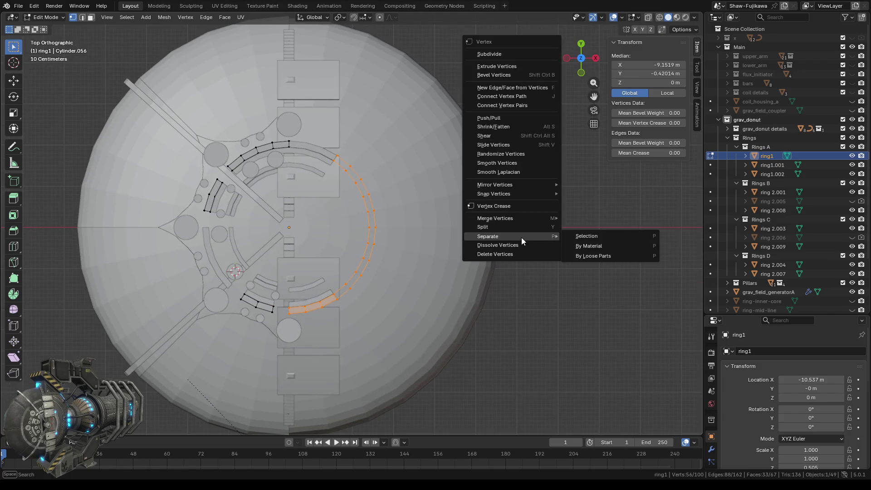
{"action": "left_click", "coordinate": [601, 235]}
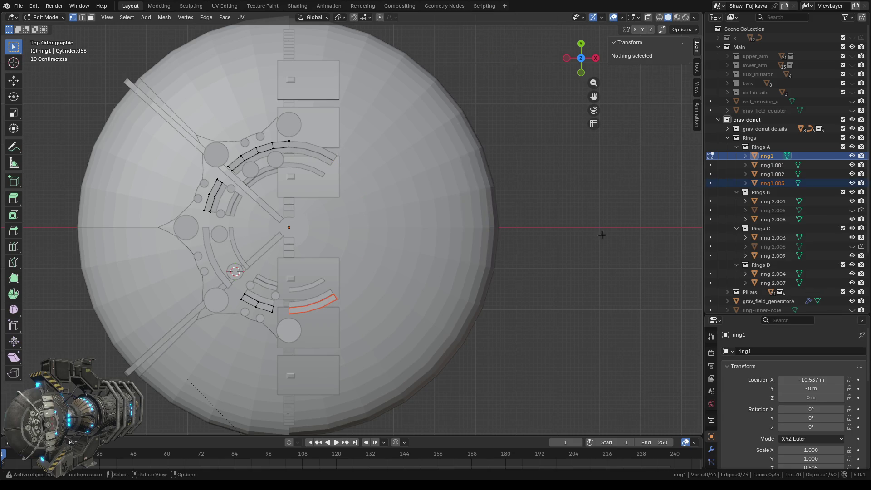
- Return to Object Mode and select the separated ring1.003 piece in the viewport
{"action": "mouse_move", "coordinate": [448, 285]}
{"action": "middle_mouse_down"}
{"action": "mouse_move", "coordinate": [492, 281]}
{"action": "mouse_move", "coordinate": [476, 308]}
{"action": "middle_mouse_up"}
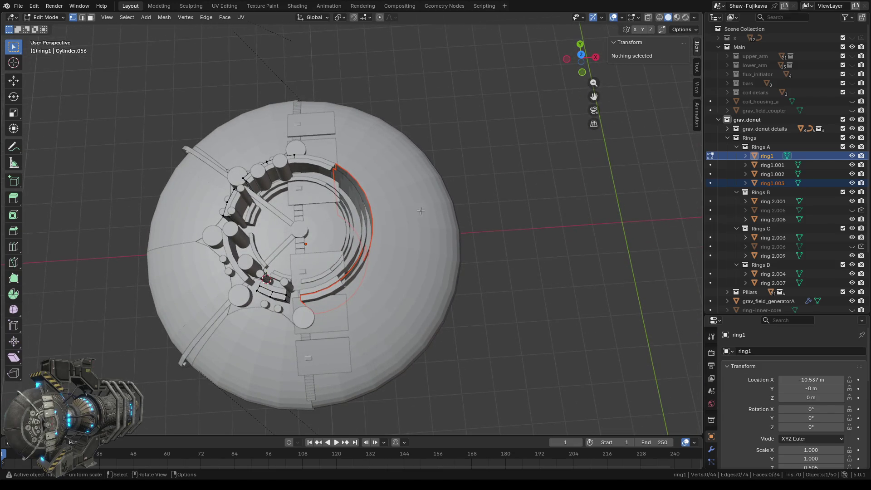
{"action": "scroll", "coordinate": [384, 220], "scroll_direction": "up", "scroll_amount": 2}
{"action": "mouse_move", "coordinate": [396, 237]}
{"action": "middle_mouse_down"}
{"action": "mouse_move", "coordinate": [345, 165]}
{"action": "mouse_move", "coordinate": [320, 176]}
{"action": "middle_mouse_up"}
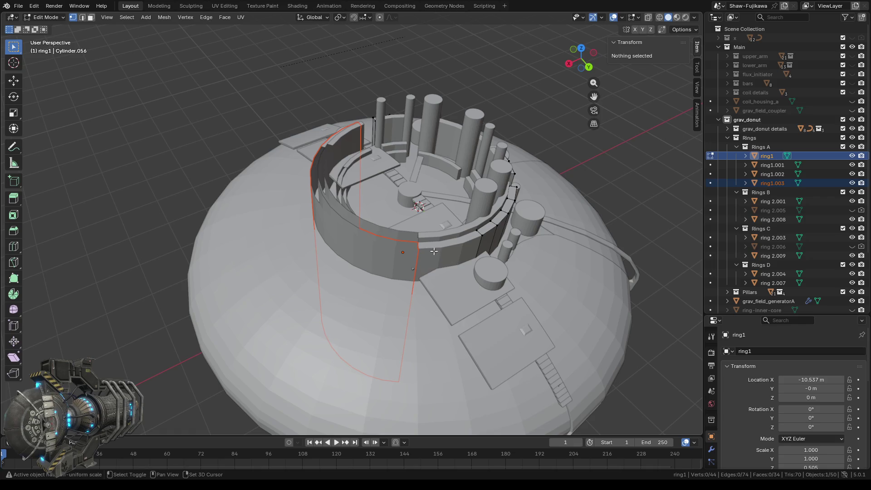
{"action": "mouse_move", "coordinate": [434, 250]}
{"action": "middle_mouse_down"}
{"action": "mouse_move", "coordinate": [398, 290]}
{"action": "mouse_move", "coordinate": [427, 255]}
{"action": "middle_mouse_up"}
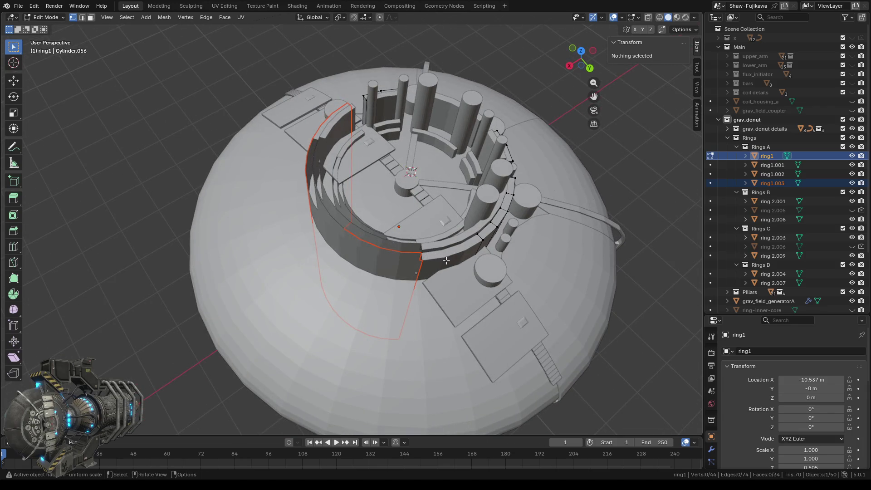
{"action": "key", "text": "a"}
{"action": "key", "text": "Tab"}
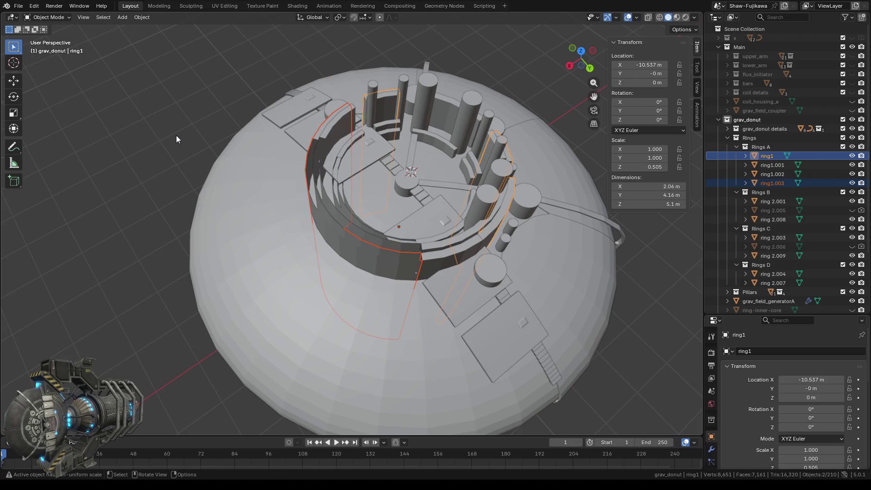
{"action": "left_click", "coordinate": [340, 243]}
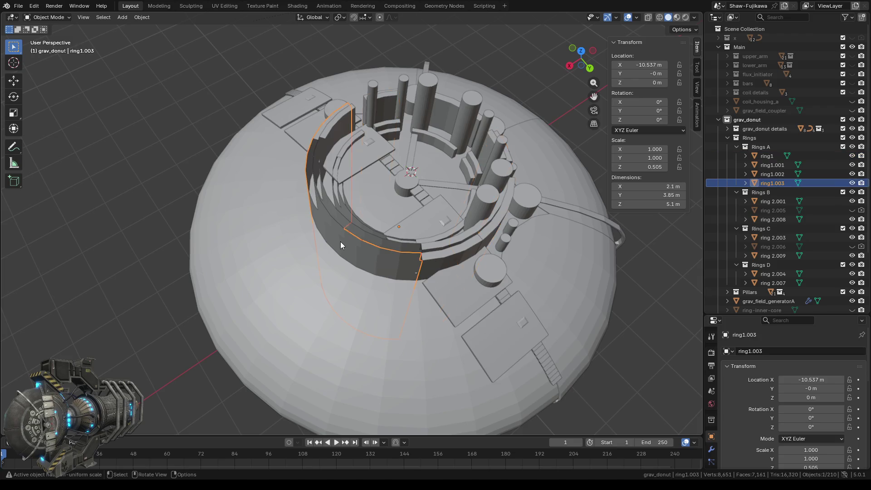
{"action": "key", "text": "shift+l"}
{"action": "left_click", "coordinate": [440, 262]}
{"action": "left_click", "coordinate": [379, 262]}
{"action": "mouse_move", "coordinate": [388, 259]}
{"action": "middle_mouse_down"}
{"action": "mouse_move", "coordinate": [410, 300]}
{"action": "mouse_move", "coordinate": [386, 284]}
{"action": "middle_mouse_up"}
{"action": "left_click", "coordinate": [337, 244]}
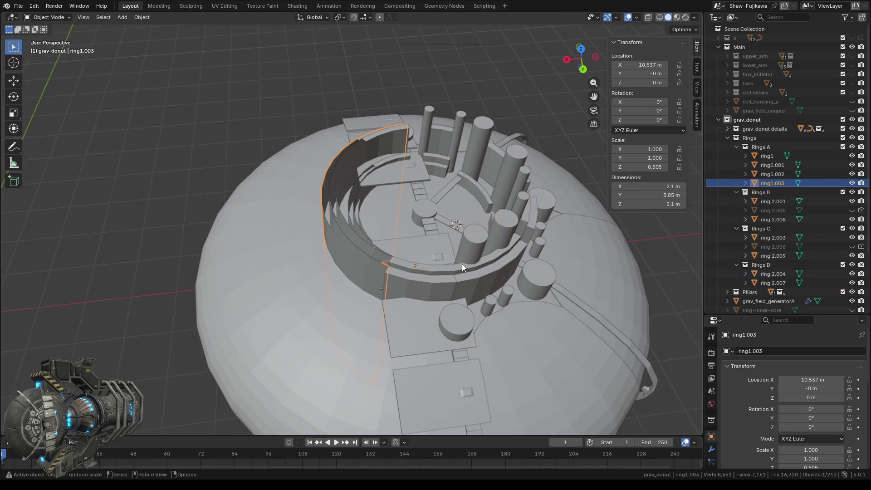
- Select ring1.002 and ring1.003 in the Outliner and join them into one object
{"action": "left_click", "coordinate": [764, 157]}
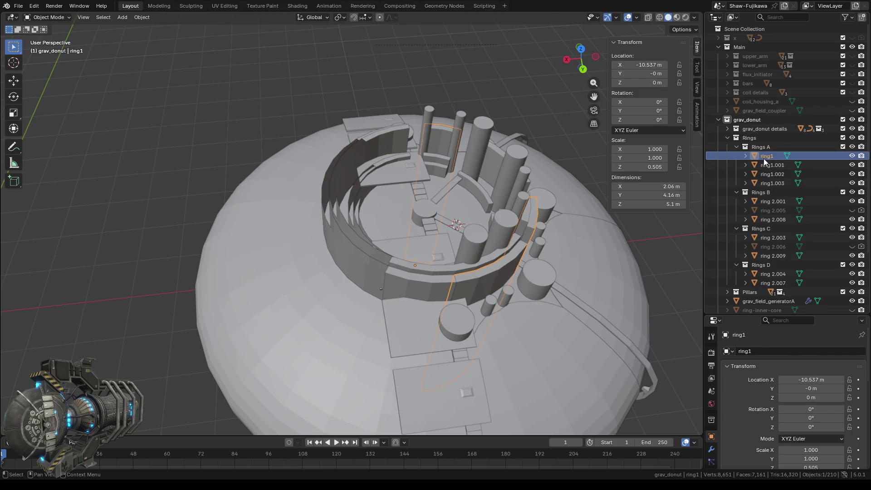
{"action": "left_click", "coordinate": [763, 163]}
{"action": "left_click", "coordinate": [766, 173]}
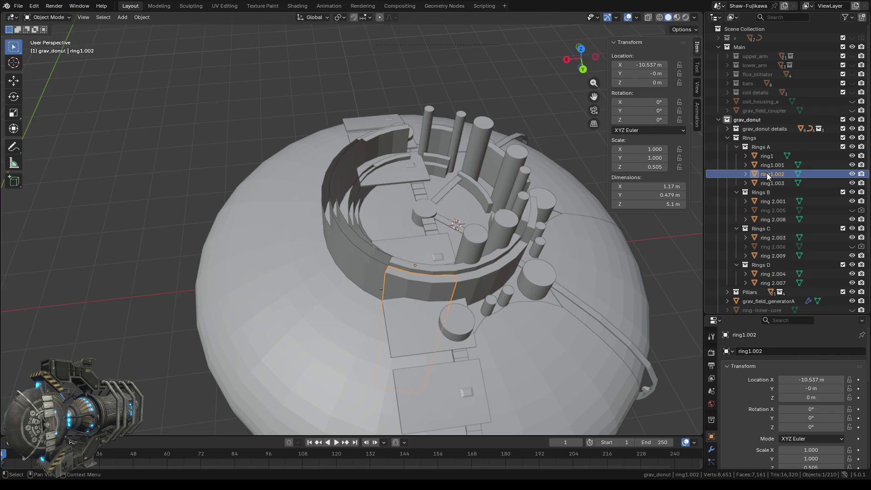
{"action": "left_click", "coordinate": [769, 183], "text": "shift"}
{"action": "right_click", "coordinate": [108, 176]}
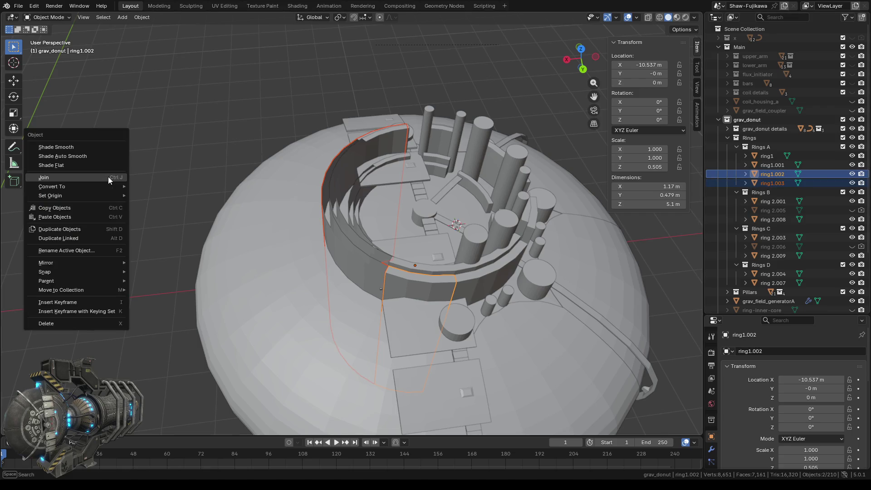
{"action": "left_click", "coordinate": [96, 178]}
{"action": "middle_click_drag", "start_coordinate": [100, 183], "coordinate": [418, 305]}
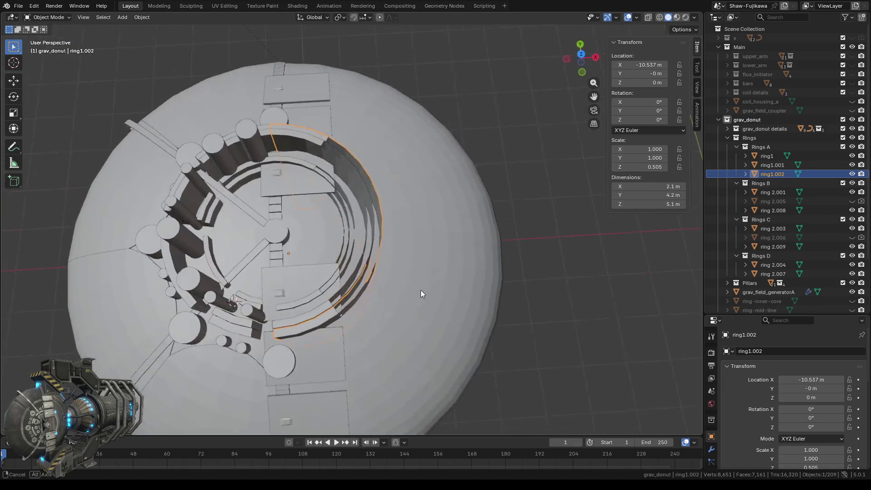
- Hide the Rings A collection and briefly inspect ring 2.001's mesh
{"action": "middle_click_drag", "start_coordinate": [417, 305], "coordinate": [396, 274]}
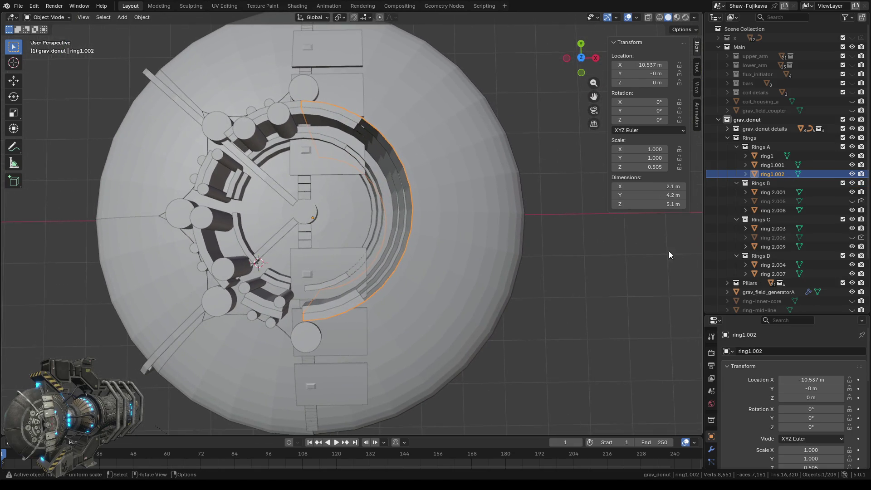
{"action": "left_click", "coordinate": [852, 148]}
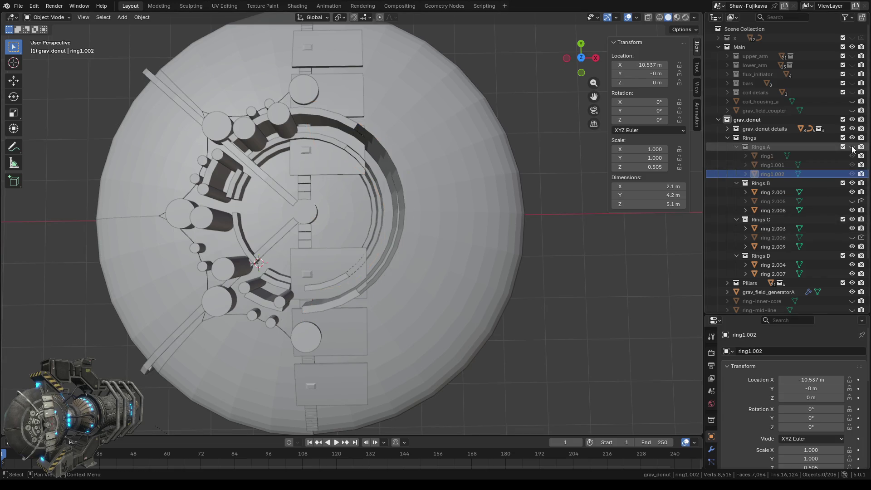
{"action": "scroll", "coordinate": [463, 284], "scroll_direction": "down", "scroll_amount": 2}
{"action": "scroll", "coordinate": [376, 284], "scroll_direction": "up", "scroll_amount": 1}
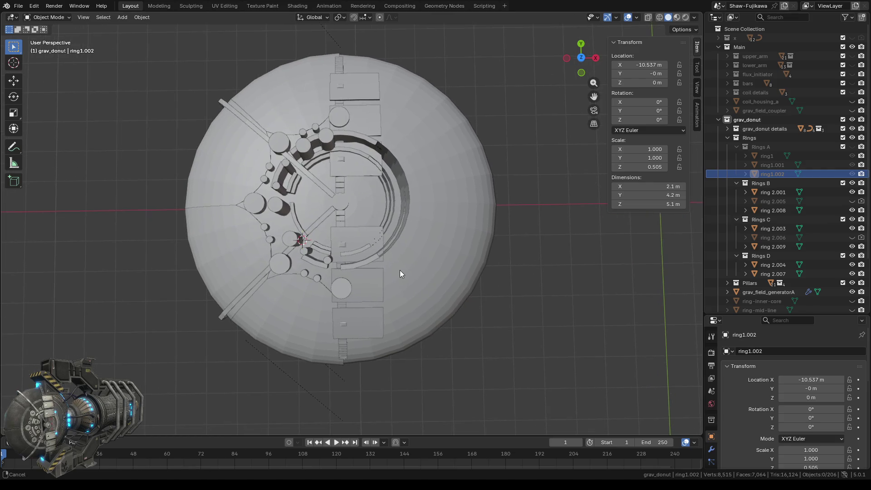
{"action": "scroll", "coordinate": [416, 226], "scroll_direction": "up", "scroll_amount": 1}
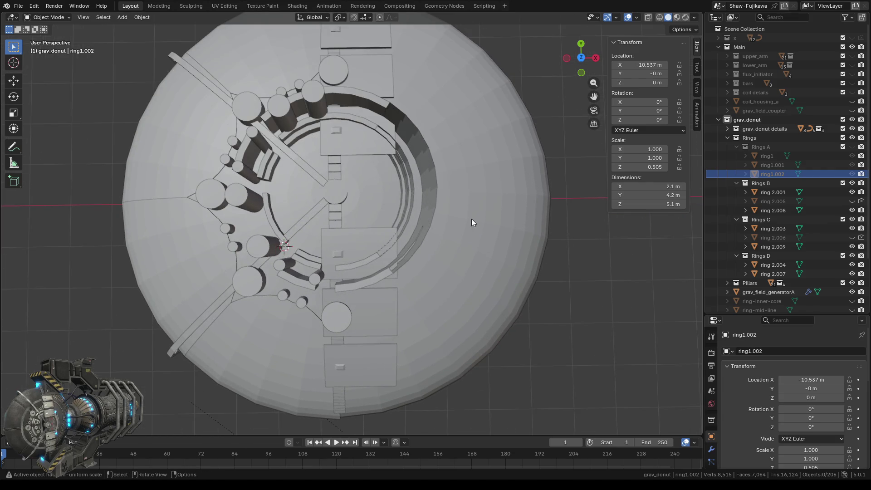
{"action": "left_click", "coordinate": [383, 275]}
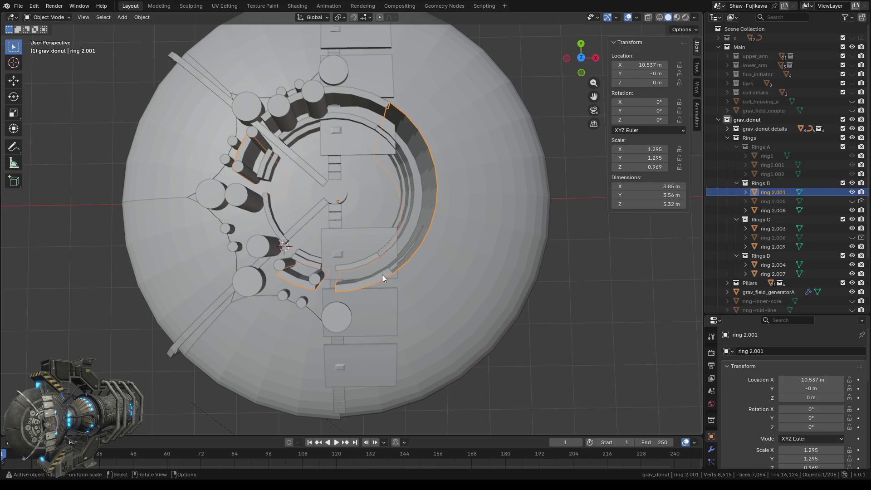
{"action": "key", "text": "Tab"}
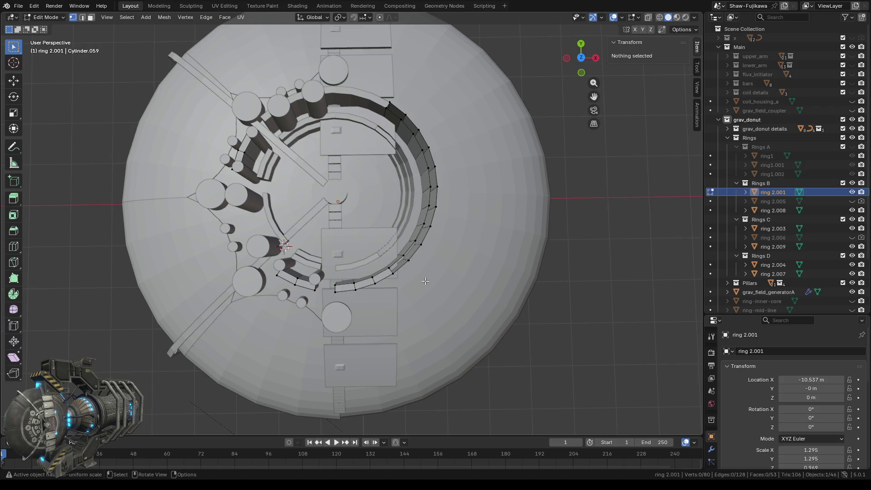
{"action": "key", "text": "Tab"}
- Edit ring 2.008 in top wireframe view, hide grav_field_generatorA and grav_donut details, and select its right-end faces
{"action": "left_click", "coordinate": [354, 96]}
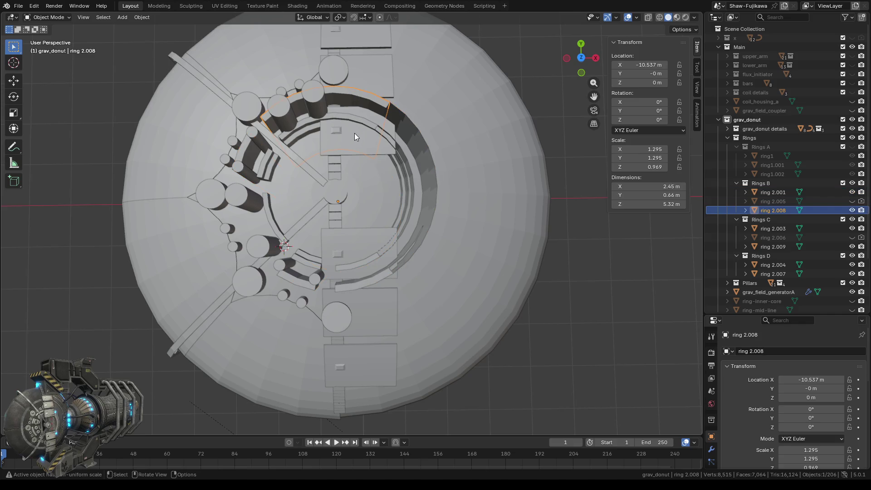
{"action": "key", "text": "Tab"}
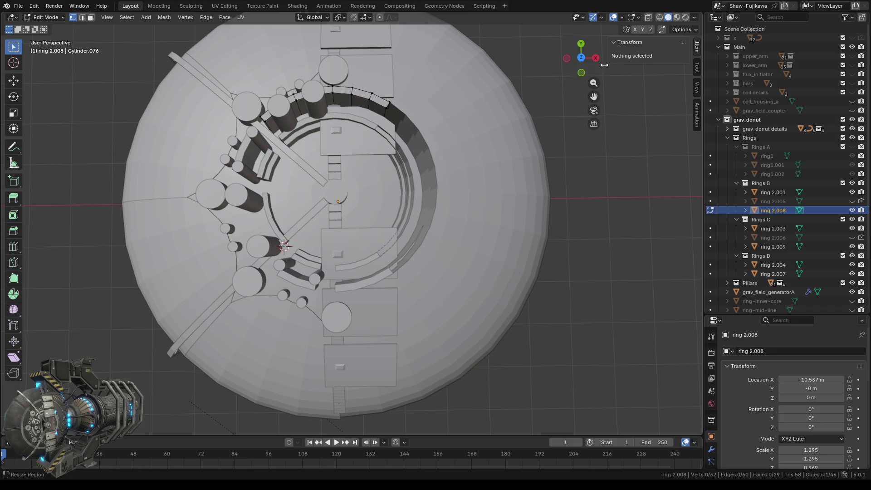
{"action": "left_click", "coordinate": [581, 58]}
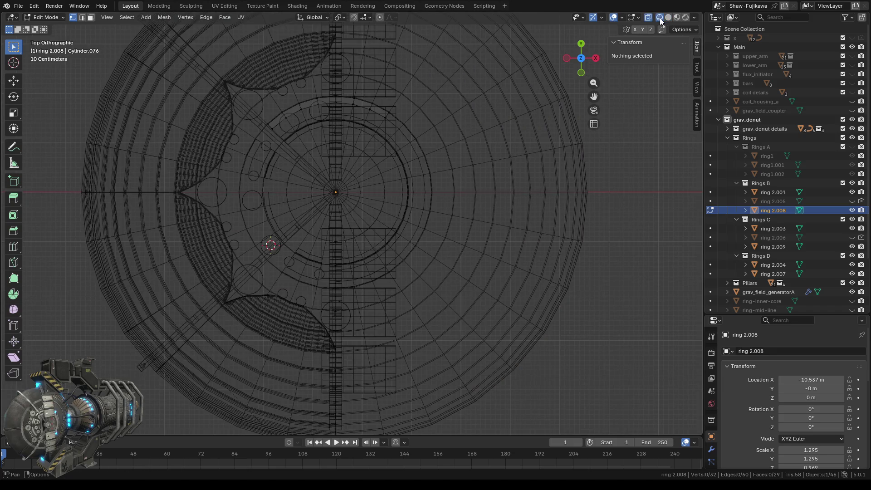
{"action": "left_click", "coordinate": [659, 17]}
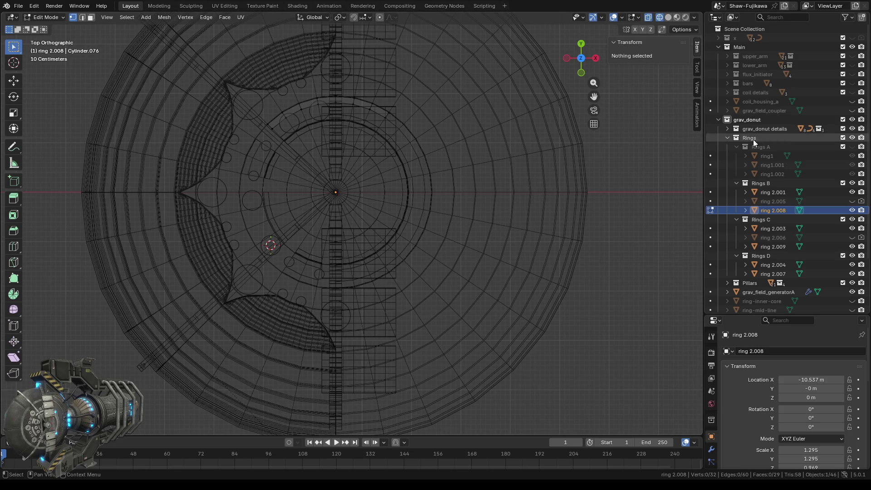
{"action": "left_click", "coordinate": [851, 292]}
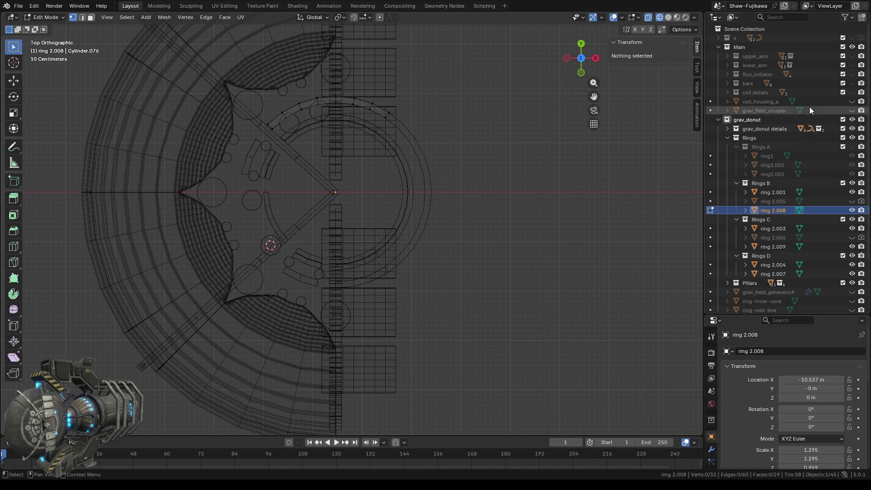
{"action": "left_click", "coordinate": [851, 129]}
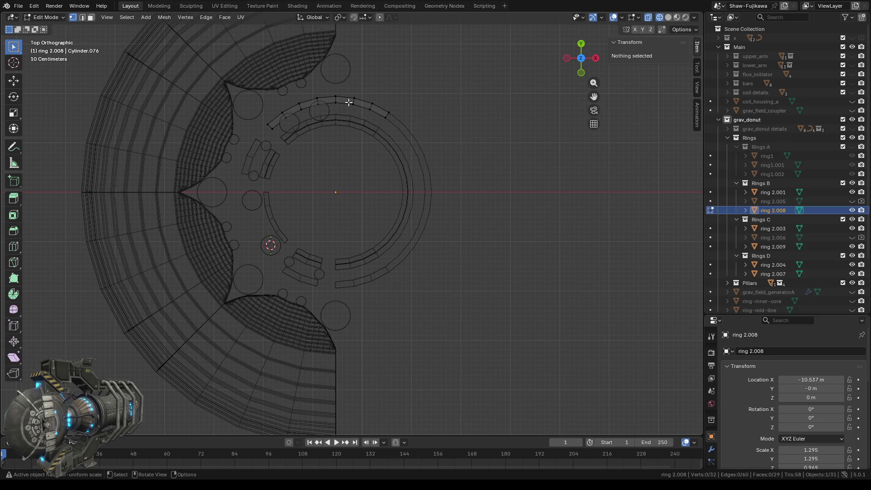
{"action": "left_click_drag", "start_coordinate": [332, 84], "coordinate": [396, 122]}
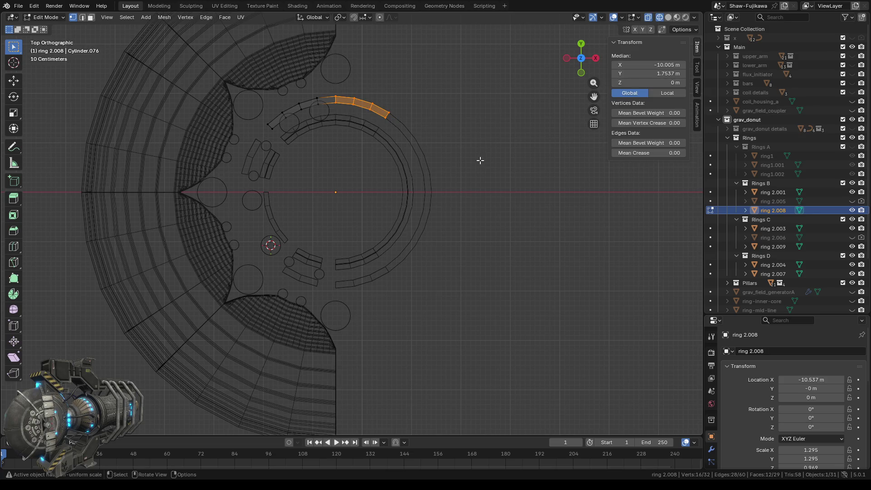
- Separate the selected end faces of ring 2.008 into a new object and return to Object Mode
{"action": "mouse_move", "coordinate": [465, 246]}
{"action": "middle_mouse_down"}
{"action": "mouse_move", "coordinate": [467, 224]}
{"action": "mouse_move", "coordinate": [485, 222]}
{"action": "middle_mouse_up"}
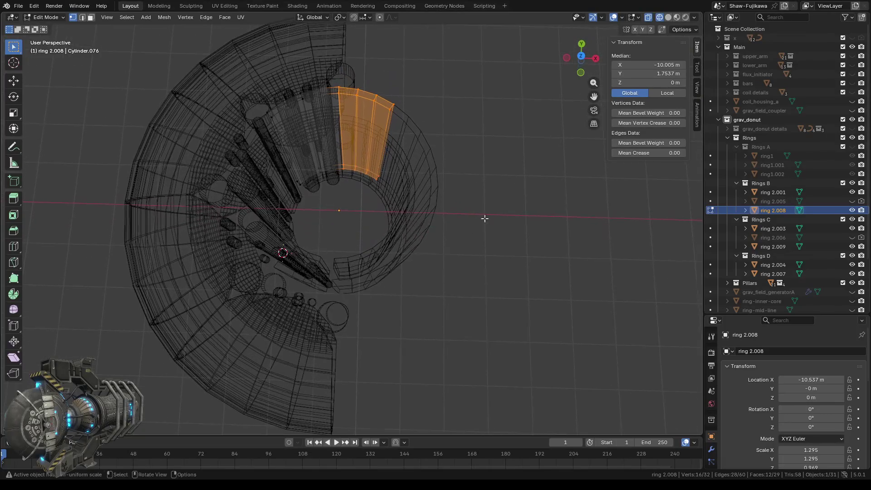
{"action": "left_click", "coordinate": [581, 57]}
{"action": "key", "text": "ctrl+v"}
{"action": "mouse_move", "coordinate": [469, 205]}
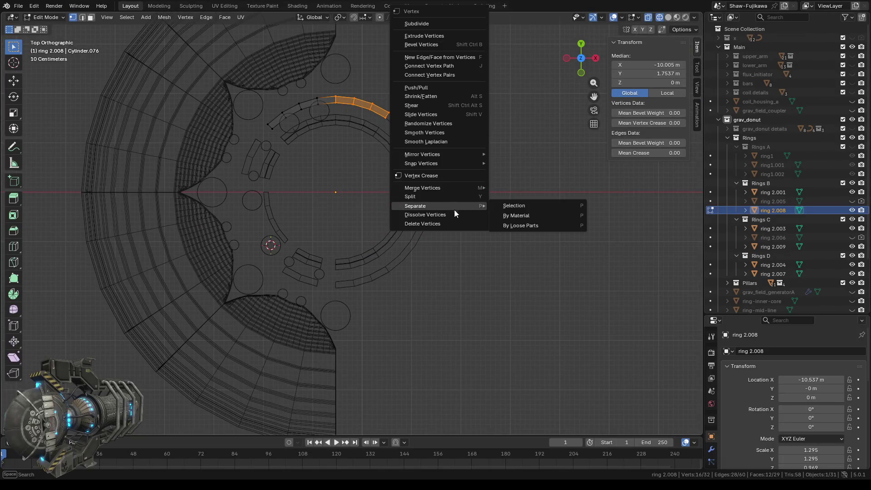
{"action": "left_click", "coordinate": [546, 206]}
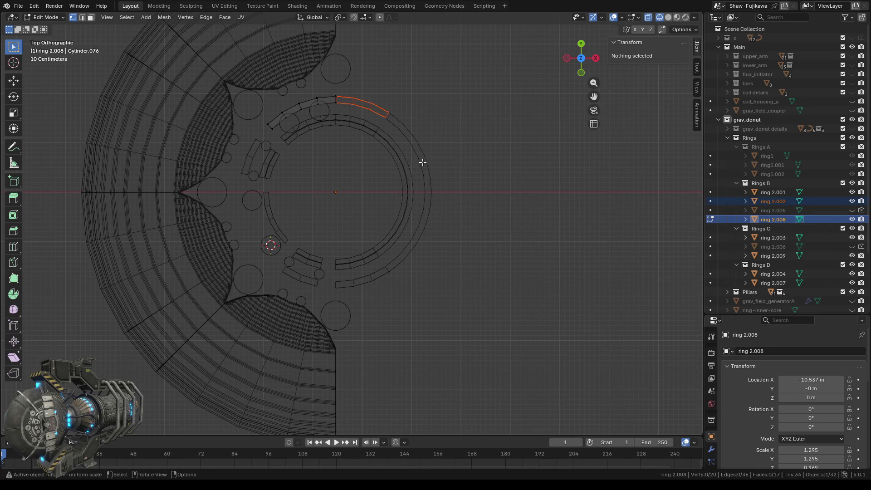
{"action": "key", "text": "Tab"}
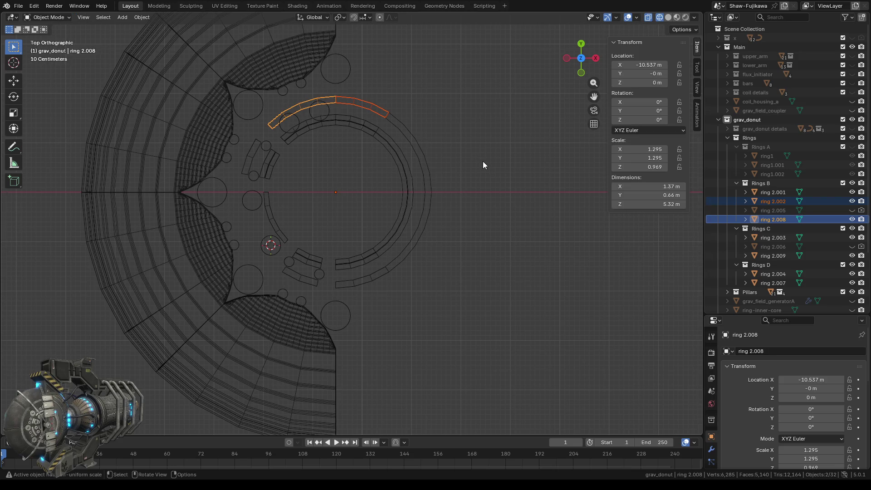
- Select ring 2.002, briefly show and re-hide ring 2.005, then select ring 2.001
{"action": "left_click", "coordinate": [482, 161]}
{"action": "left_click", "coordinate": [371, 107]}
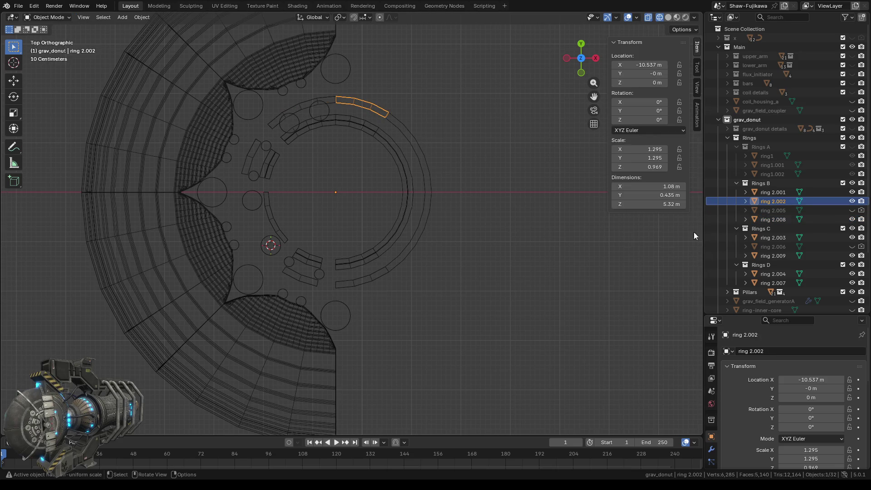
{"action": "left_click", "coordinate": [851, 210]}
{"action": "left_click", "coordinate": [789, 211]}
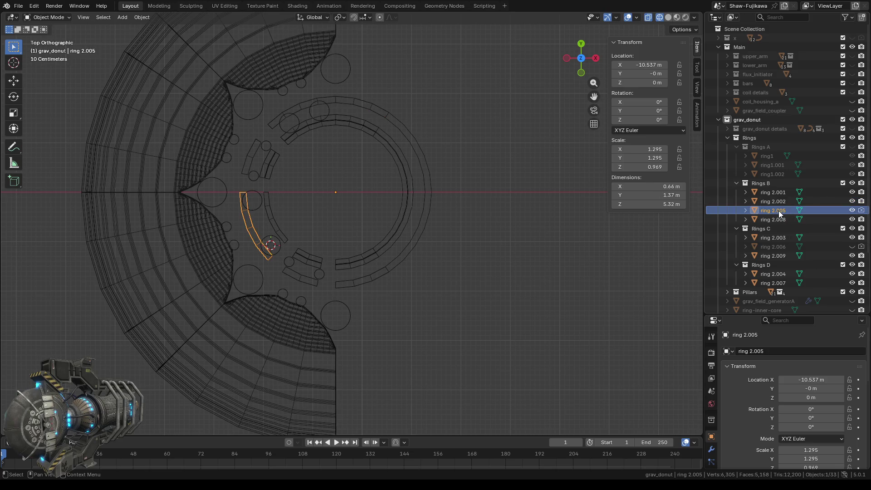
{"action": "left_click", "coordinate": [852, 210]}
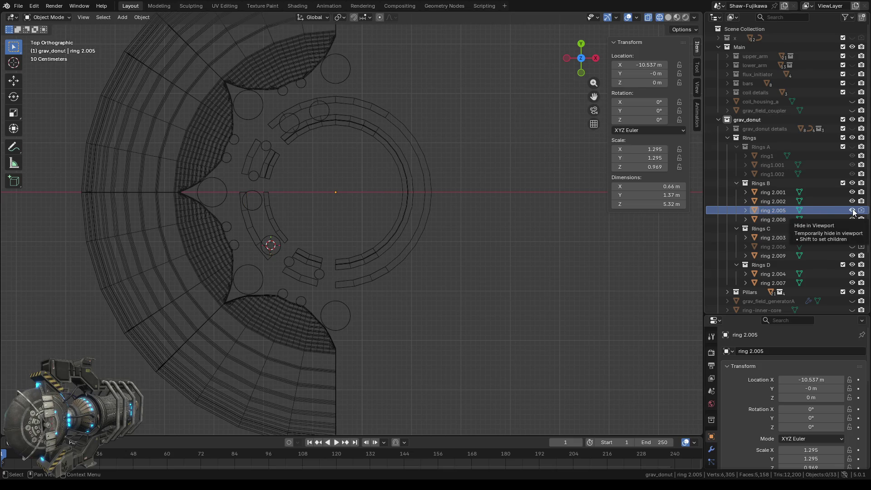
{"action": "left_click", "coordinate": [852, 210]}
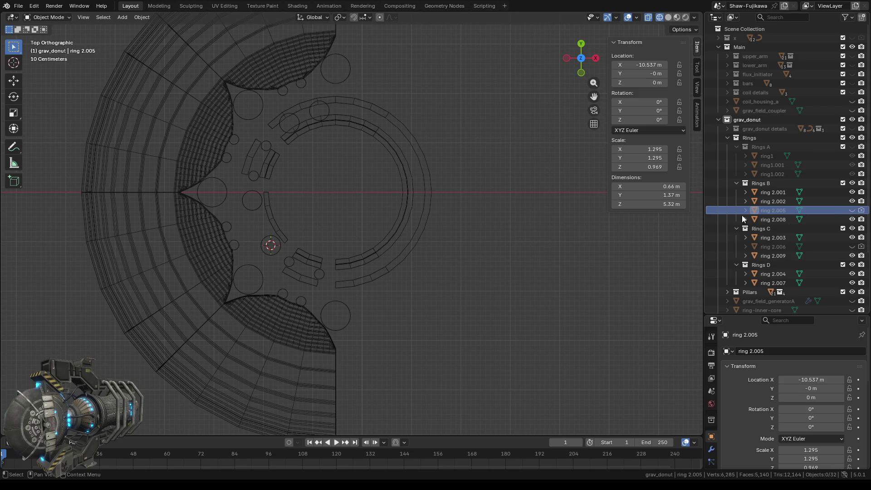
{"action": "left_click", "coordinate": [771, 201]}
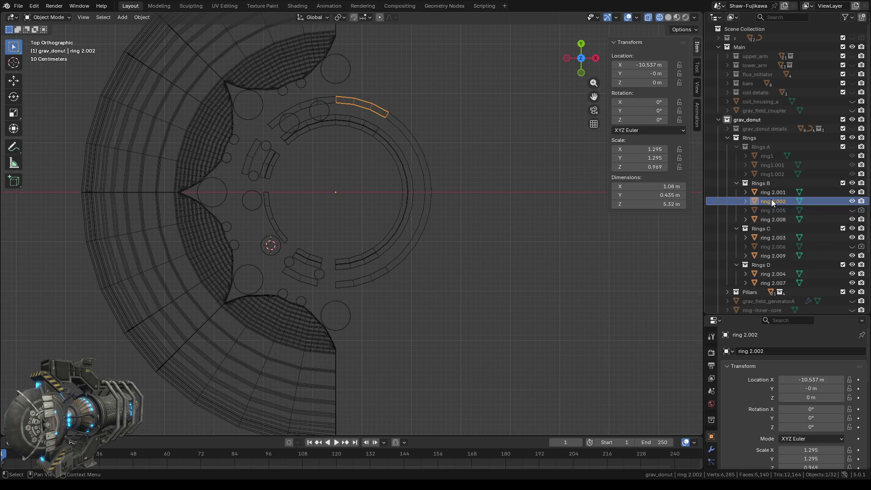
{"action": "left_click", "coordinate": [774, 195]}
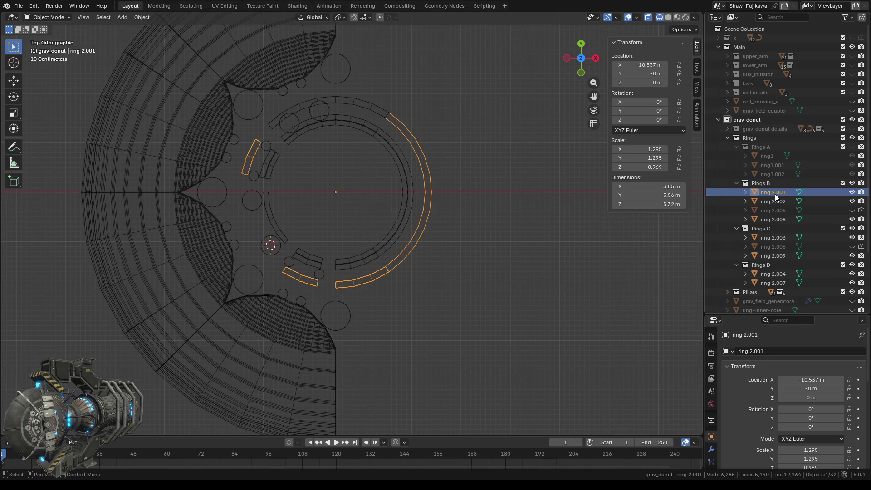
- In Edit Mode, box-select the long right-hand outer arc of ring 2.001
{"action": "key", "text": "Tab"}
{"action": "left_click_drag", "start_coordinate": [329, 259], "coordinate": [409, 307]}
{"action": "left_click_drag", "start_coordinate": [388, 222], "coordinate": [437, 270]}
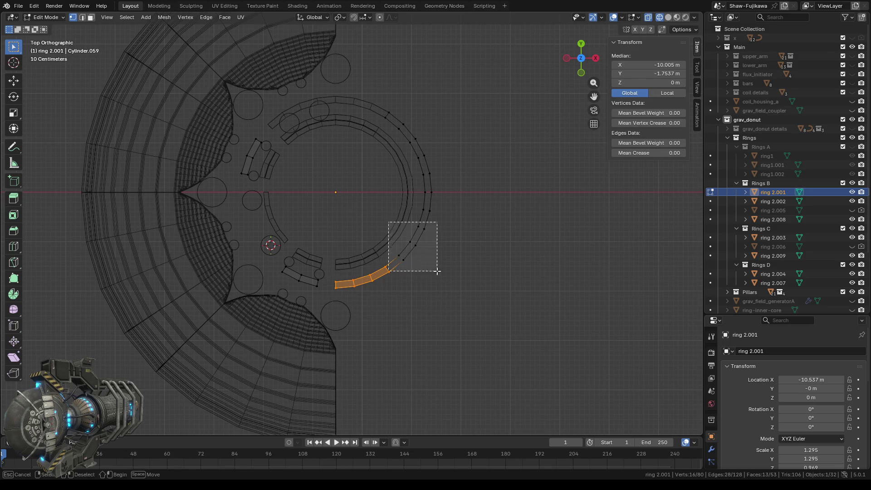
{"action": "left_click_drag", "start_coordinate": [407, 144], "coordinate": [461, 212]}
{"action": "left_click_drag", "start_coordinate": [384, 102], "coordinate": [423, 135]}
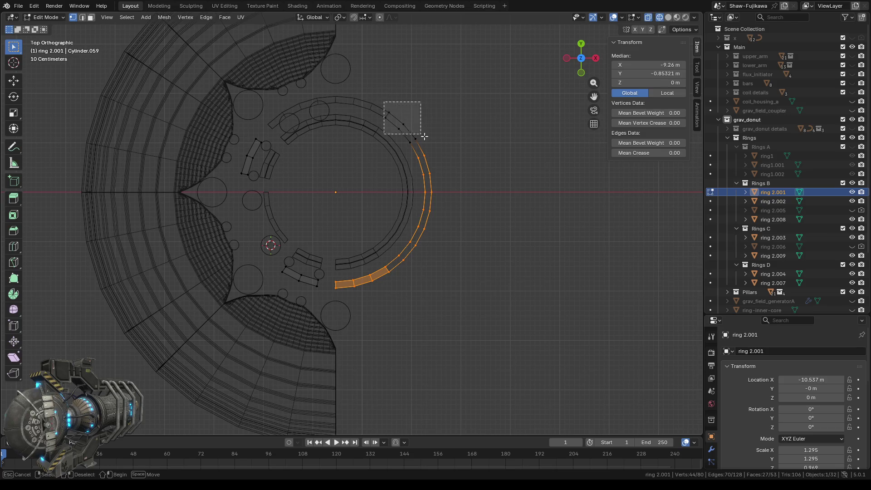
{"action": "scroll", "coordinate": [474, 282], "scroll_direction": "down", "scroll_amount": 1}
{"action": "middle_click_drag", "start_coordinate": [474, 282], "coordinate": [510, 265]}
{"action": "left_click", "coordinate": [581, 53]}
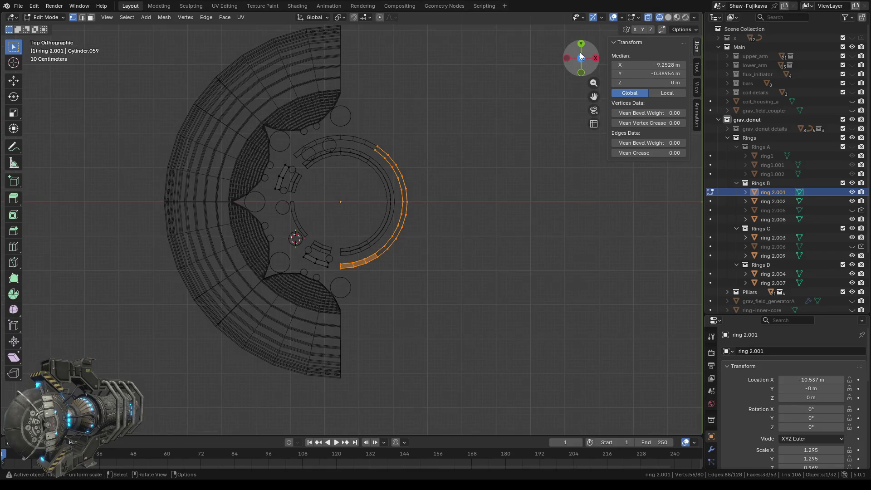
- Separate the selected arc into its own object, ring 2.010, and return to Object Mode
{"action": "right_click", "coordinate": [470, 206]}
{"action": "mouse_move", "coordinate": [469, 206]}
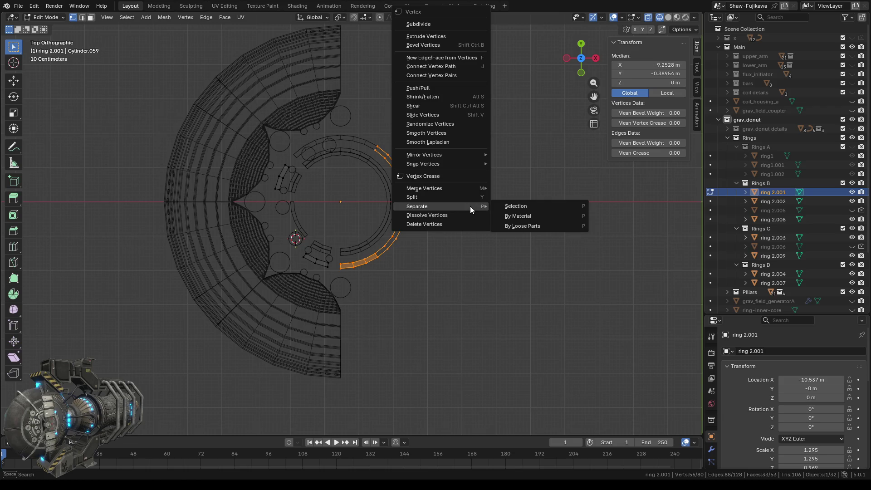
{"action": "left_click", "coordinate": [541, 208]}
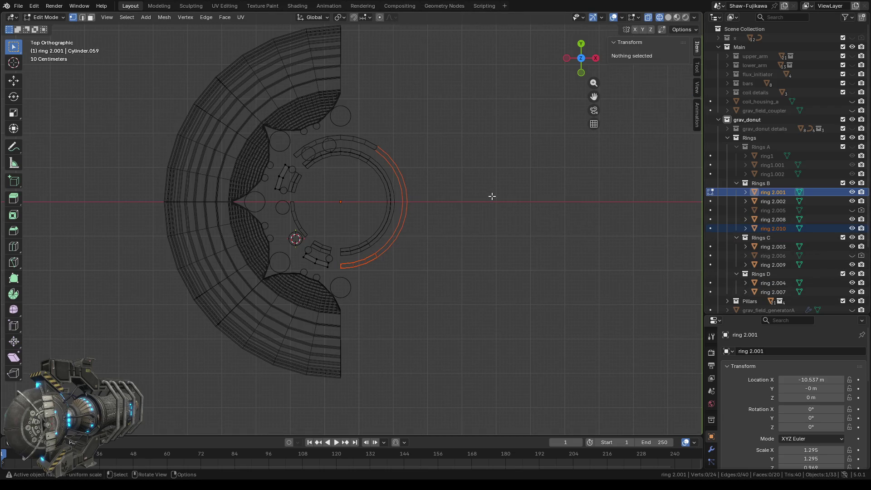
{"action": "key", "text": "Tab"}
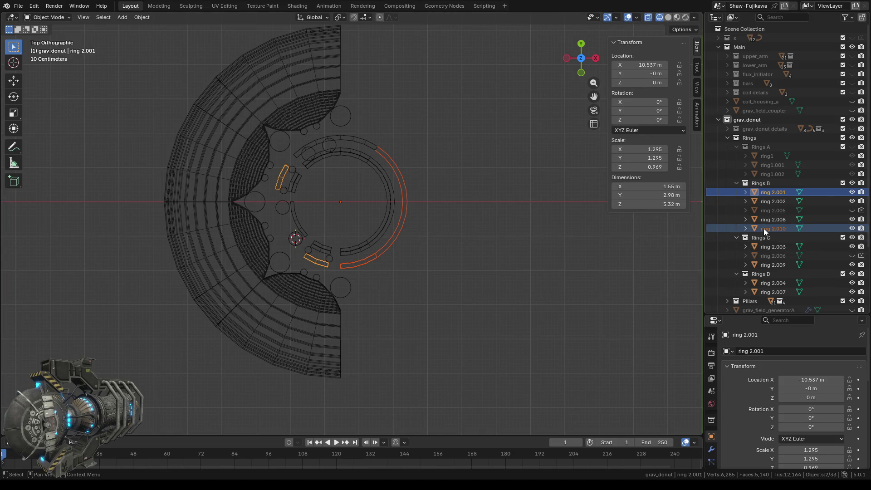
- Join ring 2.010 into ring 2.002, with ring 2.002 as the active object
{"action": "left_click", "coordinate": [763, 229]}
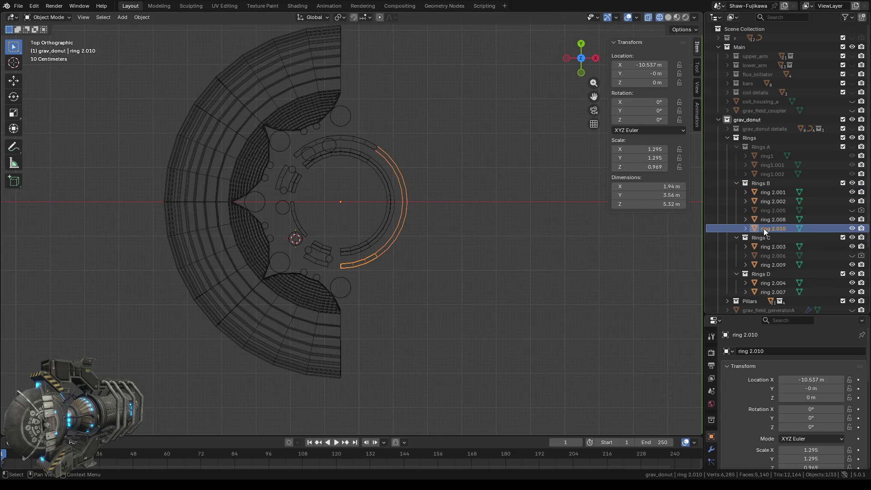
{"action": "left_click", "coordinate": [771, 193]}
{"action": "left_click", "coordinate": [768, 202]}
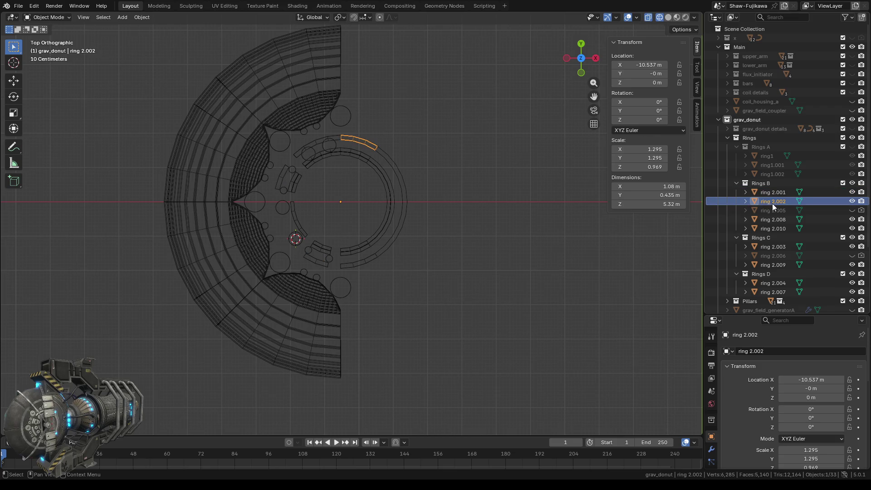
{"action": "left_click", "coordinate": [767, 229]}
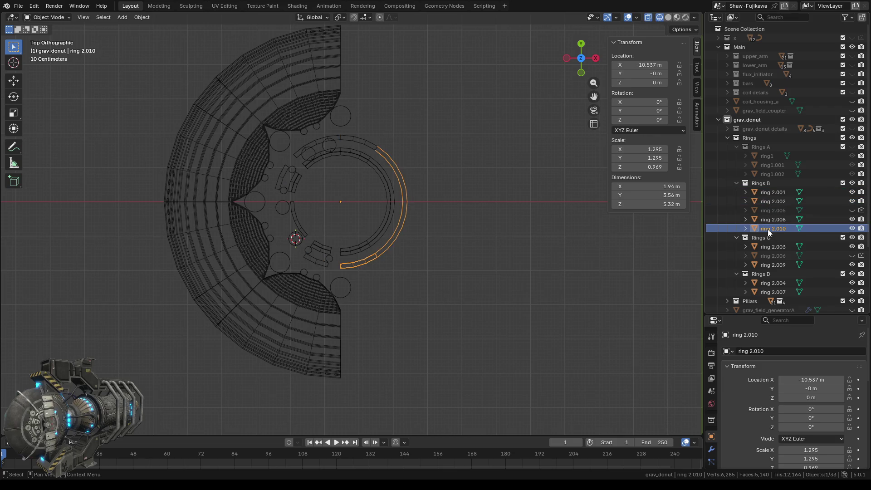
{"action": "left_click", "coordinate": [771, 200], "text": "ctrl"}
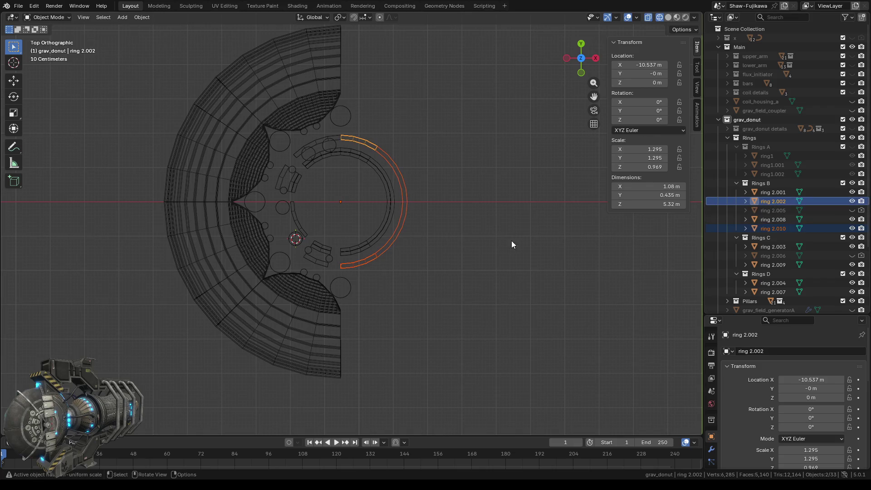
{"action": "right_click", "coordinate": [476, 227]}
{"action": "left_click", "coordinate": [473, 261]}
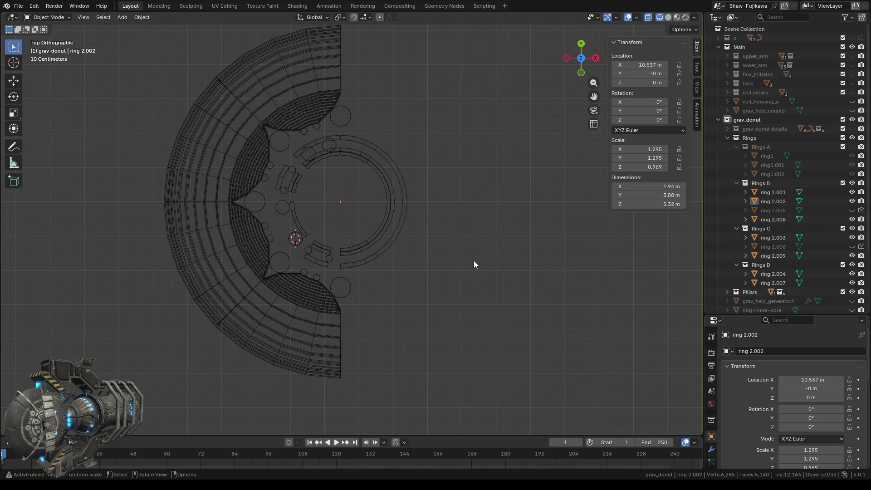
- Hide the Rings B collection in the viewport
{"action": "left_click", "coordinate": [851, 201]}
{"action": "left_click", "coordinate": [851, 201]}
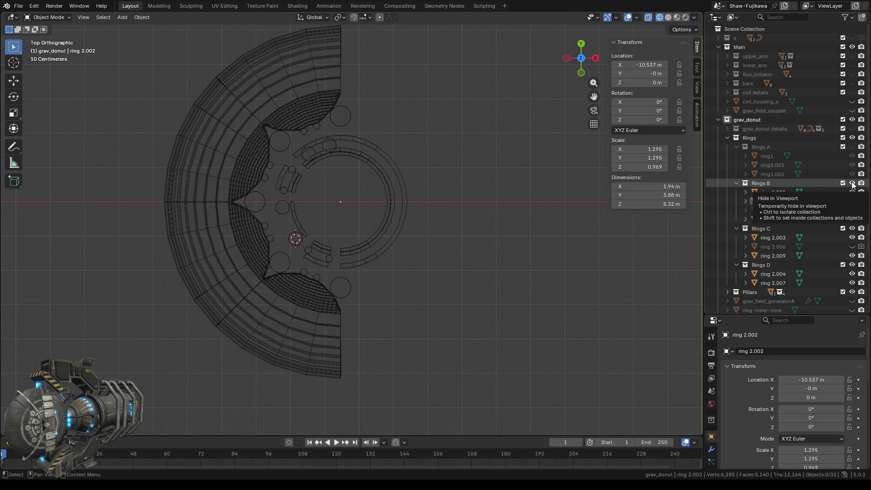
{"action": "left_click", "coordinate": [852, 182]}
{"action": "scroll", "coordinate": [407, 211], "scroll_direction": "up", "scroll_amount": 1}
{"action": "scroll", "coordinate": [415, 240], "scroll_direction": "up", "scroll_amount": 1}
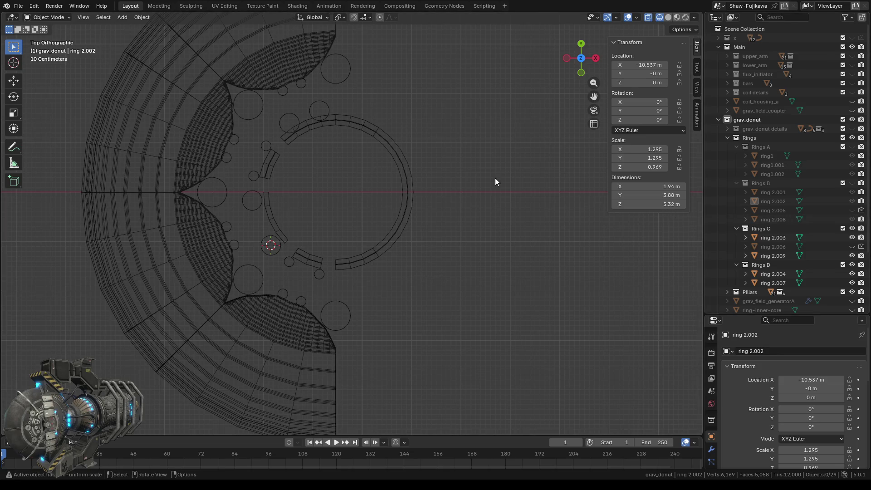
- Separate the top arc of ring 2.009 into its own object
{"action": "left_click", "coordinate": [366, 126]}
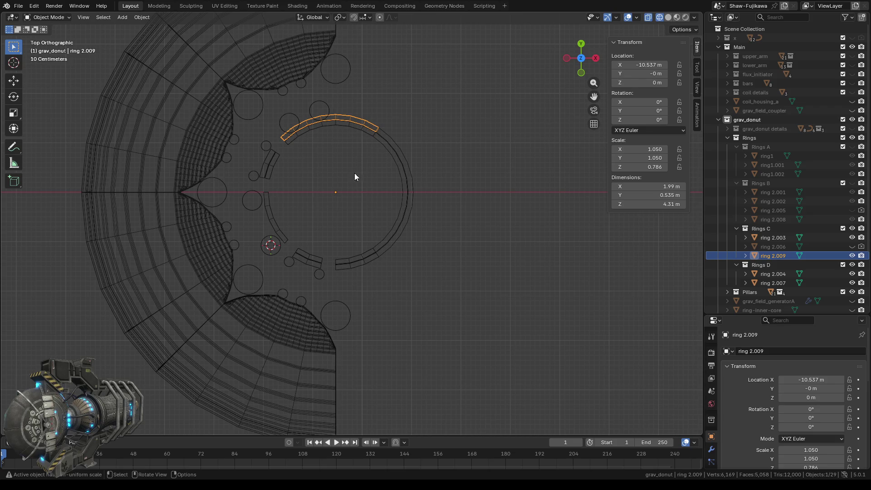
{"action": "key", "text": "Tab"}
{"action": "left_click_drag", "start_coordinate": [334, 101], "coordinate": [386, 146]}
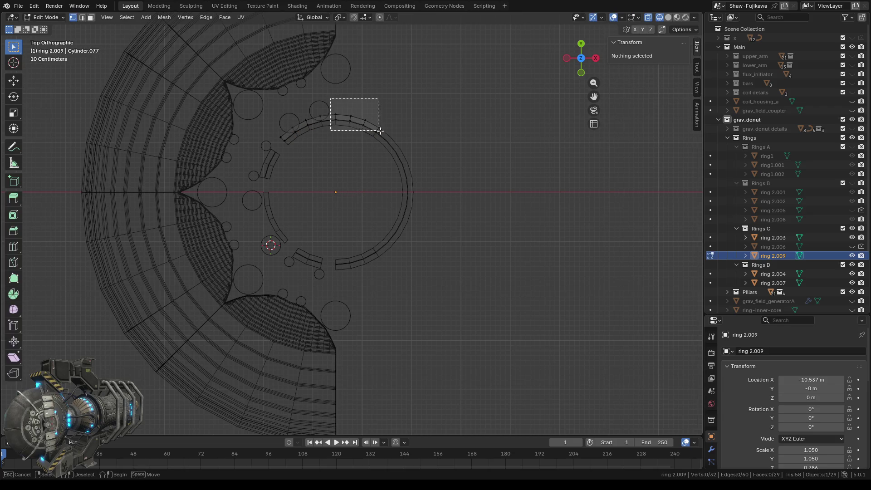
{"action": "key", "text": "ctrl+v"}
{"action": "mouse_move", "coordinate": [421, 205]}
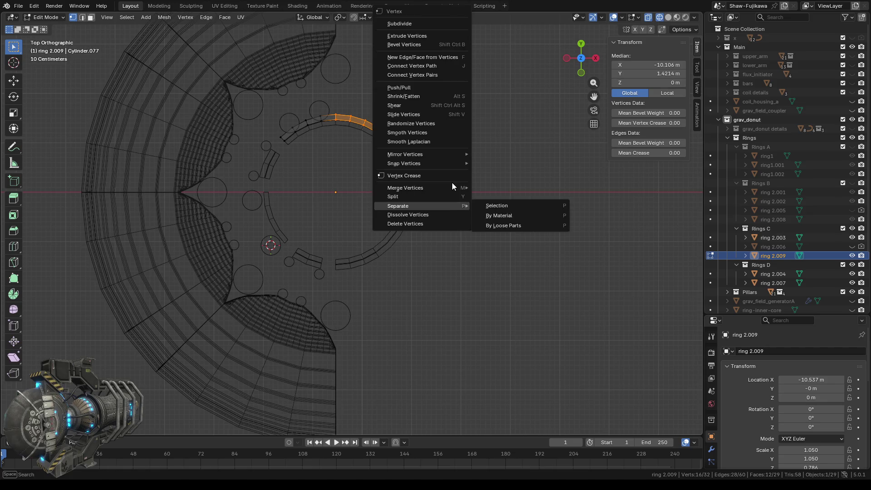
{"action": "left_click", "coordinate": [519, 204]}
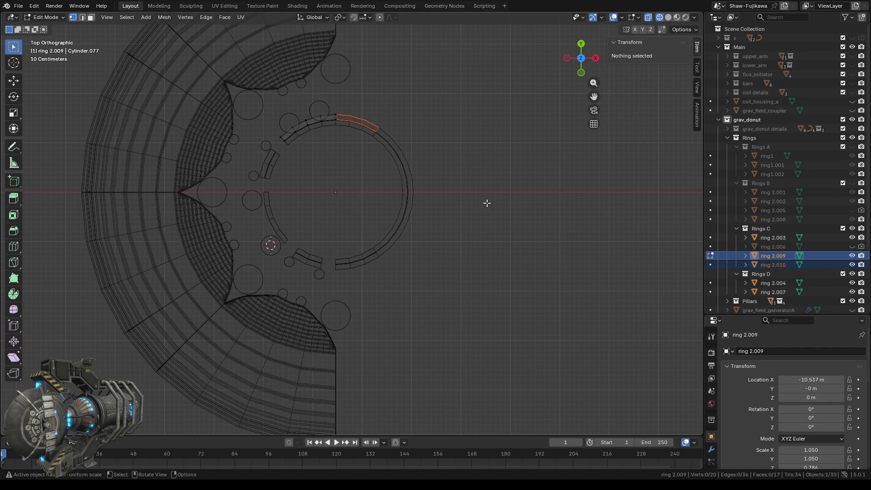
{"action": "key", "text": "Tab"}
- Separate the bottom and right-side arc of ring 2.003 into a new object, ring 2.011
{"action": "left_click", "coordinate": [446, 217]}
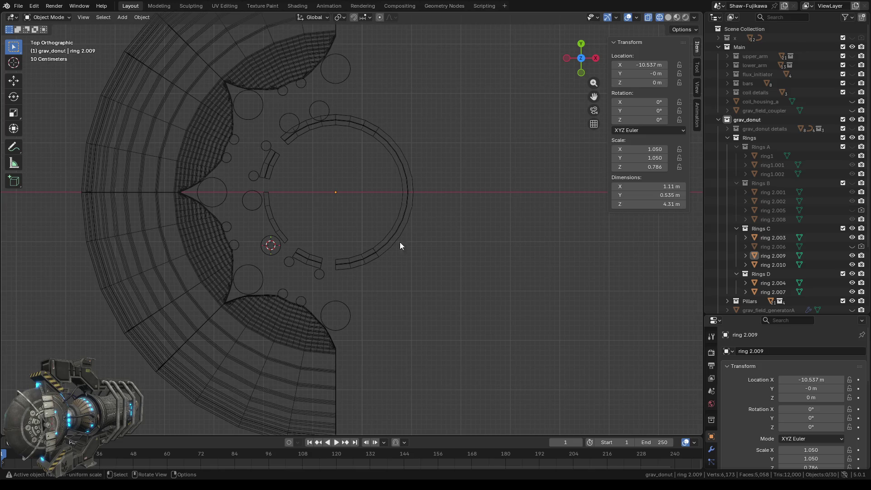
{"action": "left_click", "coordinate": [367, 259]}
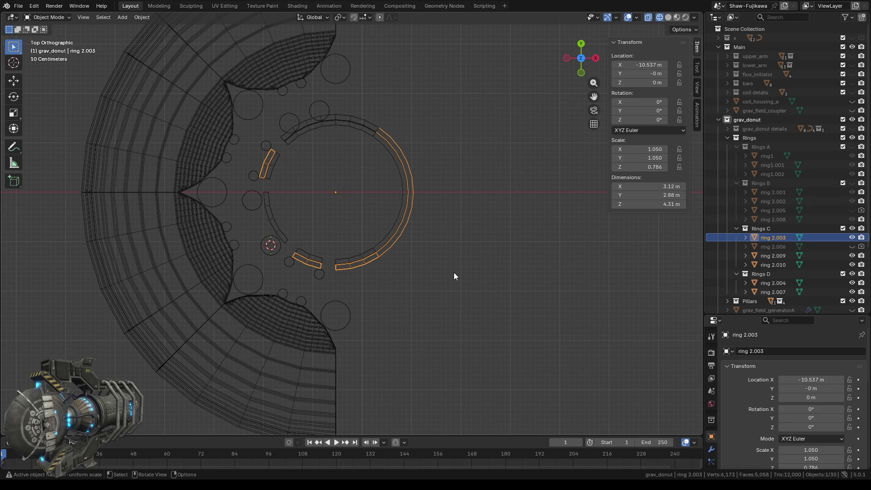
{"action": "key", "text": "Tab"}
{"action": "left_click_drag", "start_coordinate": [334, 227], "coordinate": [377, 280]}
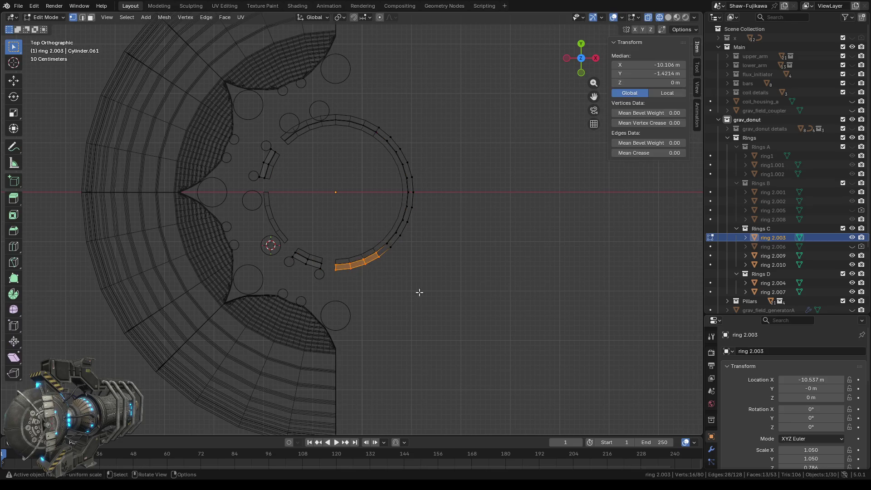
{"action": "left_click_drag", "start_coordinate": [422, 263], "coordinate": [390, 148], "text": "shift"}
{"action": "left_click", "coordinate": [366, 118], "text": "ctrl"}
{"action": "right_click", "coordinate": [457, 222]}
{"action": "mouse_move", "coordinate": [456, 223]}
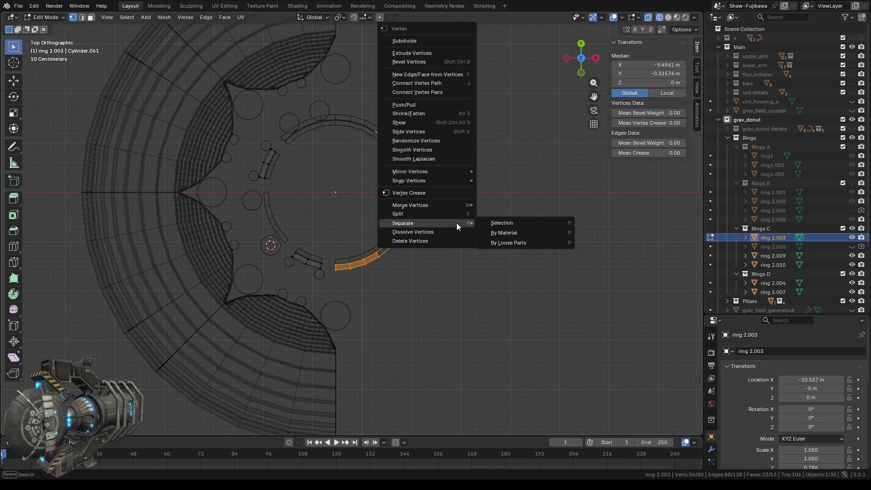
{"action": "left_click", "coordinate": [516, 222]}
{"action": "key", "text": "Tab"}
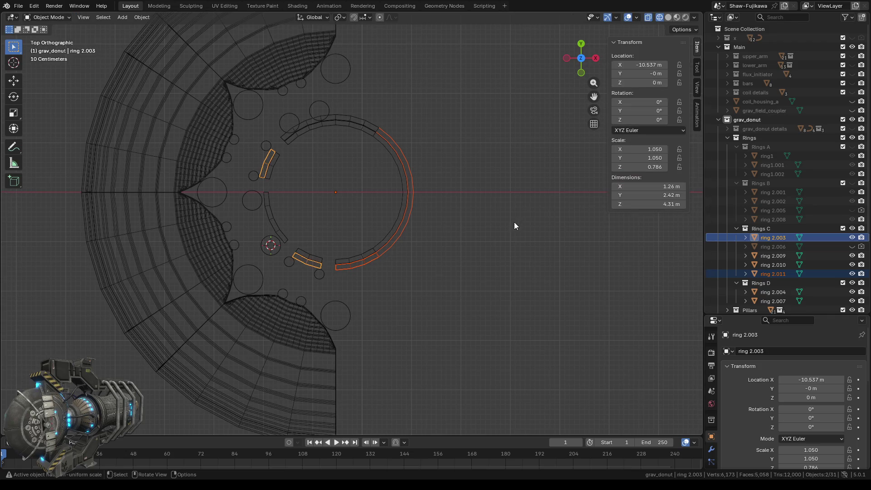
- Join ring 2.011 into ring 2.010 and hide the Rings C collection
{"action": "left_click", "coordinate": [767, 273]}
{"action": "left_click", "coordinate": [771, 266]}
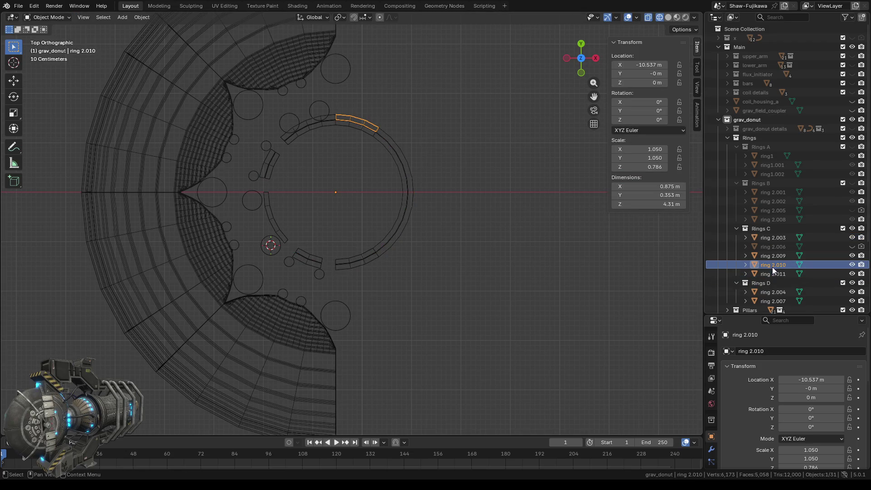
{"action": "left_click", "coordinate": [774, 274], "text": "shift"}
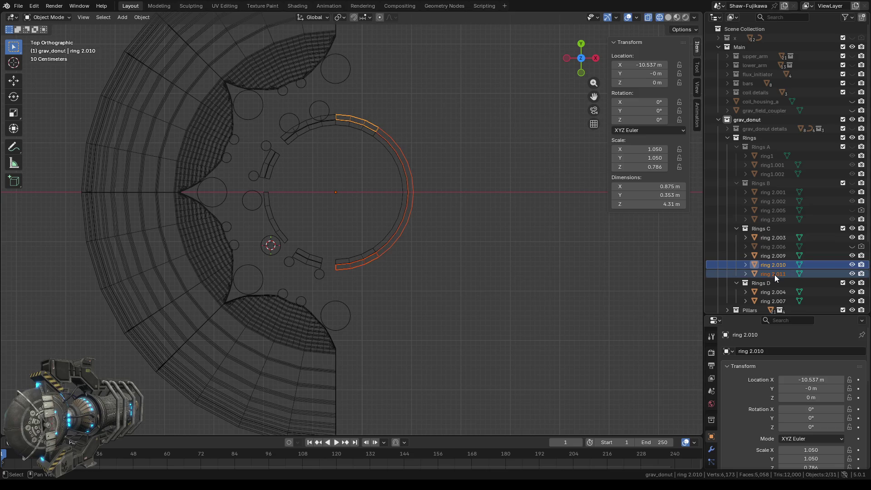
{"action": "right_click", "coordinate": [476, 232]}
{"action": "left_click", "coordinate": [473, 231]}
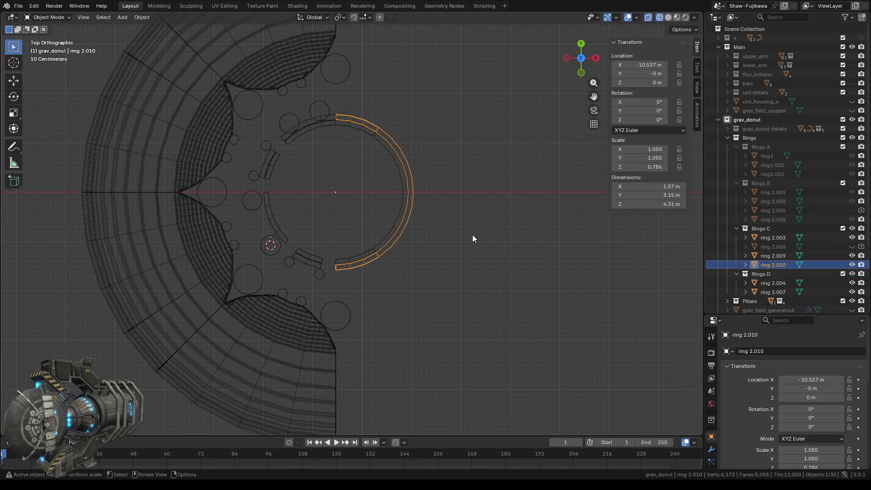
{"action": "left_click", "coordinate": [851, 229]}
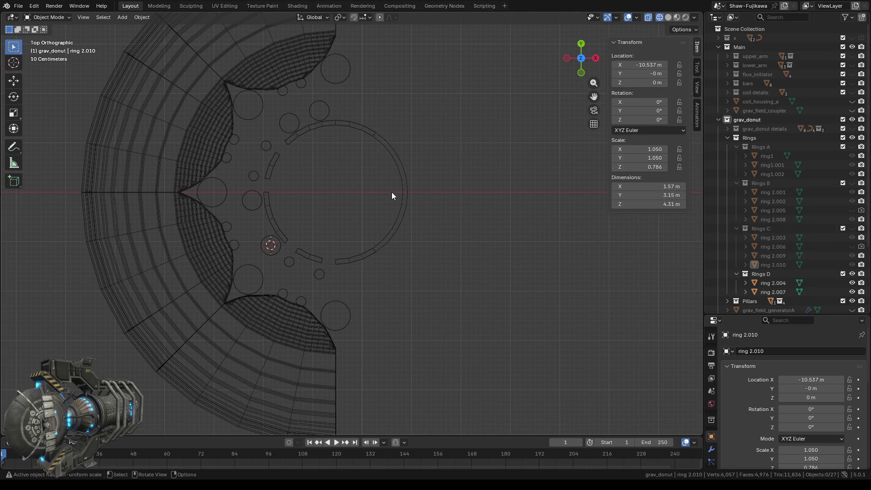
- Separate a long arc of ring 2.004, down to its bottom-left end, into a new object
{"action": "left_click", "coordinate": [358, 127]}
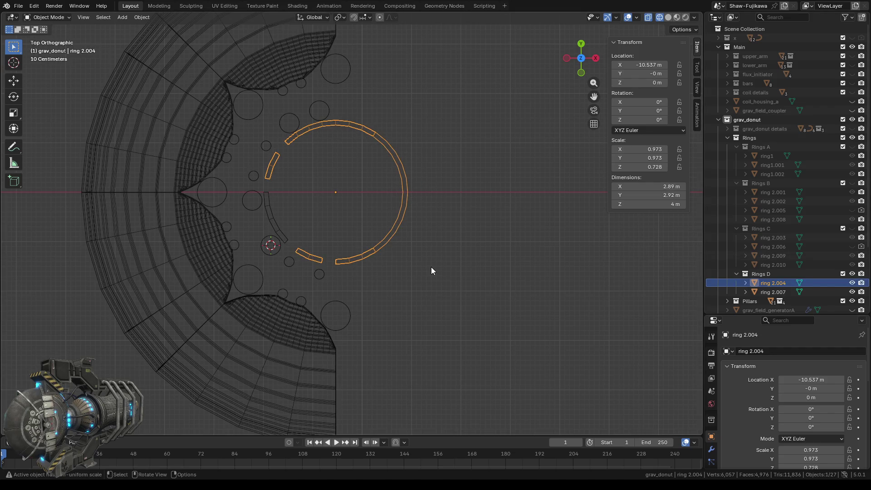
{"action": "key", "text": "Tab"}
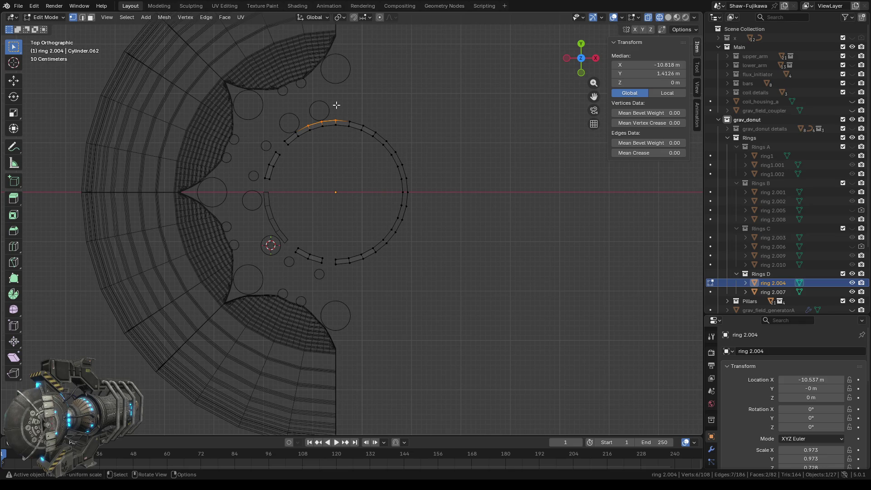
{"action": "mouse_move", "coordinate": [332, 104]}
{"action": "left_mouse_down"}
{"action": "mouse_move", "coordinate": [413, 156]}
{"action": "mouse_move", "coordinate": [428, 193]}
{"action": "mouse_move", "coordinate": [420, 245]}
{"action": "mouse_move", "coordinate": [364, 262]}
{"action": "mouse_move", "coordinate": [376, 280]}
{"action": "left_mouse_up"}
{"action": "left_click_drag", "start_coordinate": [333, 248], "coordinate": [354, 270], "text": "shift"}
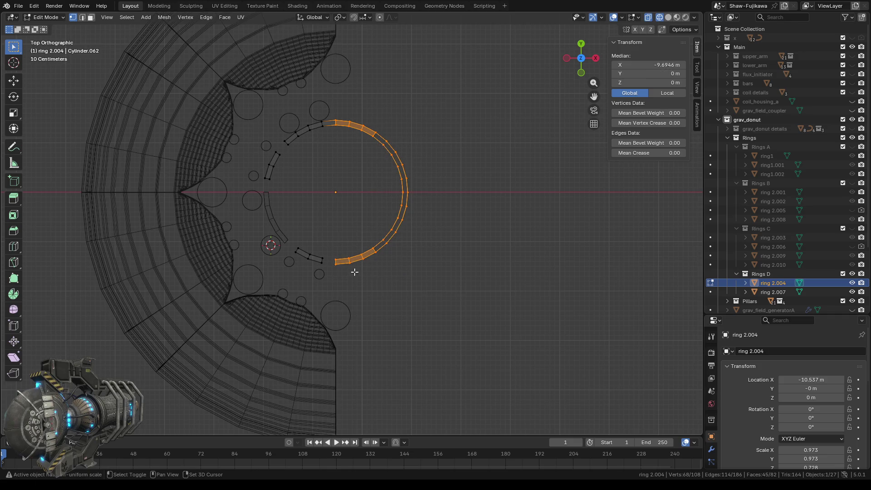
{"action": "right_click", "coordinate": [466, 199]}
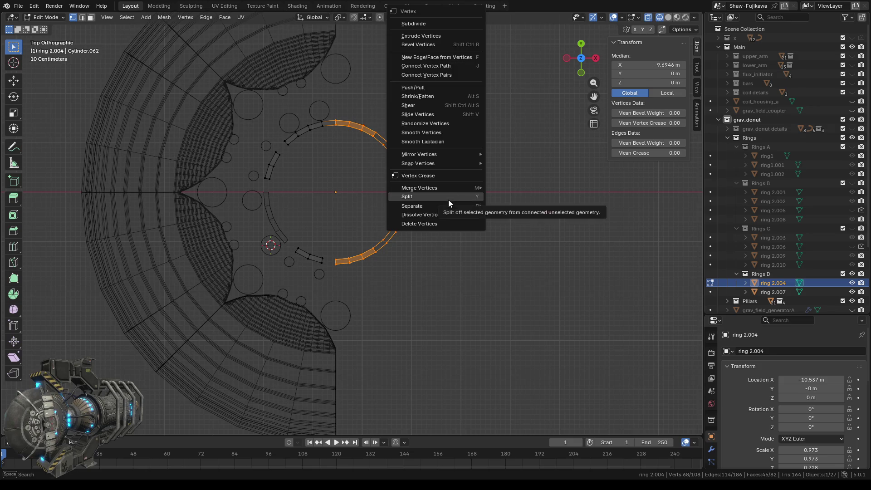
{"action": "mouse_move", "coordinate": [442, 205]}
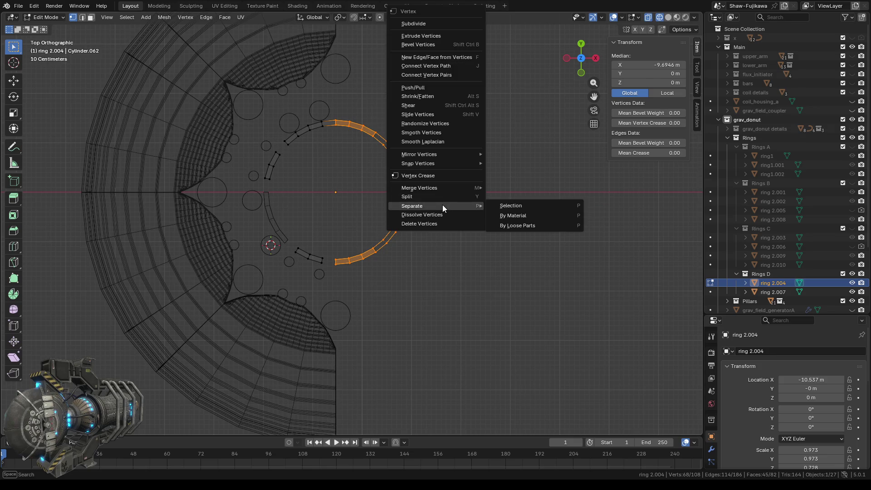
{"action": "left_click", "coordinate": [524, 205]}
{"action": "key", "text": "Tab"}
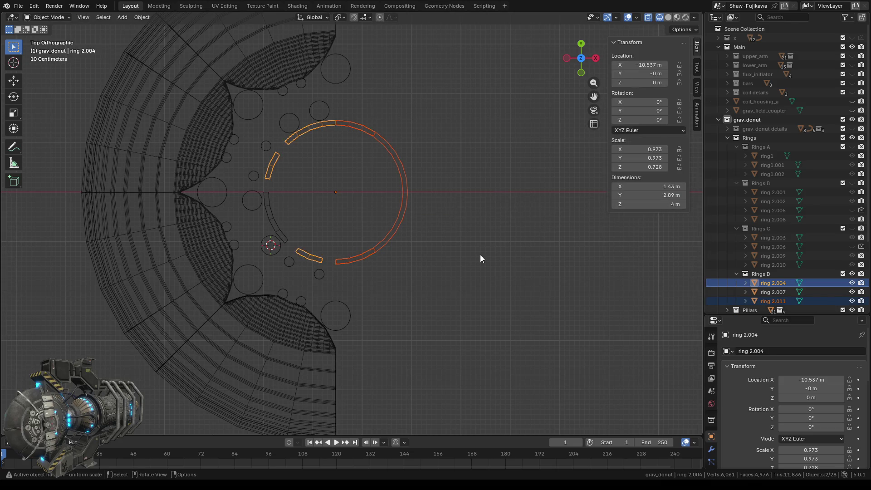
- Select the new ring 2.011 and view it from the top orthographically
{"action": "left_click", "coordinate": [462, 263]}
{"action": "left_click", "coordinate": [405, 216]}
{"action": "mouse_move", "coordinate": [403, 214]}
{"action": "middle_mouse_down"}
{"action": "mouse_move", "coordinate": [461, 294]}
{"action": "mouse_move", "coordinate": [481, 302]}
{"action": "middle_mouse_up"}
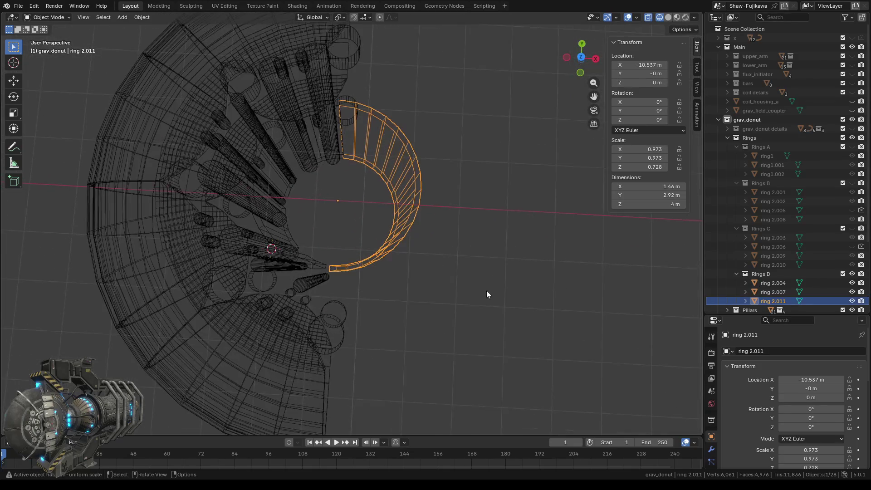
{"action": "left_click", "coordinate": [581, 58]}
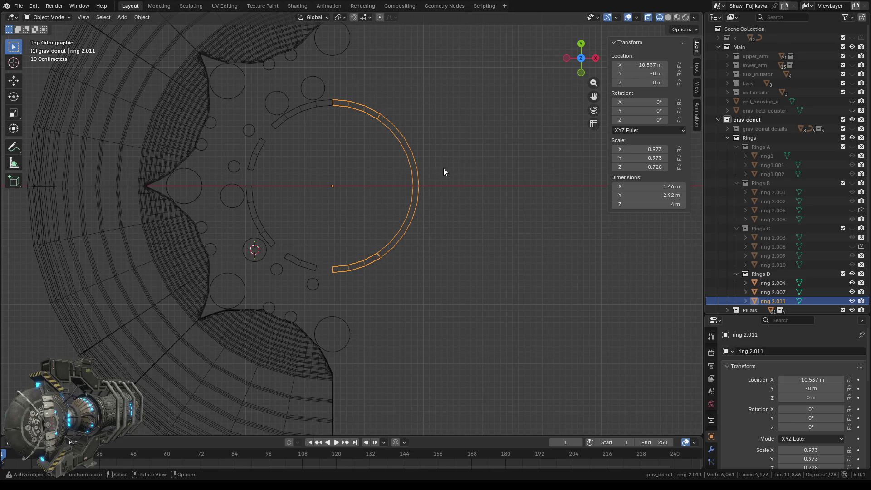
{"action": "scroll", "coordinate": [459, 223], "scroll_direction": "down", "scroll_amount": 3}
{"action": "scroll", "coordinate": [459, 222], "scroll_direction": "down", "scroll_amount": 2}
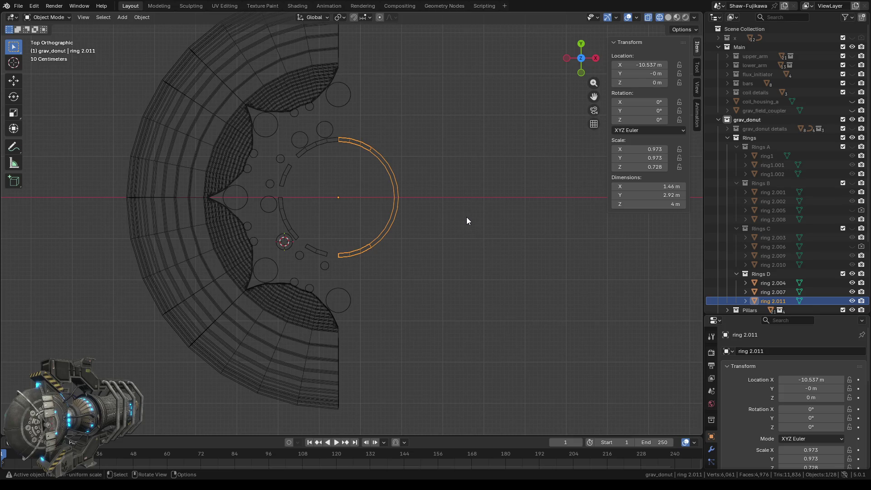
{"action": "scroll", "coordinate": [466, 217], "scroll_direction": "down", "scroll_amount": 2}
{"action": "scroll", "coordinate": [466, 216], "scroll_direction": "up", "scroll_amount": 2}
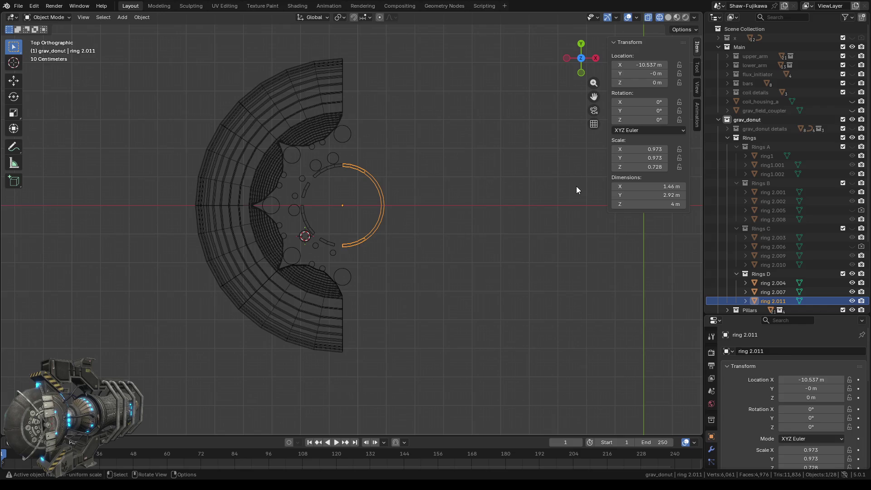
- Switch the viewport to Solid shading and orbit to view ring 2.011 in perspective
{"action": "left_click", "coordinate": [668, 18]}
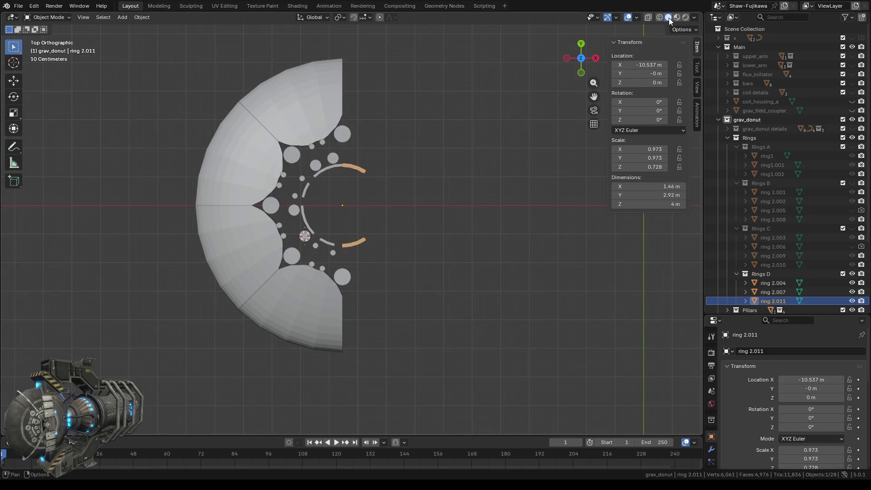
{"action": "scroll", "coordinate": [428, 207], "scroll_direction": "up", "scroll_amount": 3}
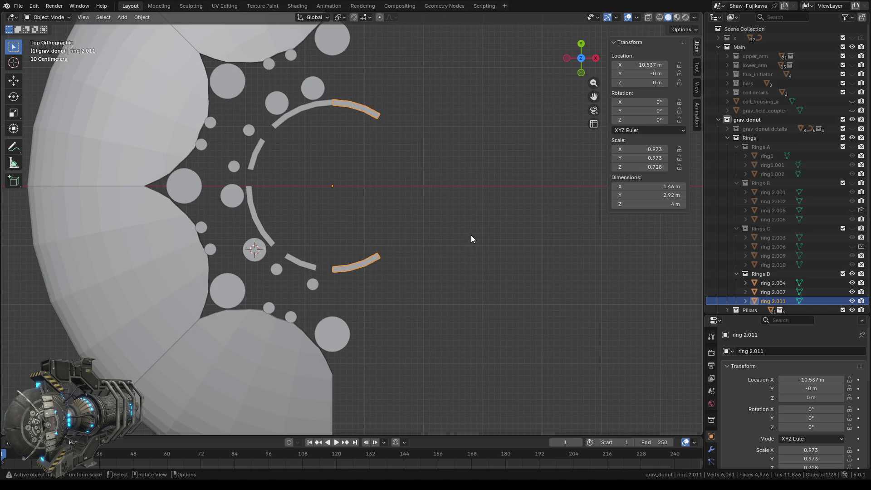
{"action": "middle_click_drag", "start_coordinate": [483, 233], "coordinate": [486, 238]}
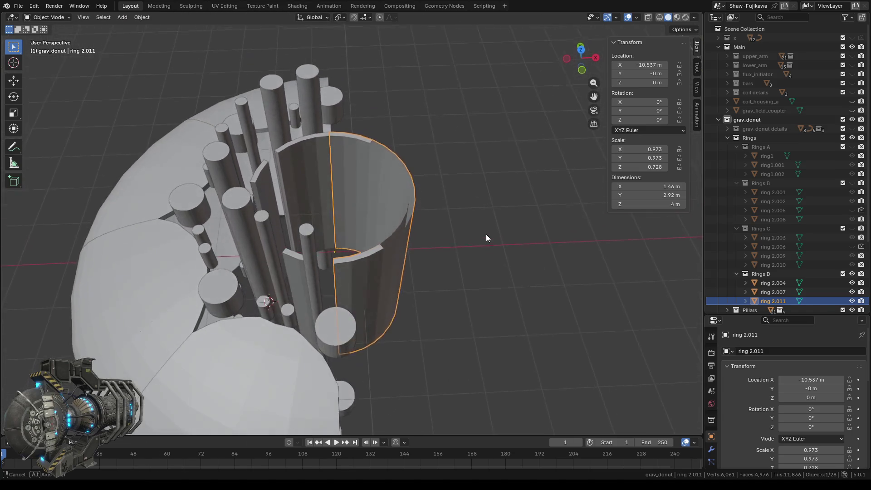
{"action": "middle_click_drag", "start_coordinate": [486, 236], "coordinate": [486, 269]}
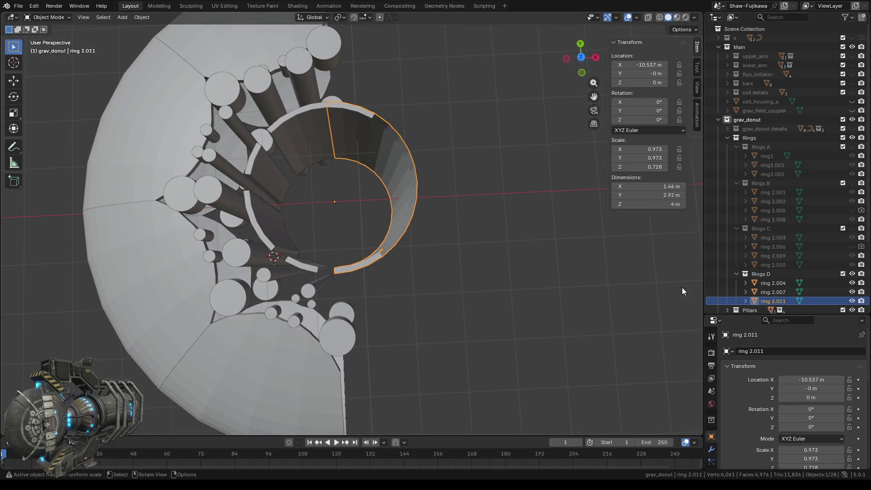
- Unhide the Rings C, B, A and grav_donut details collections around ring 2.011
{"action": "left_click", "coordinate": [851, 228]}
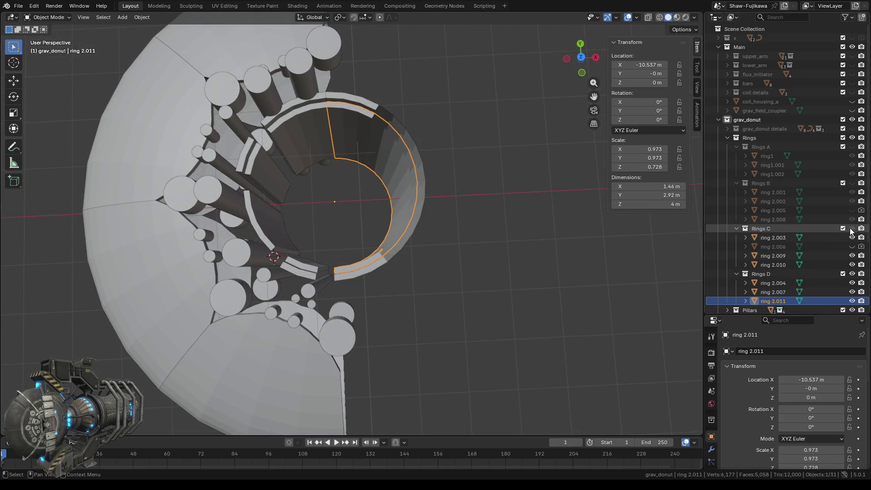
{"action": "left_click", "coordinate": [852, 183]}
{"action": "left_click", "coordinate": [852, 146]}
{"action": "middle_click_drag", "start_coordinate": [604, 269], "coordinate": [525, 221]}
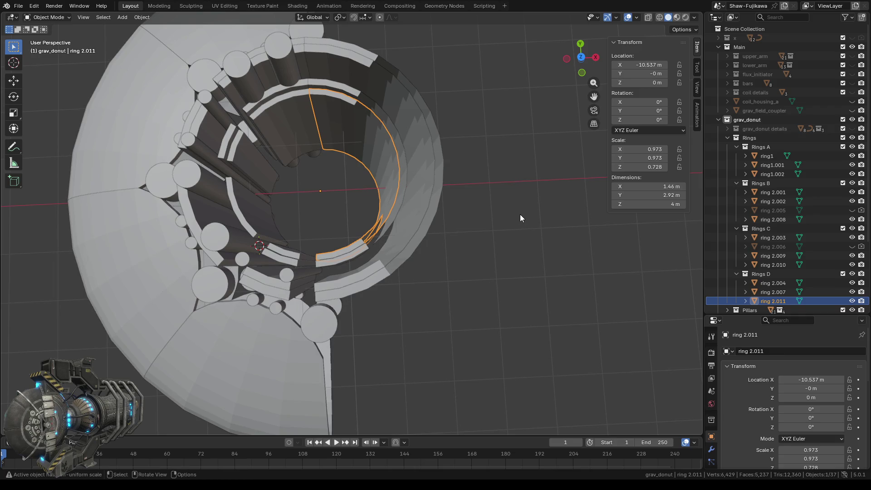
{"action": "middle_click_drag", "start_coordinate": [476, 223], "coordinate": [595, 232]}
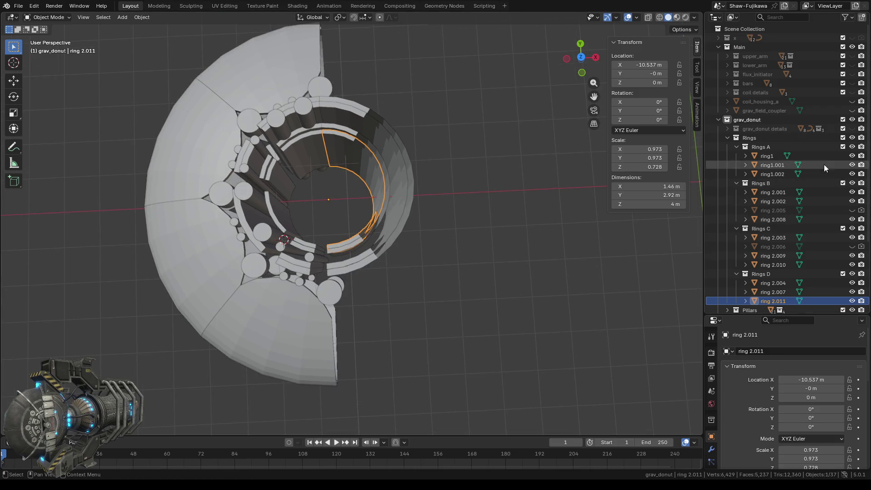
{"action": "left_click", "coordinate": [852, 129]}
{"action": "middle_click_drag", "start_coordinate": [488, 223], "coordinate": [483, 216]}
{"action": "scroll", "coordinate": [451, 192], "scroll_direction": "up", "scroll_amount": 3}
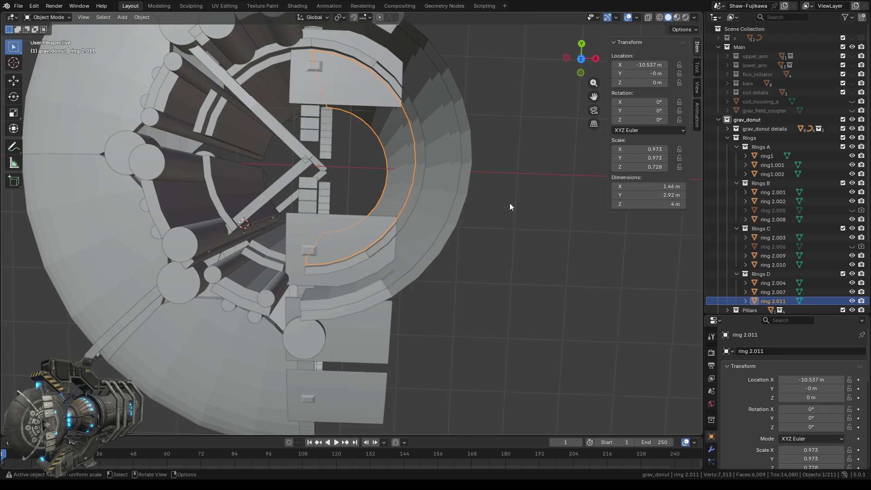
{"action": "mouse_move", "coordinate": [486, 287]}
{"action": "middle_mouse_down"}
{"action": "mouse_move", "coordinate": [474, 243]}
{"action": "mouse_move", "coordinate": [488, 235]}
{"action": "mouse_move", "coordinate": [482, 284]}
{"action": "mouse_move", "coordinate": [491, 262]}
{"action": "mouse_move", "coordinate": [417, 144]}
{"action": "mouse_move", "coordinate": [443, 172]}
{"action": "mouse_move", "coordinate": [425, 264]}
{"action": "mouse_move", "coordinate": [430, 237]}
{"action": "middle_mouse_up"}
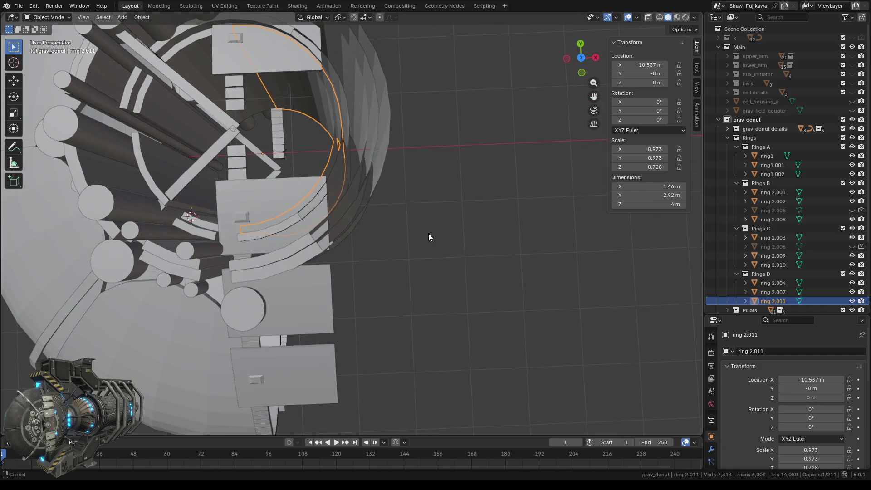
- Hide the Rings B, C and D collections, leaving only Rings A visible
{"action": "left_click", "coordinate": [851, 147]}
{"action": "left_click", "coordinate": [852, 146]}
{"action": "left_click", "coordinate": [851, 184]}
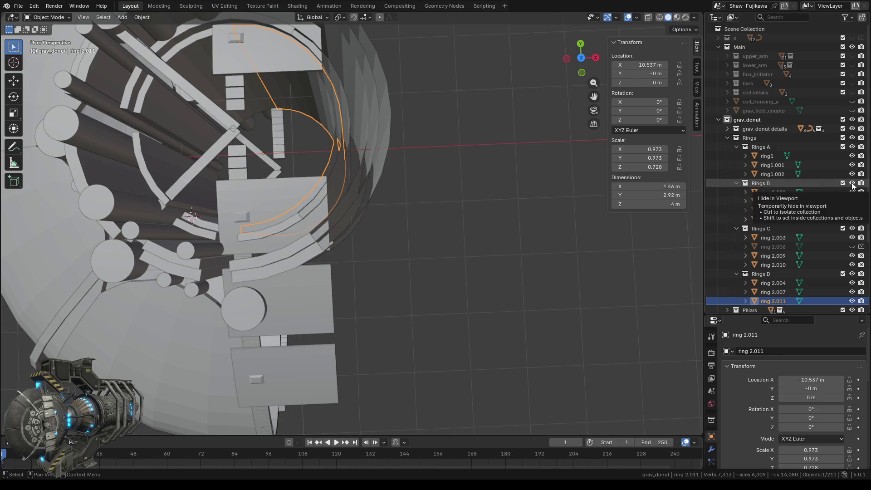
{"action": "left_click", "coordinate": [852, 229]}
{"action": "left_click", "coordinate": [851, 274]}
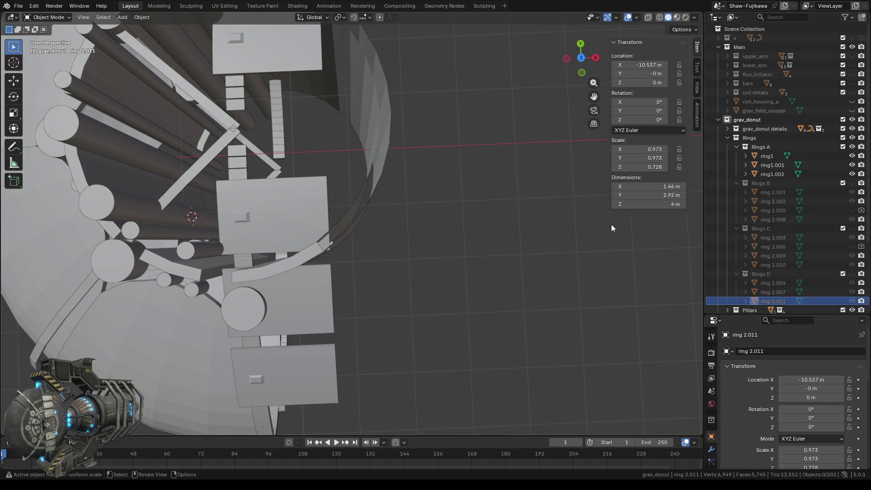
- Check the top view, then select ring1.002 and enter Edit Mode on it
{"action": "middle_click_drag", "start_coordinate": [653, 236], "coordinate": [428, 248]}
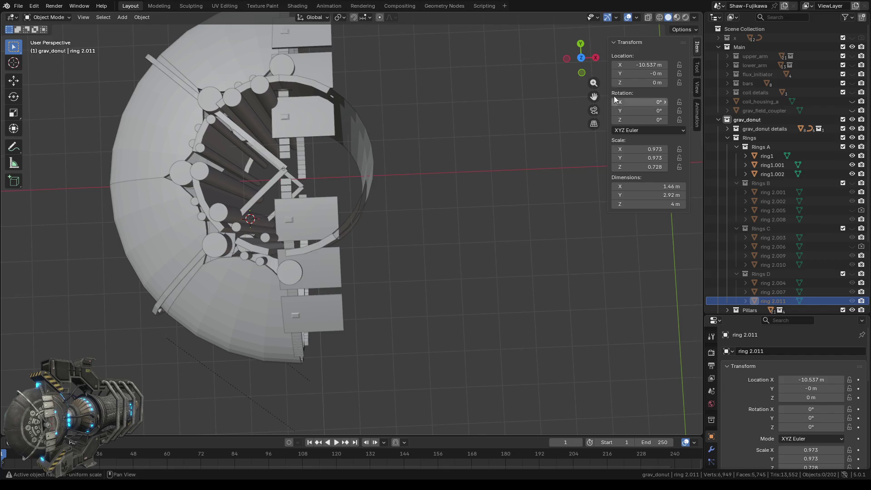
{"action": "left_click", "coordinate": [582, 61]}
{"action": "left_click", "coordinate": [583, 61]}
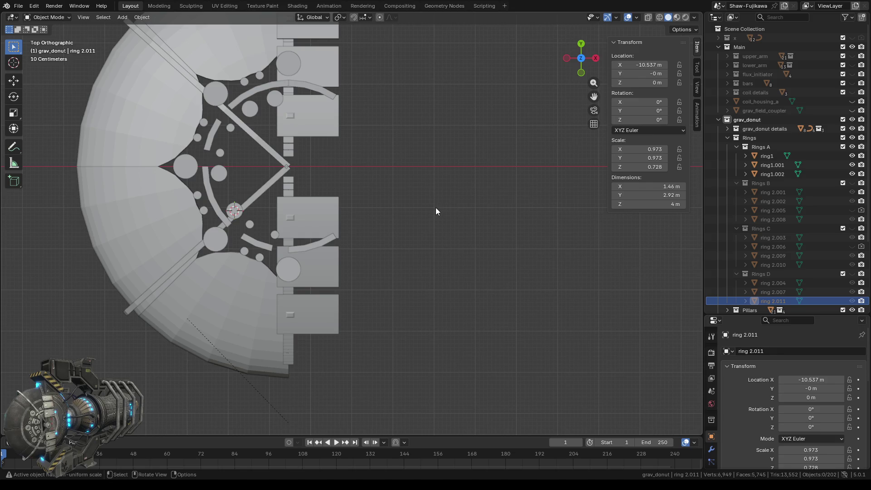
{"action": "mouse_move", "coordinate": [432, 223]}
{"action": "middle_mouse_down"}
{"action": "mouse_move", "coordinate": [456, 232]}
{"action": "mouse_move", "coordinate": [446, 231]}
{"action": "middle_mouse_up"}
{"action": "middle_click_drag", "start_coordinate": [429, 139], "coordinate": [407, 203]}
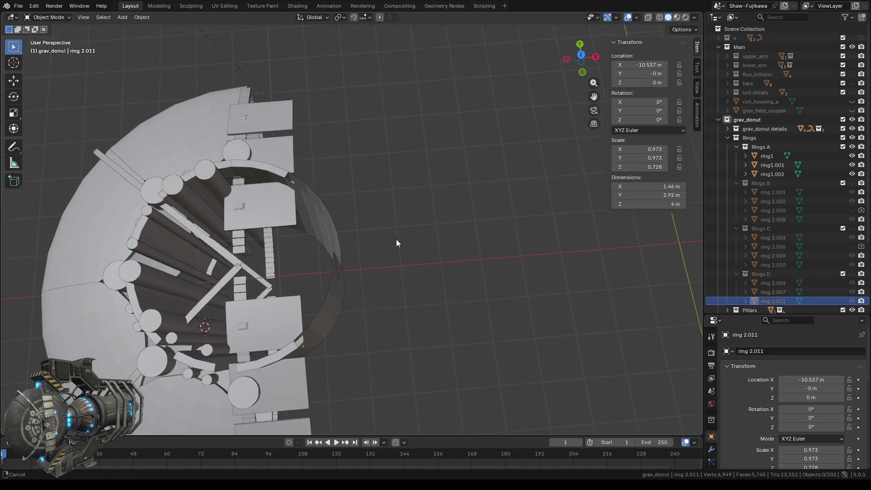
{"action": "left_click", "coordinate": [324, 190]}
{"action": "mouse_move", "coordinate": [444, 284]}
{"action": "middle_mouse_down"}
{"action": "mouse_move", "coordinate": [386, 280]}
{"action": "mouse_move", "coordinate": [354, 225]}
{"action": "middle_mouse_up"}
{"action": "key", "text": "Tab"}
- Cap the first five open gaps along ring1.002's rim with quad faces
{"action": "scroll", "coordinate": [334, 225], "scroll_direction": "up", "scroll_amount": 2}
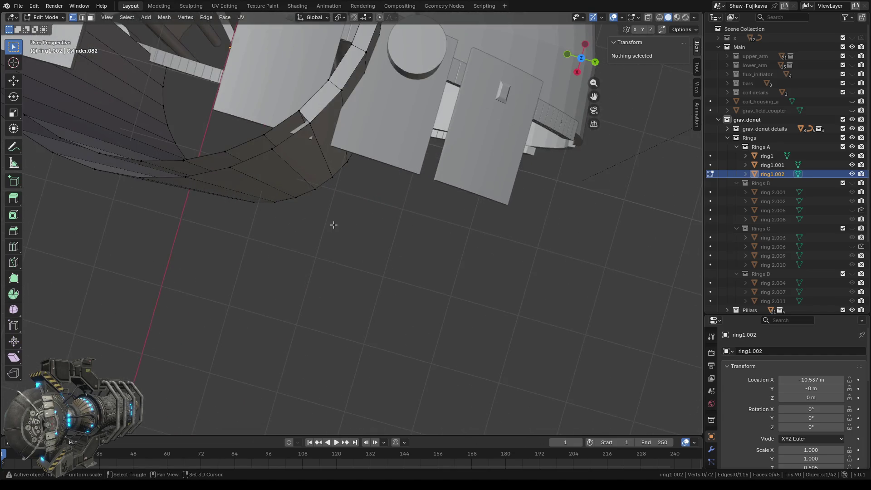
{"action": "scroll", "coordinate": [377, 291], "scroll_direction": "up", "scroll_amount": 2}
{"action": "middle_click_drag", "start_coordinate": [414, 288], "coordinate": [367, 272]}
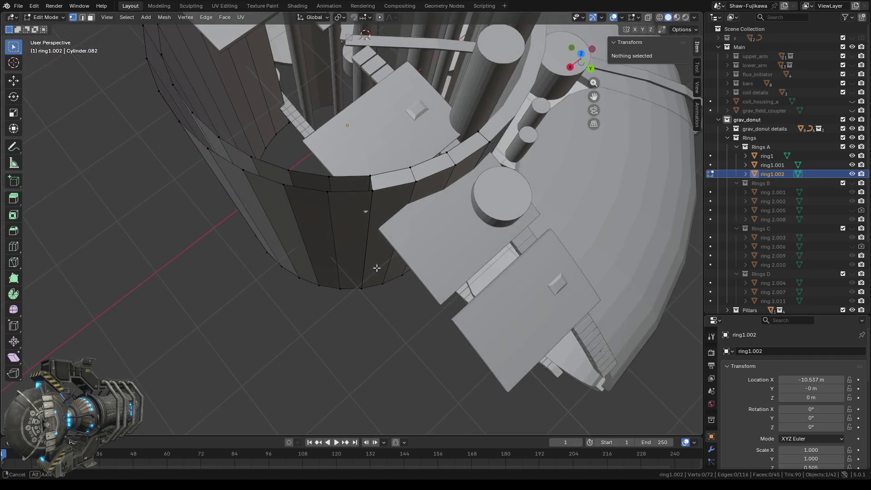
{"action": "scroll", "coordinate": [356, 251], "scroll_direction": "up", "scroll_amount": 2}
{"action": "left_click_drag", "start_coordinate": [310, 155], "coordinate": [384, 193]}
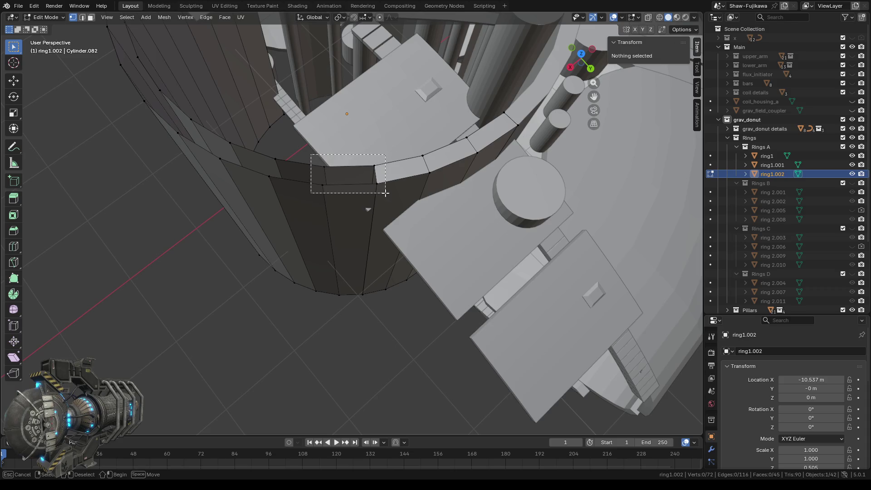
{"action": "key", "text": "f"}
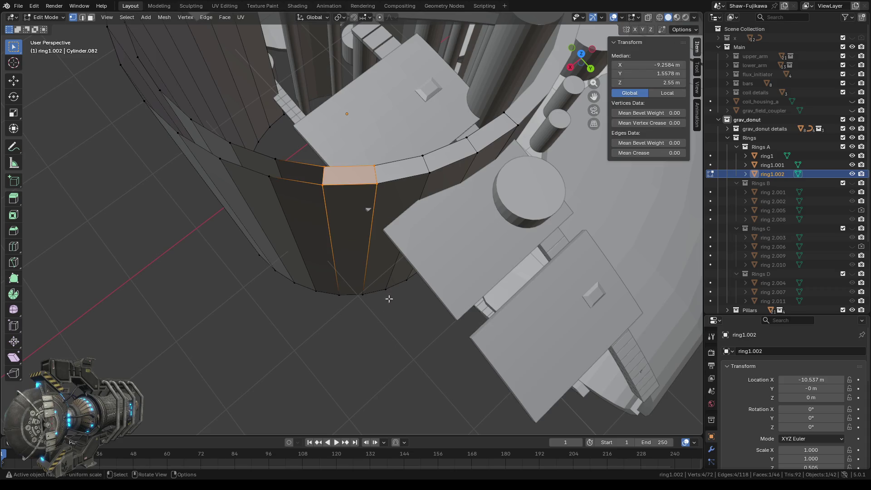
{"action": "middle_click_drag", "start_coordinate": [313, 317], "coordinate": [323, 316]}
{"action": "mouse_move", "coordinate": [254, 172]}
{"action": "left_mouse_down"}
{"action": "mouse_move", "coordinate": [268, 190]}
{"action": "mouse_move", "coordinate": [320, 204]}
{"action": "left_mouse_up"}
{"action": "key", "text": "f"}
{"action": "mouse_move", "coordinate": [292, 219]}
{"action": "middle_mouse_down"}
{"action": "mouse_move", "coordinate": [287, 225]}
{"action": "mouse_move", "coordinate": [395, 235]}
{"action": "middle_mouse_up"}
{"action": "left_click_drag", "start_coordinate": [347, 179], "coordinate": [414, 224]}
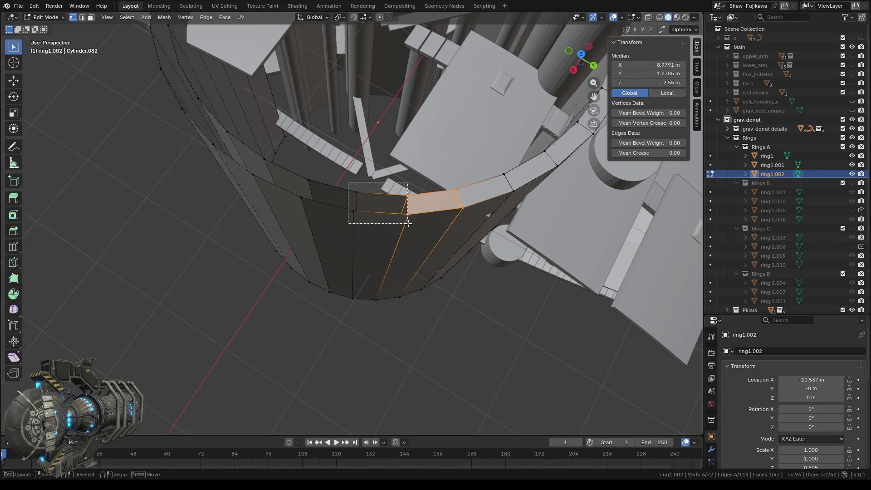
{"action": "key", "text": "f"}
{"action": "middle_click_drag", "start_coordinate": [414, 224], "coordinate": [334, 223]}
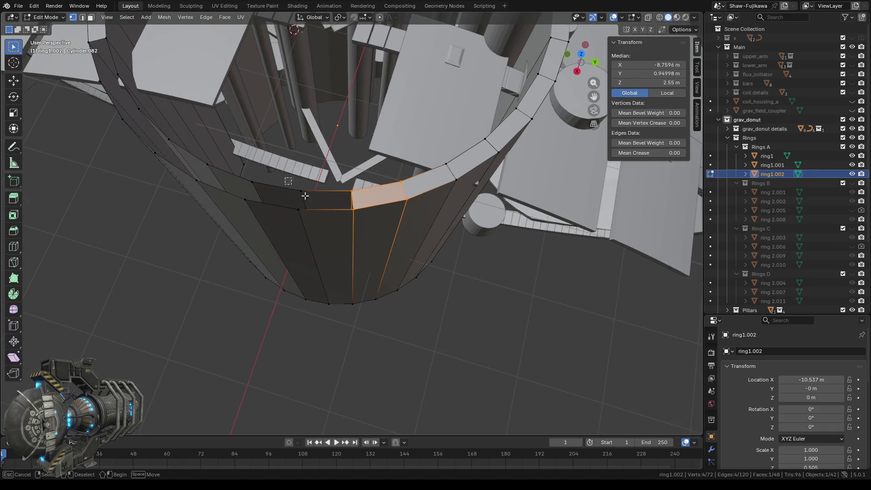
{"action": "key", "text": "f"}
{"action": "left_click_drag", "start_coordinate": [240, 168], "coordinate": [306, 228]}
{"action": "key", "text": "f"}
- Fill five more rim gaps further around the ring with faces
{"action": "middle_click_drag", "start_coordinate": [242, 239], "coordinate": [365, 244]}
{"action": "left_click_drag", "start_coordinate": [313, 181], "coordinate": [400, 241]}
{"action": "key", "text": "f"}
{"action": "middle_click_drag", "start_coordinate": [349, 244], "coordinate": [328, 242]}
{"action": "left_click_drag", "start_coordinate": [263, 191], "coordinate": [351, 239]}
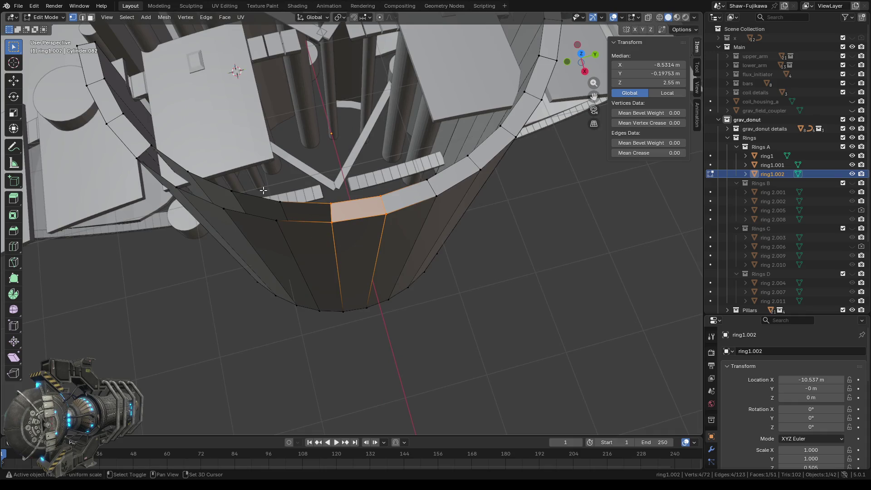
{"action": "key", "text": "f"}
{"action": "left_click_drag", "start_coordinate": [217, 178], "coordinate": [281, 240]}
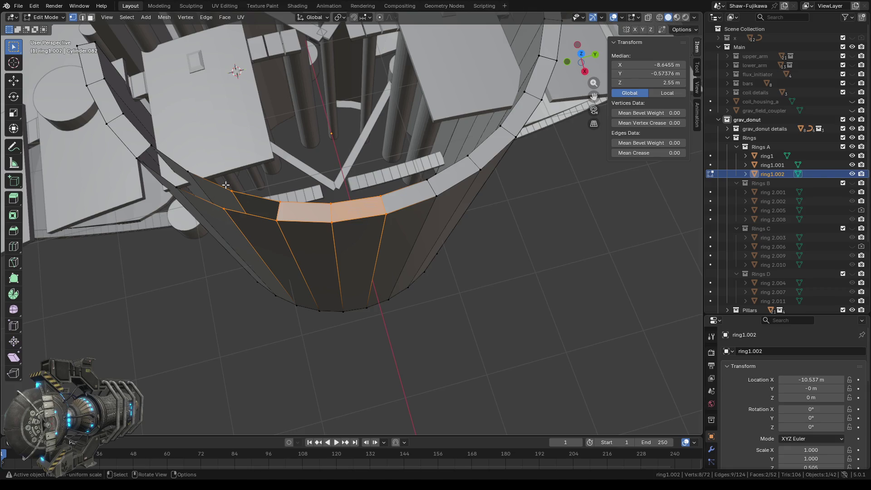
{"action": "left_click_drag", "start_coordinate": [223, 184], "coordinate": [295, 240]}
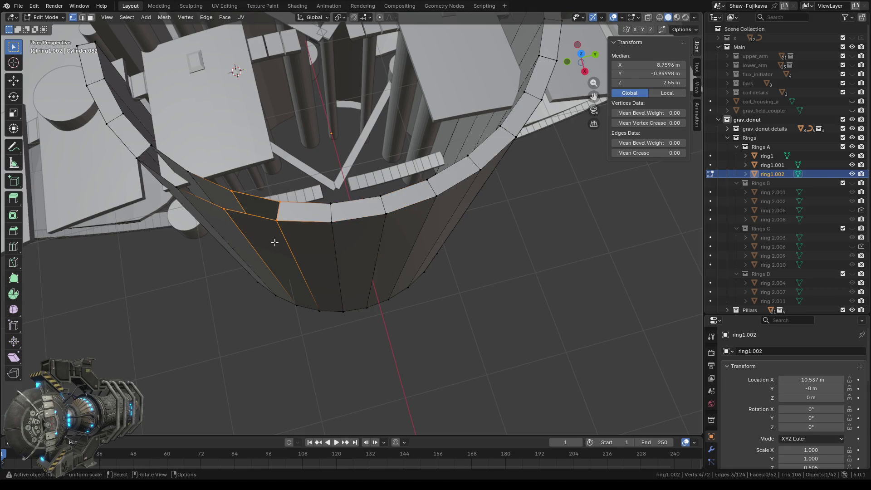
{"action": "key", "text": "f"}
{"action": "mouse_move", "coordinate": [262, 254]}
{"action": "middle_mouse_down"}
{"action": "mouse_move", "coordinate": [388, 273]}
{"action": "mouse_move", "coordinate": [394, 263]}
{"action": "middle_mouse_up"}
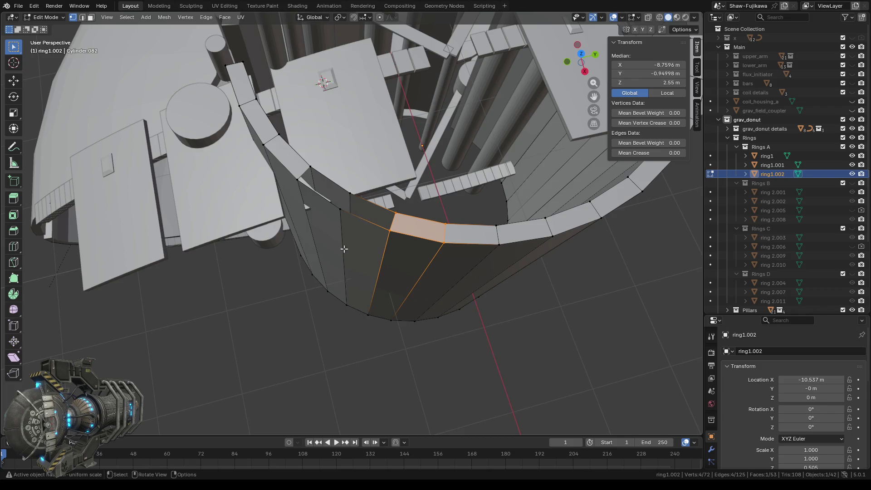
{"action": "middle_click_drag", "start_coordinate": [345, 246], "coordinate": [327, 189]}
{"action": "left_click_drag", "start_coordinate": [327, 190], "coordinate": [413, 239]}
{"action": "key", "text": "f"}
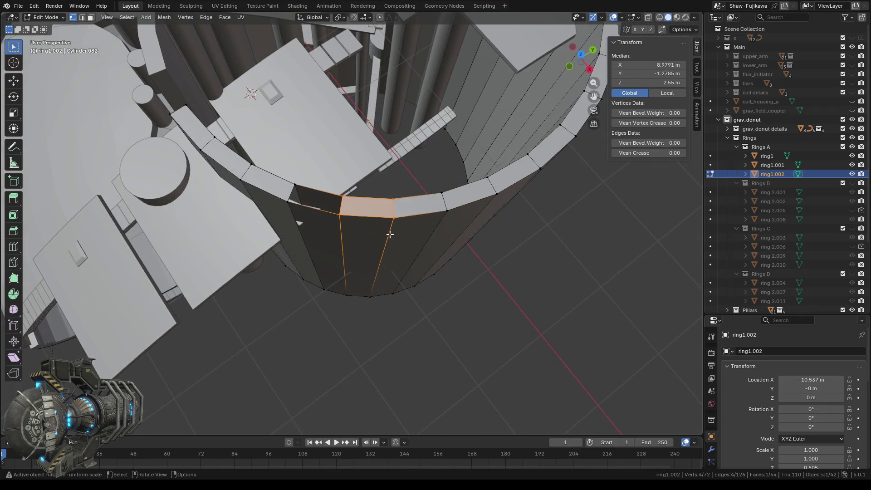
{"action": "middle_click_drag", "start_coordinate": [336, 237], "coordinate": [325, 231]}
{"action": "left_click_drag", "start_coordinate": [279, 187], "coordinate": [349, 222]}
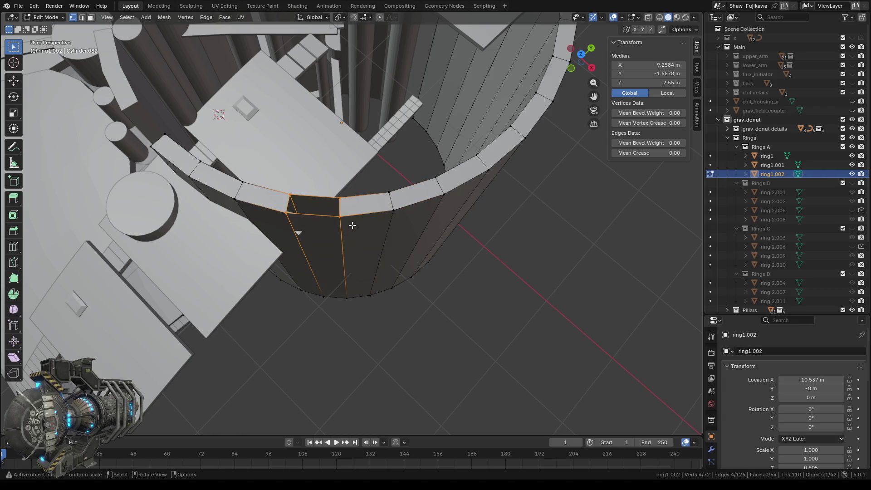
{"action": "key", "text": "f"}
- From the underside, fill the last six holes in the band and clear the selection
{"action": "left_click", "coordinate": [582, 65]}
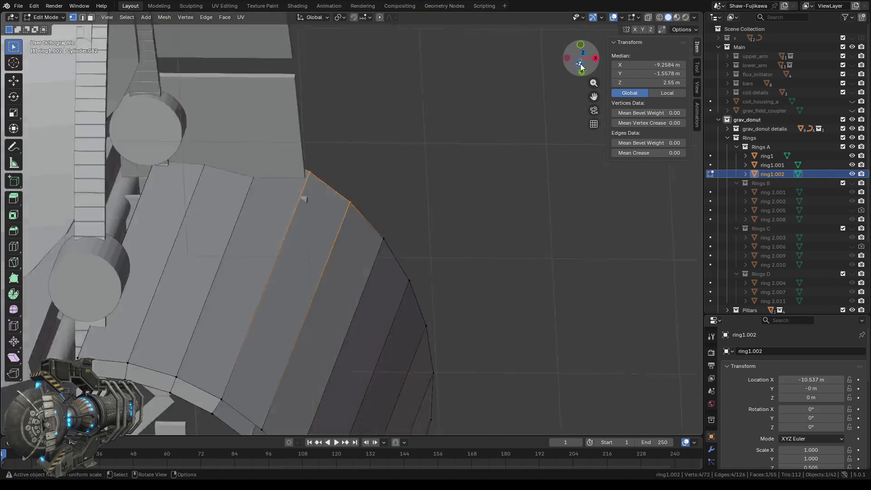
{"action": "scroll", "coordinate": [415, 247], "scroll_direction": "down", "scroll_amount": 2}
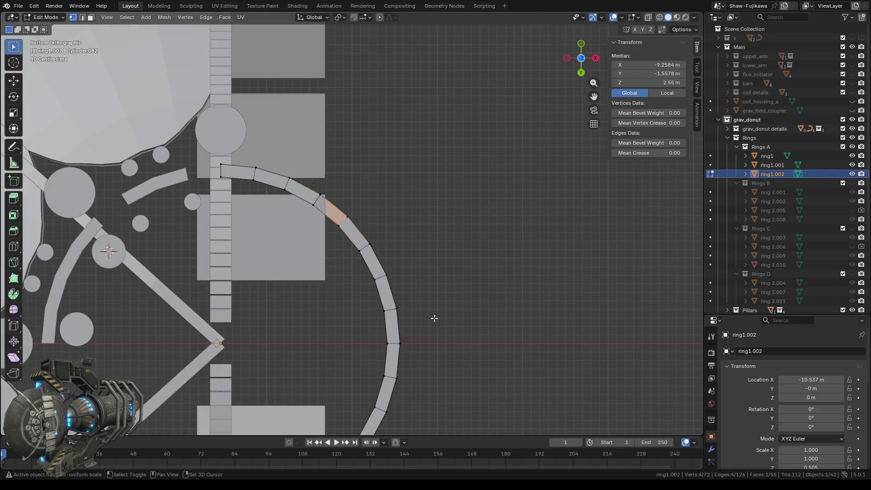
{"action": "scroll", "coordinate": [421, 231], "scroll_direction": "down", "scroll_amount": 5, "text": "shift"}
{"action": "middle_click_drag", "start_coordinate": [426, 220], "coordinate": [387, 200]}
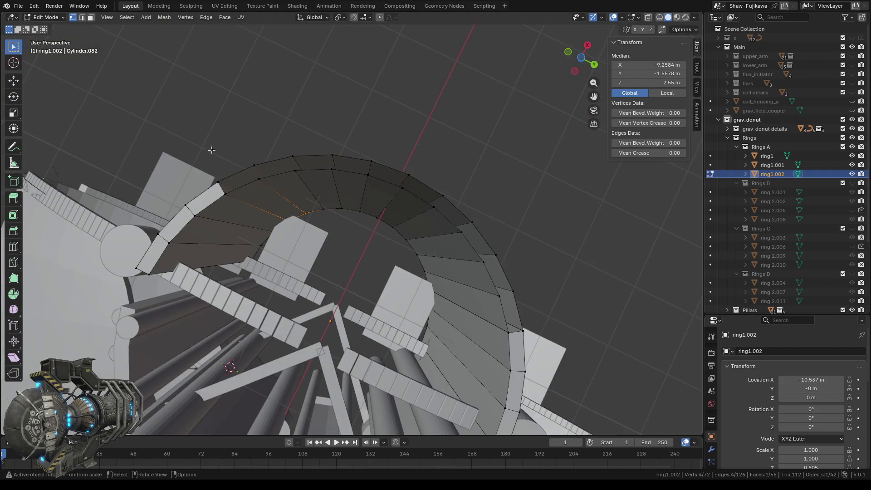
{"action": "left_click_drag", "start_coordinate": [211, 150], "coordinate": [264, 196]}
{"action": "key", "text": "f"}
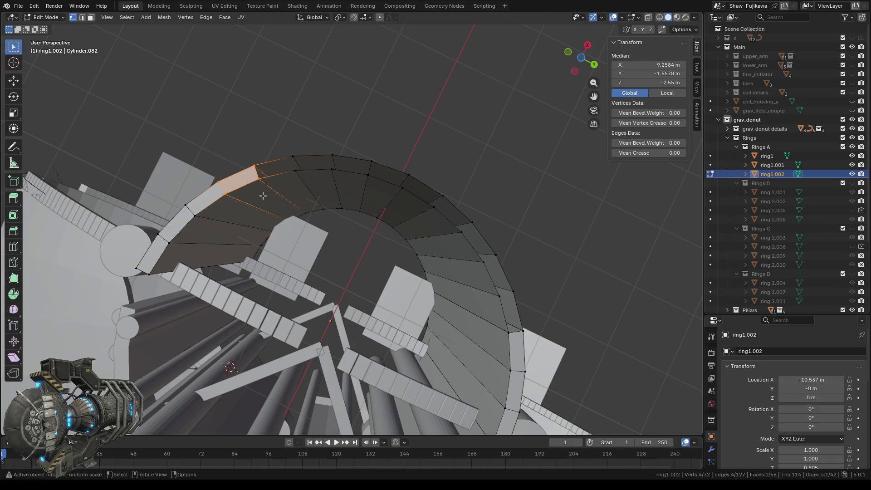
{"action": "left_click_drag", "start_coordinate": [250, 144], "coordinate": [295, 180]}
{"action": "key", "text": "f"}
{"action": "left_click_drag", "start_coordinate": [280, 138], "coordinate": [348, 183]}
{"action": "key", "text": "f"}
{"action": "left_click_drag", "start_coordinate": [311, 145], "coordinate": [381, 183]}
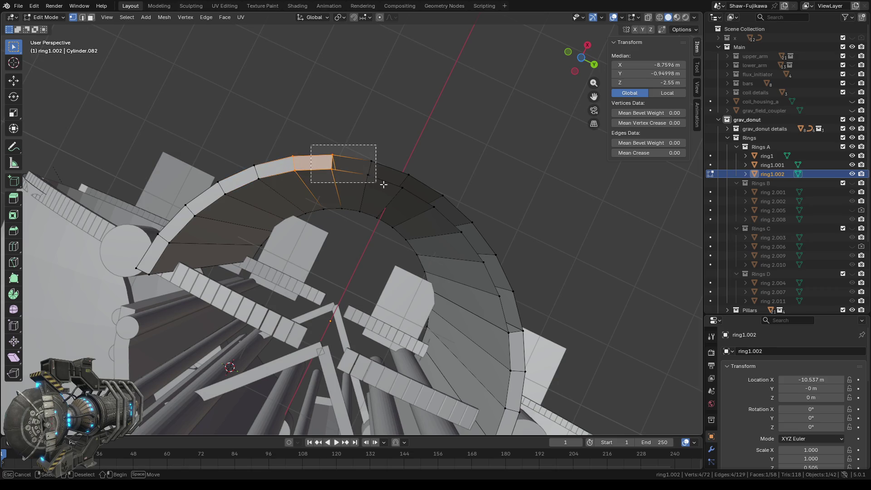
{"action": "key", "text": "f"}
{"action": "left_click_drag", "start_coordinate": [412, 191], "coordinate": [413, 193]}
{"action": "mouse_move", "coordinate": [391, 163]}
{"action": "left_mouse_down"}
{"action": "mouse_move", "coordinate": [451, 207]}
{"action": "mouse_move", "coordinate": [475, 242]}
{"action": "left_mouse_up"}
{"action": "left_click_drag", "start_coordinate": [453, 215], "coordinate": [524, 308]}
{"action": "key", "text": "f"}
{"action": "left_click_drag", "start_coordinate": [486, 278], "coordinate": [530, 341]}
{"action": "key", "text": "f"}
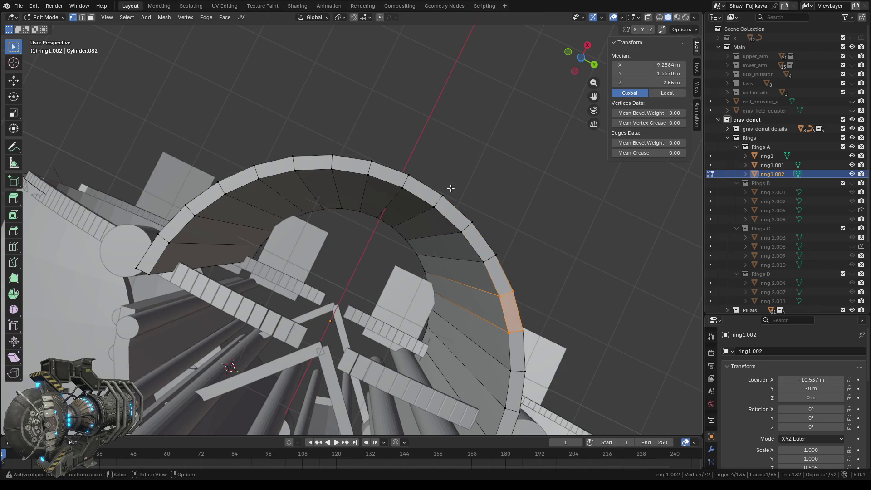
{"action": "left_click", "coordinate": [438, 136]}
{"action": "mouse_move", "coordinate": [423, 97]}
{"action": "middle_mouse_down"}
{"action": "mouse_move", "coordinate": [316, 250]}
{"action": "mouse_move", "coordinate": [419, 278]}
{"action": "middle_mouse_up"}
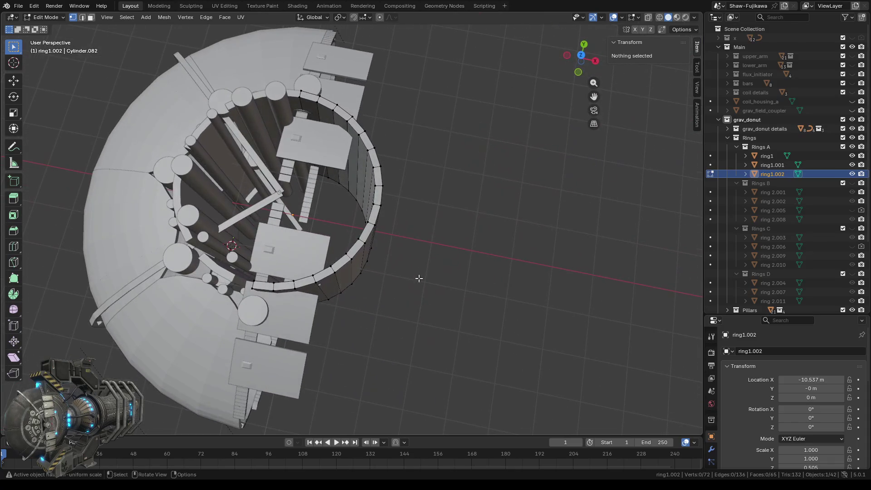
{"action": "left_click", "coordinate": [580, 55]}
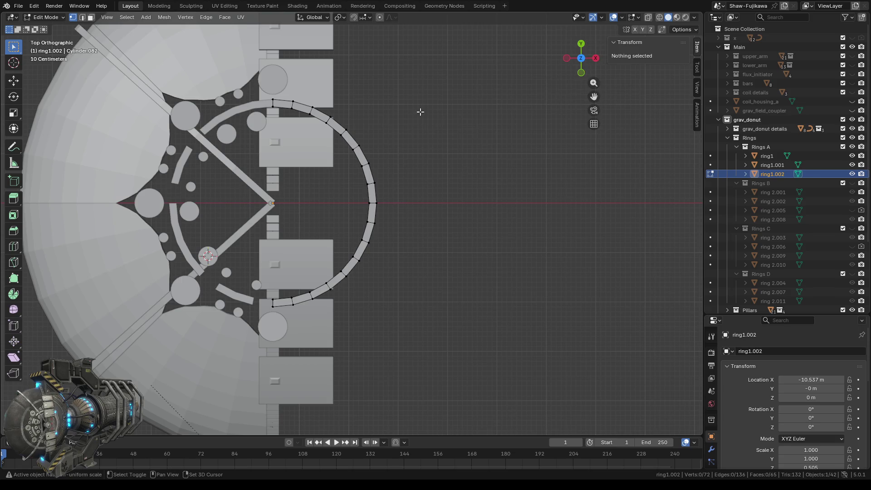
{"action": "middle_click_drag", "start_coordinate": [412, 96], "coordinate": [447, 154], "text": "shift"}
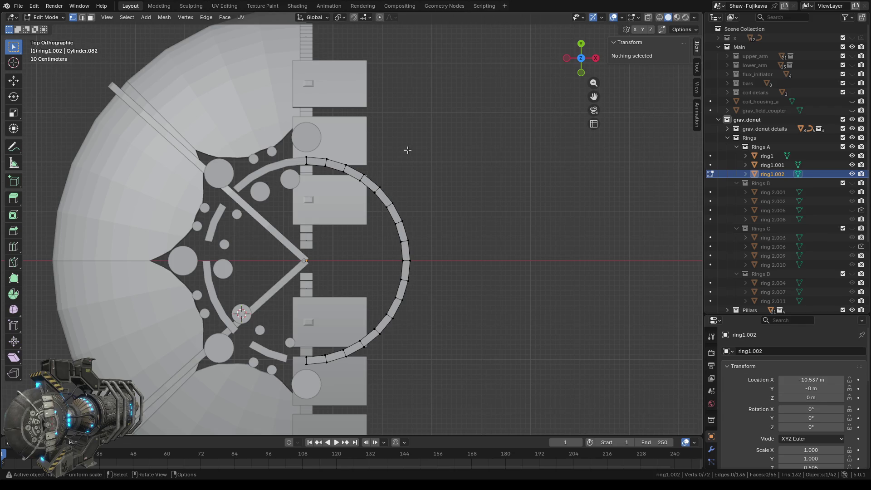
{"action": "scroll", "coordinate": [406, 147], "scroll_direction": "up", "scroll_amount": 3}
{"action": "middle_click_drag", "start_coordinate": [433, 131], "coordinate": [396, 189], "text": "shift"}
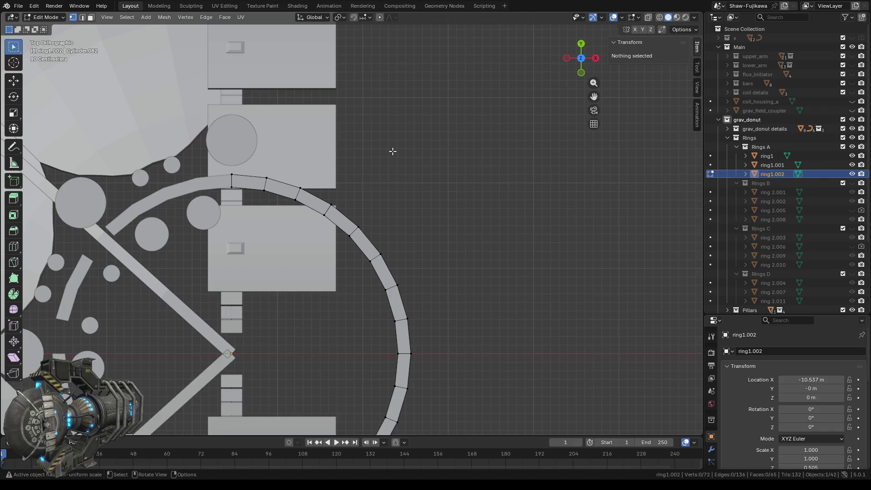
{"action": "left_click", "coordinate": [14, 63]}
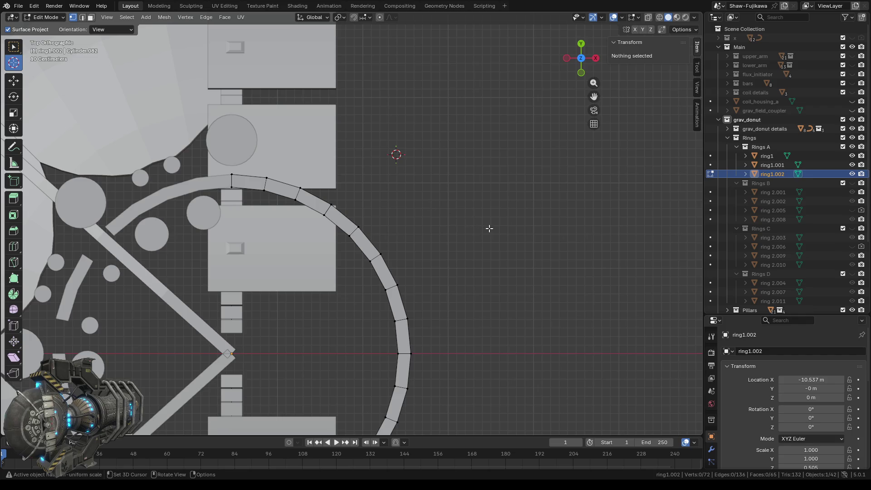
{"action": "middle_click_drag", "start_coordinate": [504, 238], "coordinate": [348, 175]}
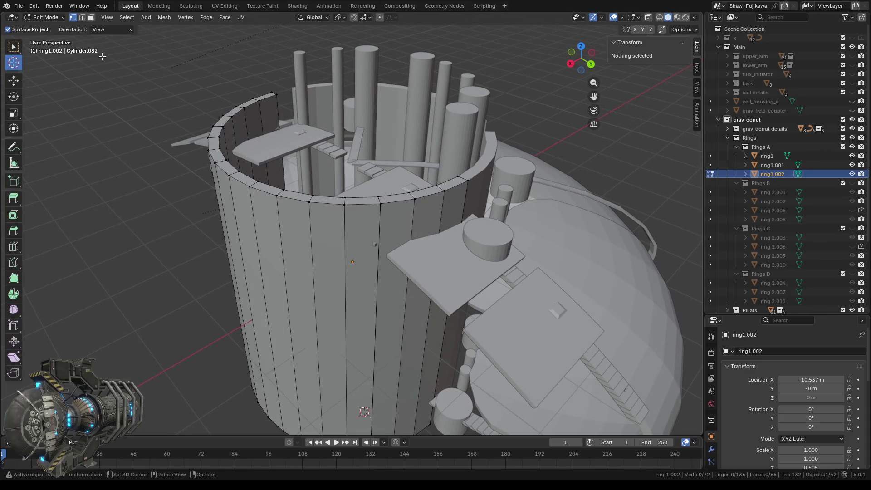
{"action": "left_click", "coordinate": [91, 18]}
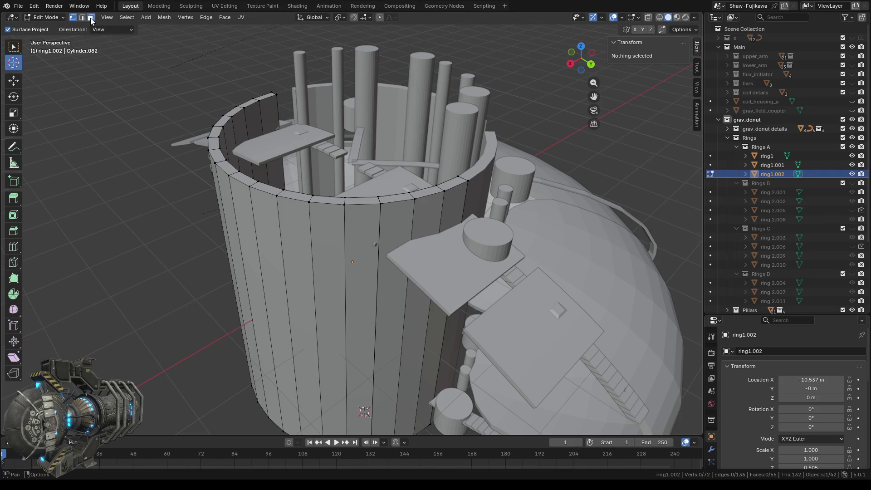
{"action": "key", "text": "1"}
{"action": "middle_click_drag", "start_coordinate": [340, 266], "coordinate": [338, 294]}
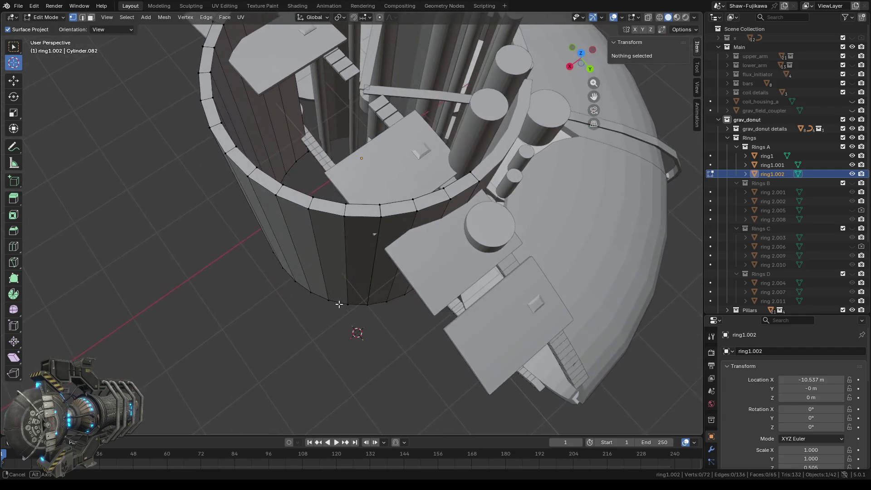
{"action": "left_click", "coordinate": [90, 20]}
{"action": "right_click", "coordinate": [396, 224], "text": "shift"}
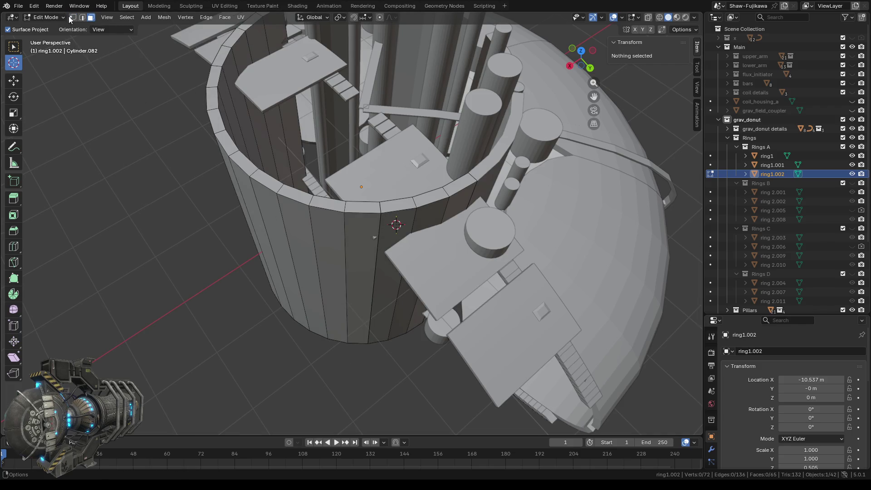
{"action": "left_click", "coordinate": [579, 52]}
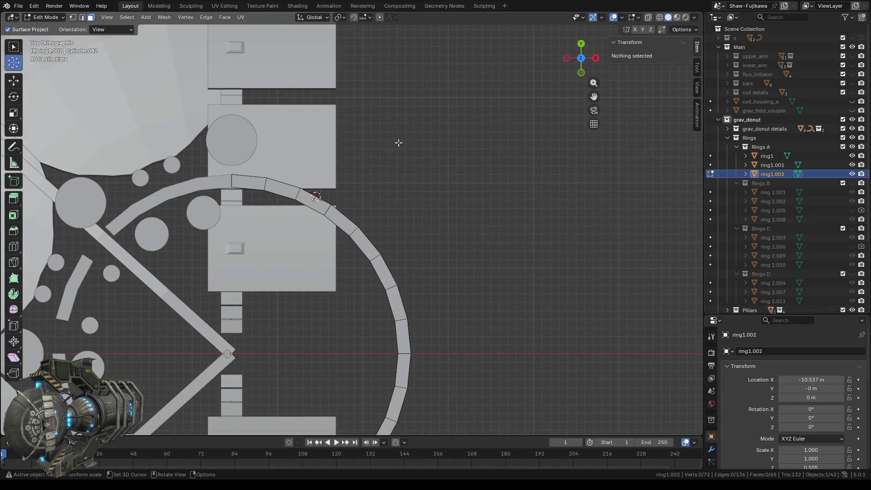
{"action": "key", "text": "1"}
{"action": "left_click", "coordinate": [389, 153]}
{"action": "left_click", "coordinate": [17, 47]}
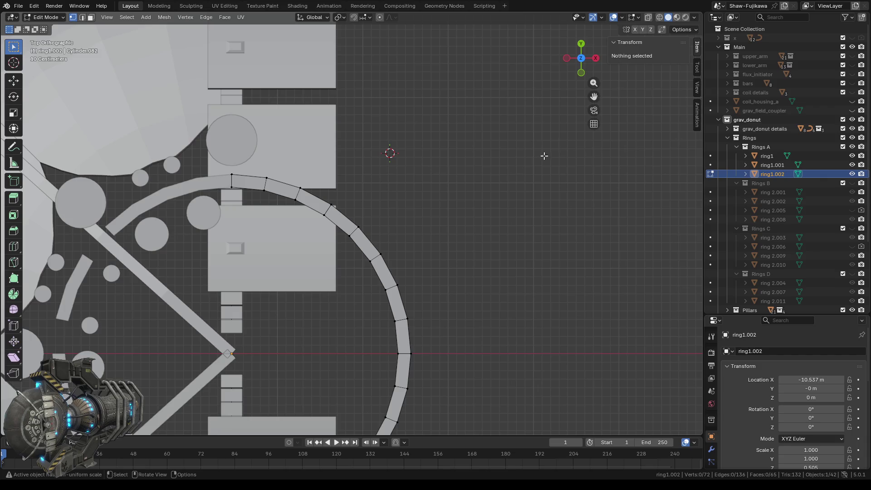
{"action": "middle_click_drag", "start_coordinate": [491, 240], "coordinate": [339, 194]}
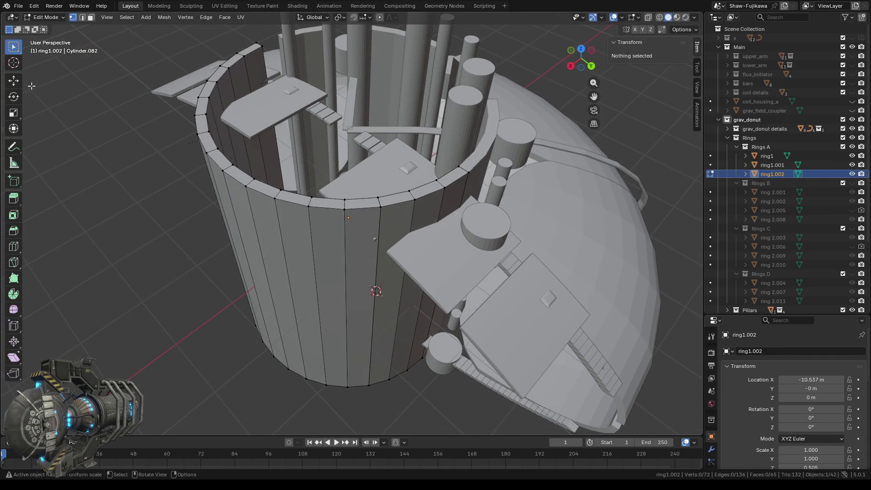
- Select three adjacent outer faces on ring1.002's upper arc in face mode
{"action": "left_click", "coordinate": [91, 18]}
{"action": "left_click", "coordinate": [393, 229]}
{"action": "left_click", "coordinate": [359, 233], "text": "shift"}
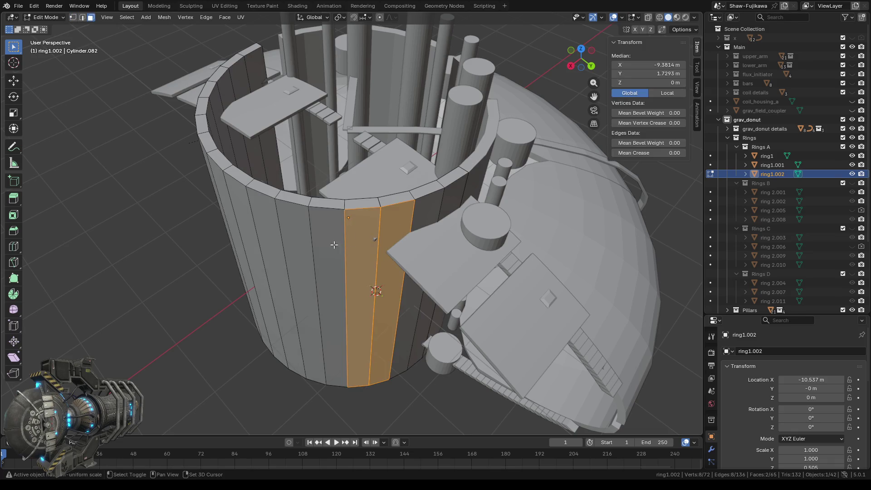
{"action": "left_click", "coordinate": [336, 245], "text": "shift"}
{"action": "mouse_move", "coordinate": [274, 260]}
{"action": "middle_mouse_down"}
{"action": "mouse_move", "coordinate": [337, 276]}
{"action": "mouse_move", "coordinate": [355, 330]}
{"action": "mouse_move", "coordinate": [382, 327]}
{"action": "mouse_move", "coordinate": [289, 302]}
{"action": "middle_mouse_up"}
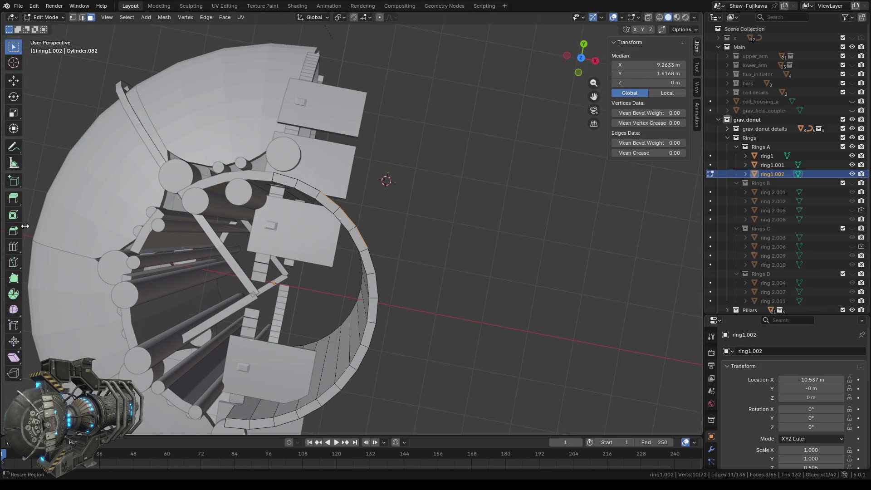
- Extrude the three faces outward with Extrude Region, entering an exact amount
{"action": "left_click", "coordinate": [14, 199]}
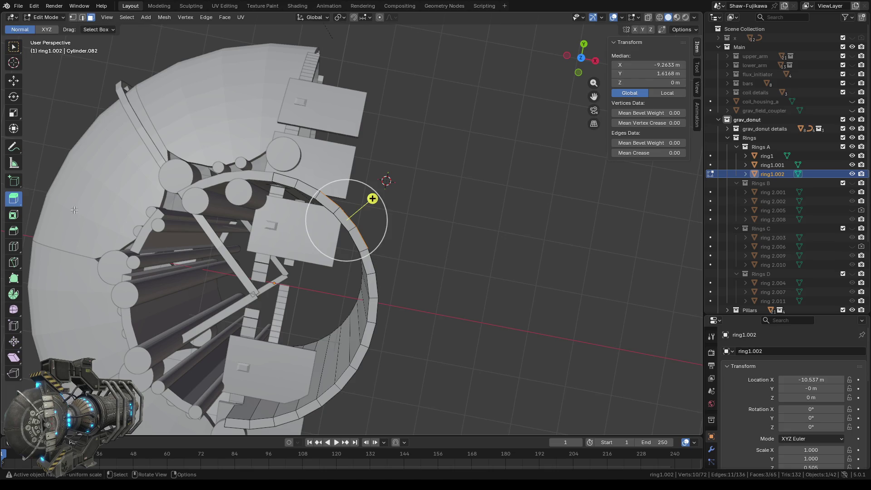
{"action": "left_click_drag", "start_coordinate": [373, 199], "coordinate": [402, 176]}
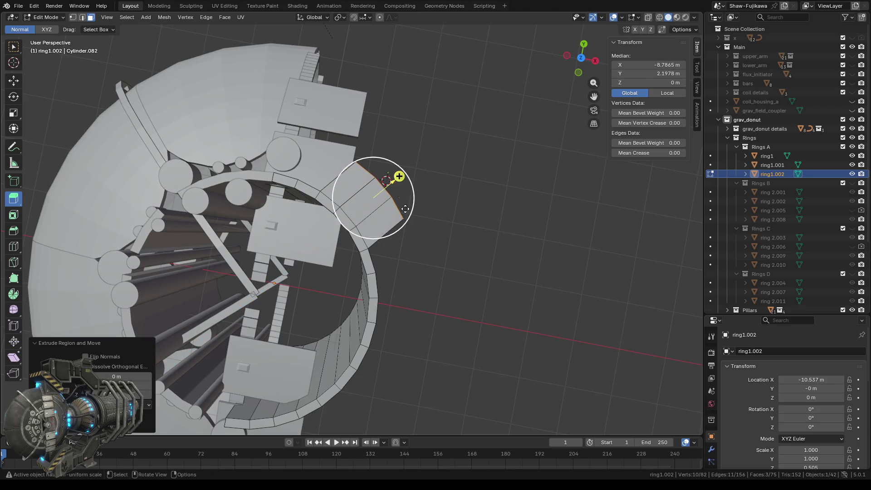
{"action": "left_click", "coordinate": [145, 394]}
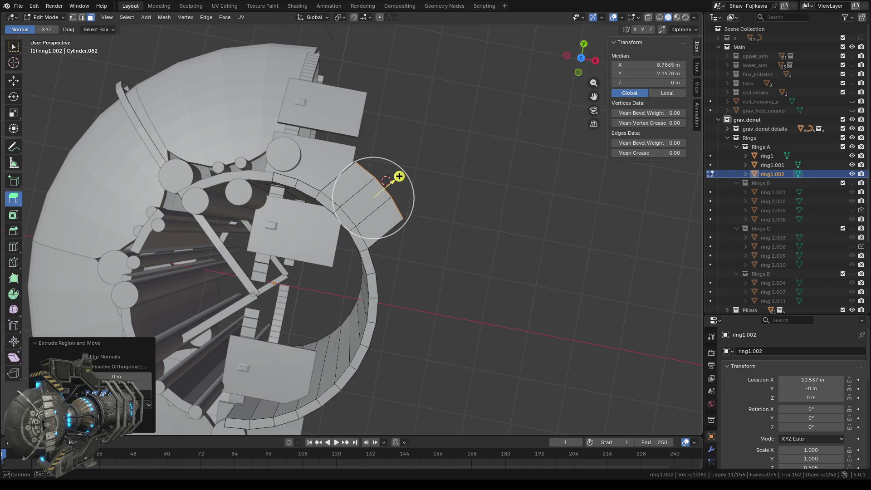
{"action": "key", "text": "Return"}
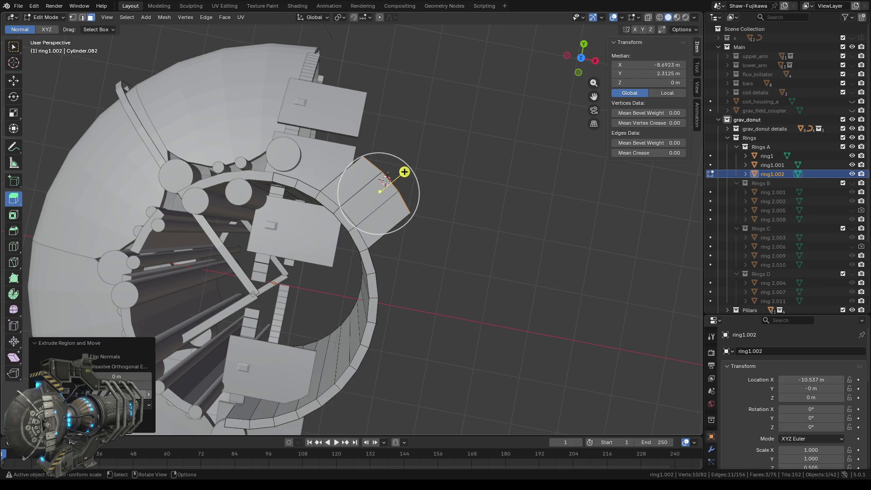
- Deselect the block, switch to top view and place the 3D cursor below the ring
{"action": "left_click", "coordinate": [424, 266]}
{"action": "mouse_move", "coordinate": [458, 373]}
{"action": "middle_mouse_down"}
{"action": "mouse_move", "coordinate": [421, 329]}
{"action": "mouse_move", "coordinate": [366, 292]}
{"action": "middle_mouse_up"}
{"action": "left_click", "coordinate": [581, 47]}
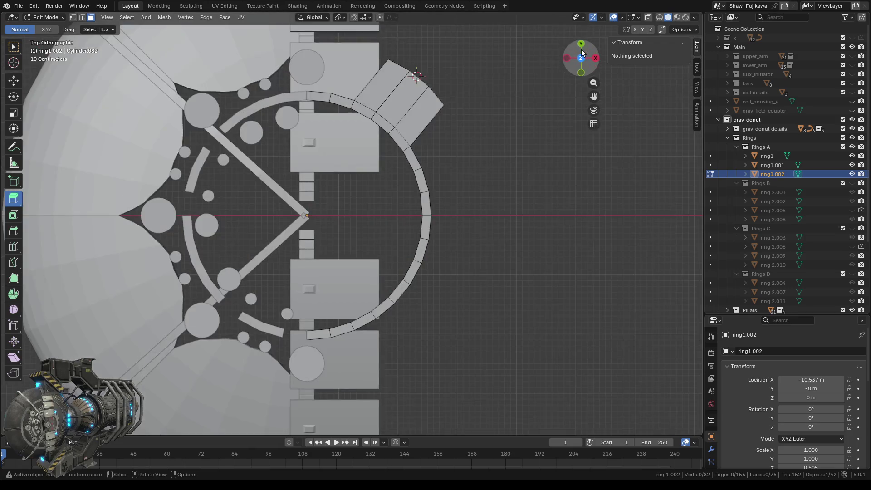
{"action": "scroll", "coordinate": [456, 323], "scroll_direction": "down", "scroll_amount": 3}
{"action": "middle_click_drag", "start_coordinate": [455, 321], "coordinate": [414, 285], "text": "shift"}
{"action": "scroll", "coordinate": [385, 245], "scroll_direction": "up", "scroll_amount": 2}
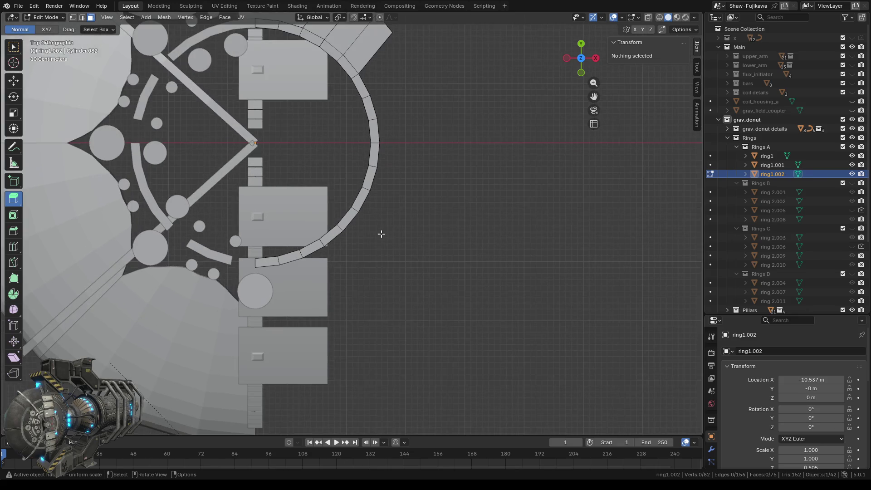
{"action": "left_click", "coordinate": [14, 62]}
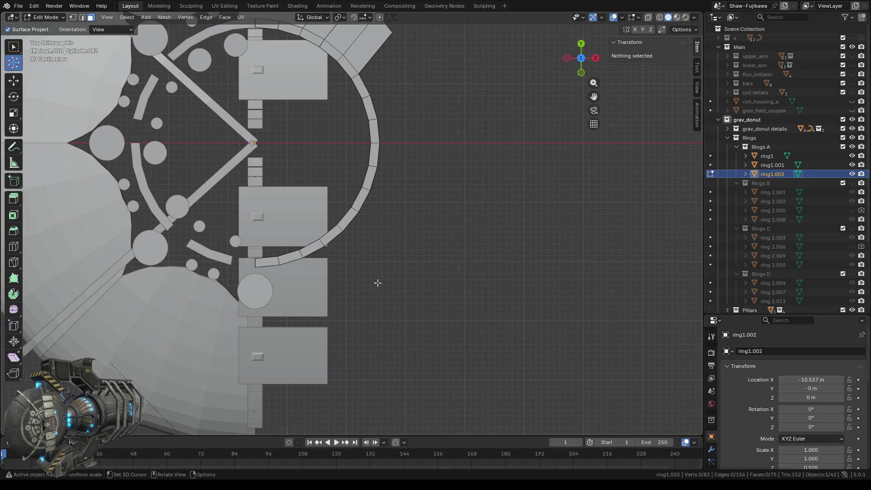
{"action": "middle_click_drag", "start_coordinate": [388, 278], "coordinate": [386, 332], "text": "shift"}
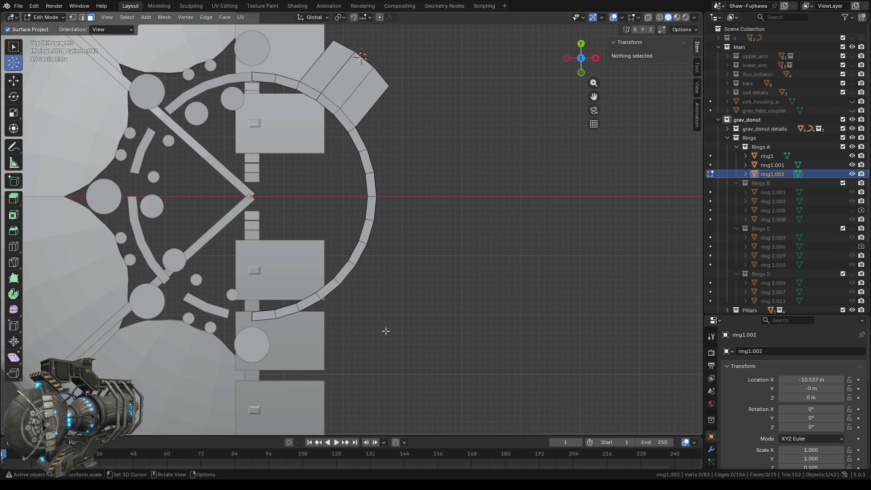
{"action": "scroll", "coordinate": [386, 331], "scroll_direction": "down", "scroll_amount": 1}
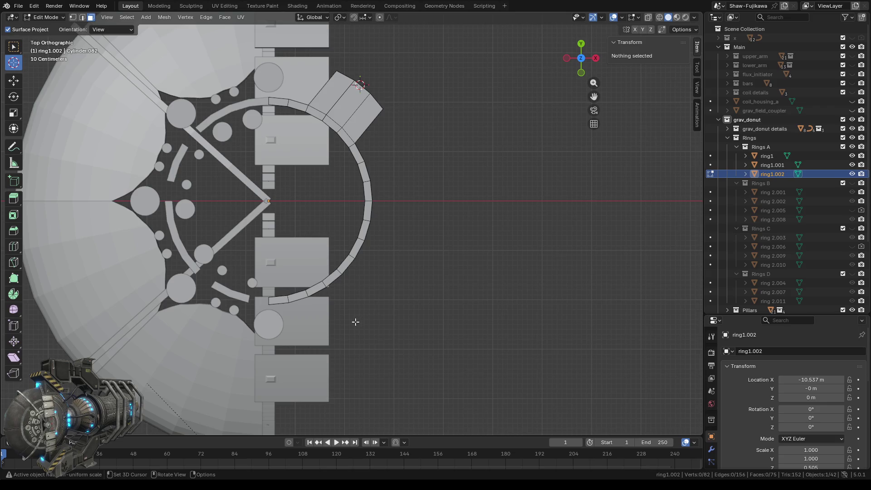
{"action": "left_click", "coordinate": [360, 320]}
{"action": "scroll", "coordinate": [371, 349], "scroll_direction": "up", "scroll_amount": 2}
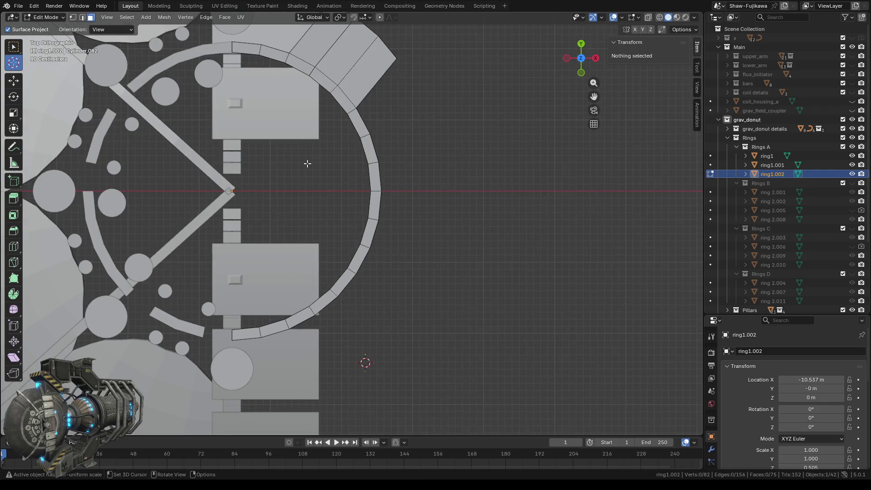
{"action": "left_click", "coordinate": [14, 47]}
- Select three adjacent outer faces on the ring's lower arc
{"action": "mouse_move", "coordinate": [416, 303]}
{"action": "middle_mouse_down"}
{"action": "mouse_move", "coordinate": [391, 286]}
{"action": "mouse_move", "coordinate": [379, 251]}
{"action": "middle_mouse_up"}
{"action": "left_click", "coordinate": [309, 246]}
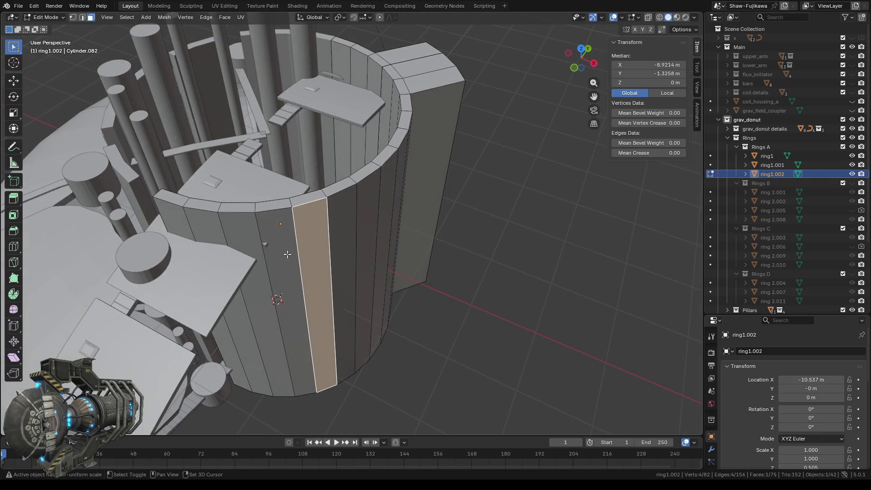
{"action": "left_click", "coordinate": [273, 266], "text": "shift"}
{"action": "left_click", "coordinate": [257, 276], "text": "shift"}
- In top view, extrude those faces outward by an exact amount, then deselect
{"action": "mouse_move", "coordinate": [269, 277]}
{"action": "middle_mouse_down"}
{"action": "mouse_move", "coordinate": [298, 300]}
{"action": "mouse_move", "coordinate": [507, 136]}
{"action": "middle_mouse_up"}
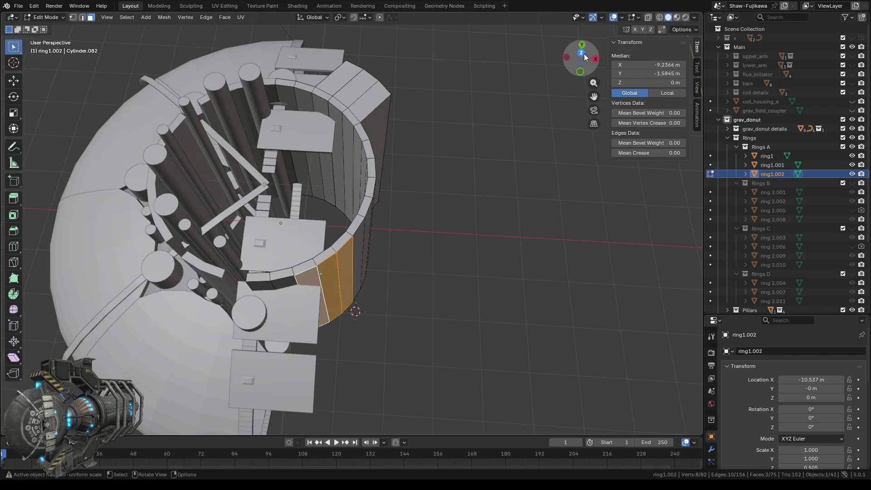
{"action": "left_click", "coordinate": [581, 54]}
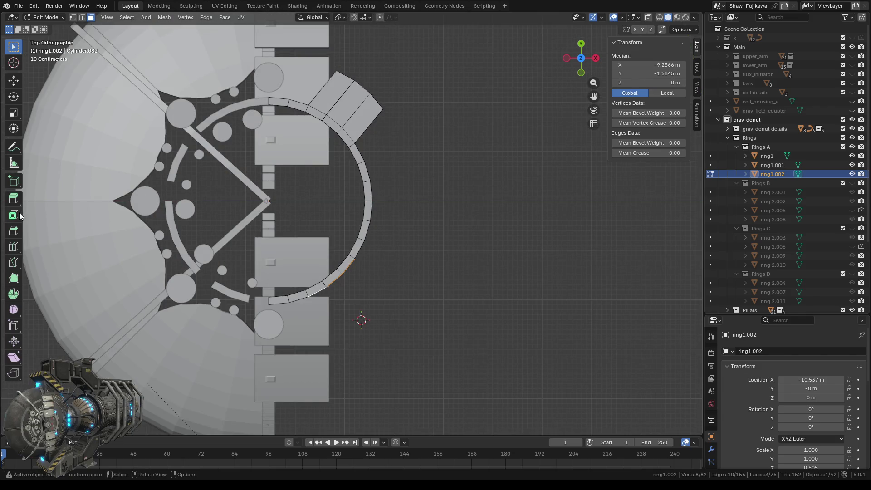
{"action": "left_click", "coordinate": [14, 197]}
{"action": "left_click_drag", "start_coordinate": [354, 305], "coordinate": [379, 331]}
{"action": "left_click", "coordinate": [104, 394]}
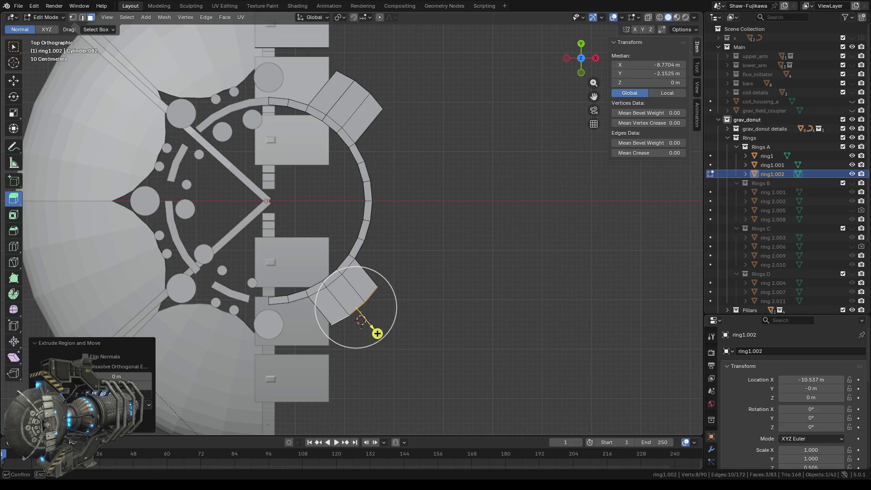
{"action": "key", "text": "Return"}
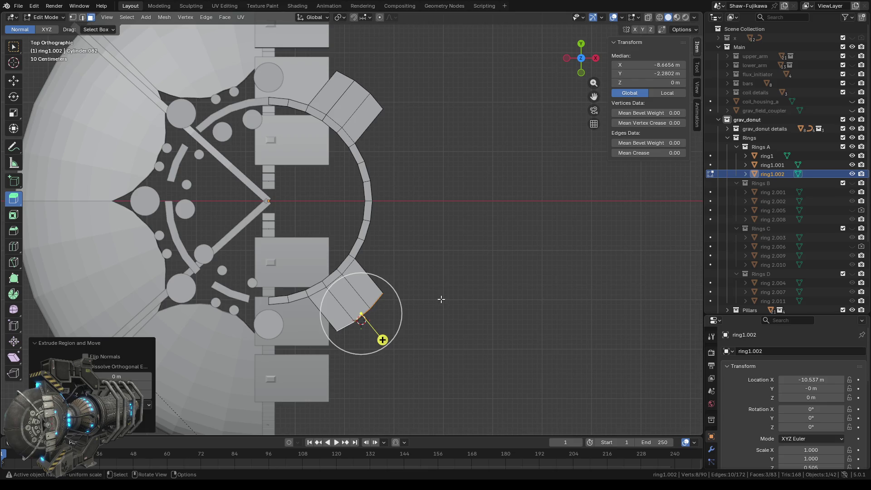
{"action": "left_click", "coordinate": [441, 299]}
{"action": "mouse_move", "coordinate": [496, 372]}
{"action": "middle_mouse_down"}
{"action": "mouse_move", "coordinate": [363, 299]}
{"action": "mouse_move", "coordinate": [504, 323]}
{"action": "mouse_move", "coordinate": [489, 354]}
{"action": "mouse_move", "coordinate": [452, 314]}
{"action": "mouse_move", "coordinate": [454, 330]}
{"action": "mouse_move", "coordinate": [425, 321]}
{"action": "middle_mouse_up"}
{"action": "scroll", "coordinate": [462, 318], "scroll_direction": "up", "scroll_amount": 2}
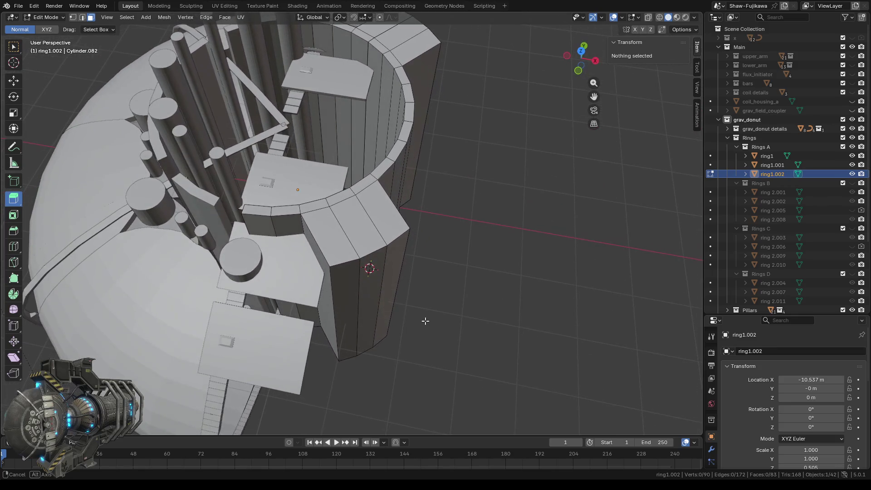
- Select the block's outer rim edges in edge mode, undoing a stray extrusion, and activate Bevel
{"action": "middle_click_drag", "start_coordinate": [425, 320], "coordinate": [423, 322]}
{"action": "left_click", "coordinate": [82, 18]}
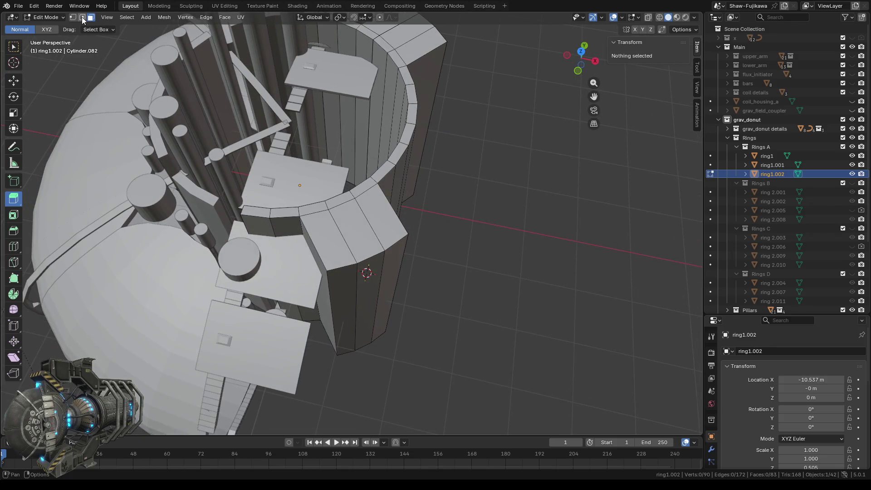
{"action": "left_click", "coordinate": [341, 267], "text": "shift"}
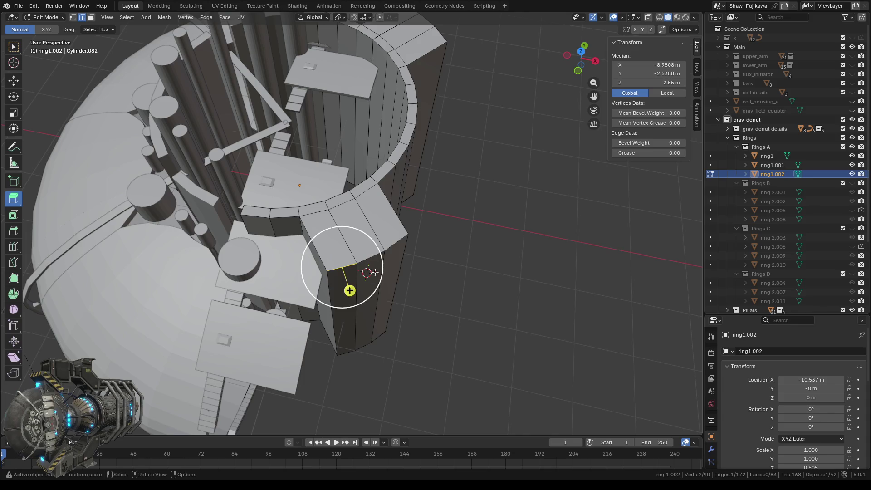
{"action": "left_click_drag", "start_coordinate": [367, 243], "coordinate": [368, 253]}
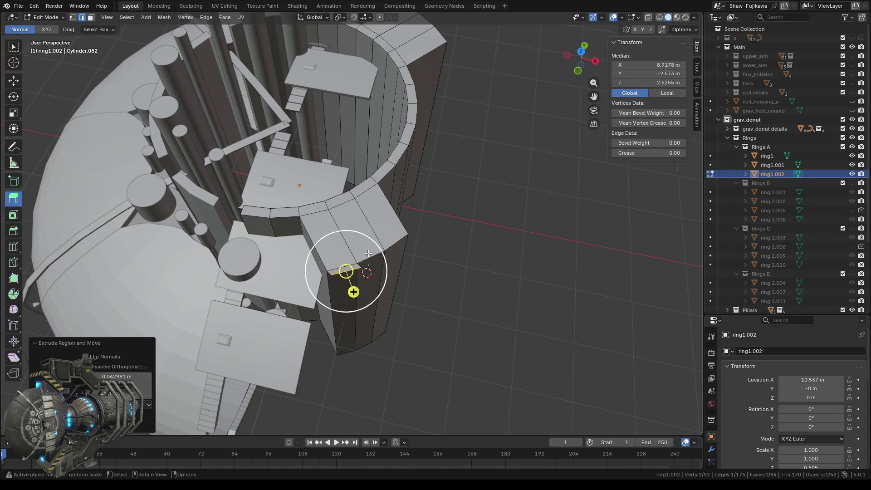
{"action": "key", "text": "ctrl+z"}
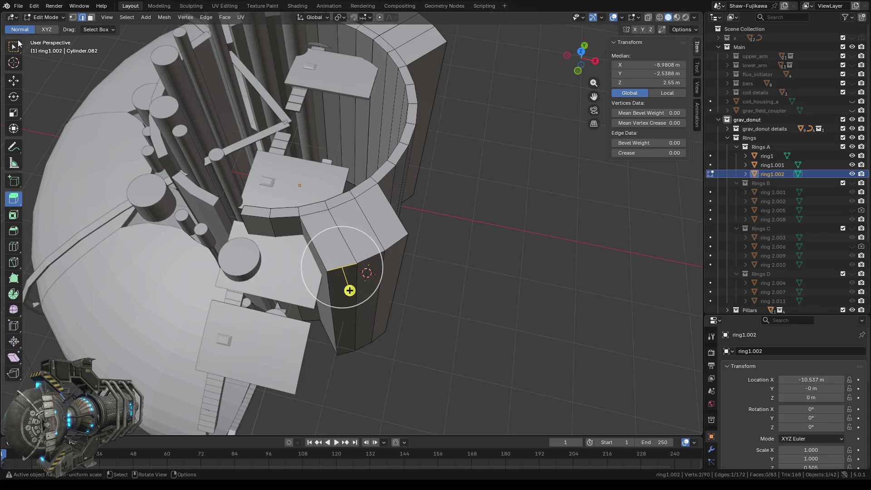
{"action": "left_click", "coordinate": [13, 48]}
{"action": "left_click", "coordinate": [387, 250], "text": "shift"}
{"action": "left_click", "coordinate": [406, 235], "text": "shift"}
{"action": "left_click_drag", "start_coordinate": [346, 343], "coordinate": [356, 366]}
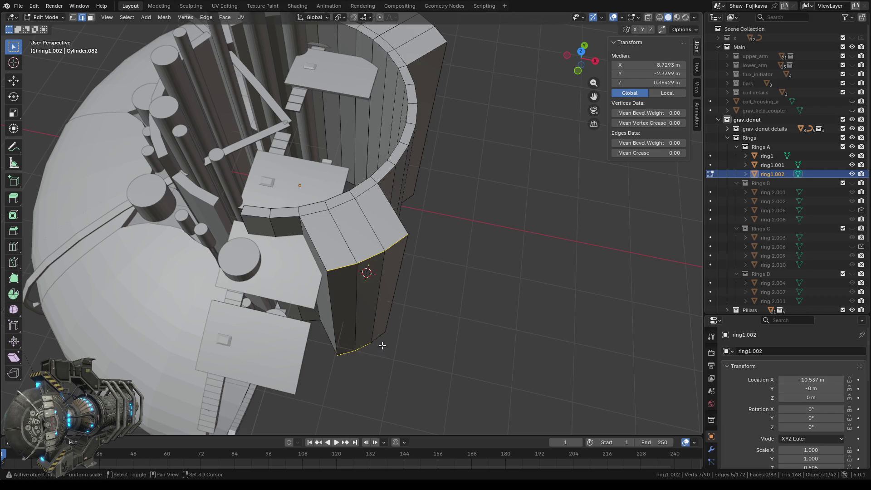
{"action": "left_click", "coordinate": [379, 332], "text": "shift"}
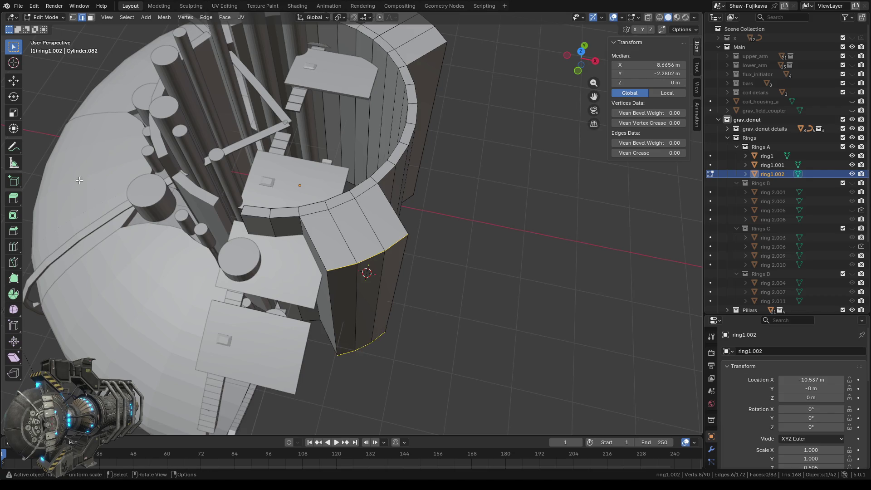
{"action": "left_click", "coordinate": [14, 231]}
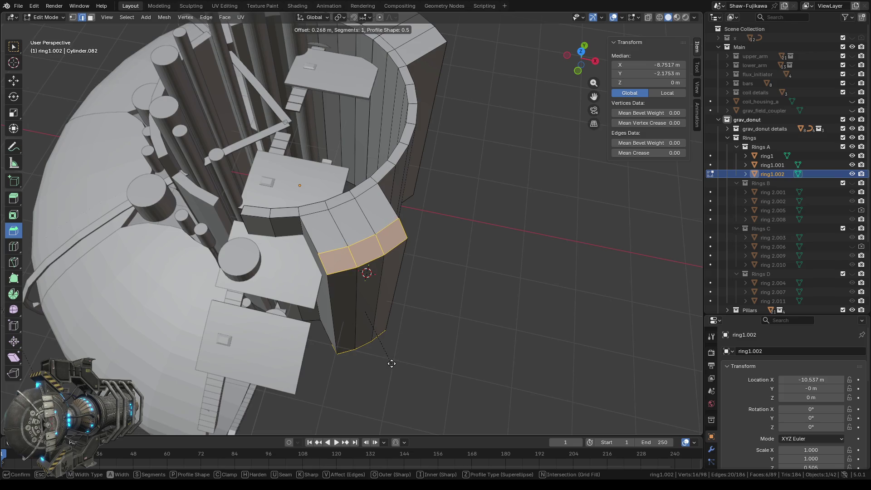
{"action": "left_click", "coordinate": [390, 359]}
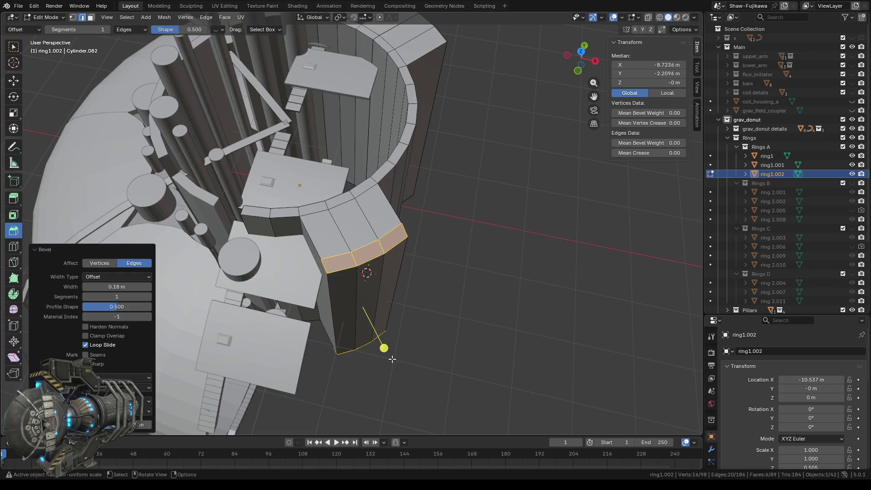
{"action": "left_click", "coordinate": [93, 264]}
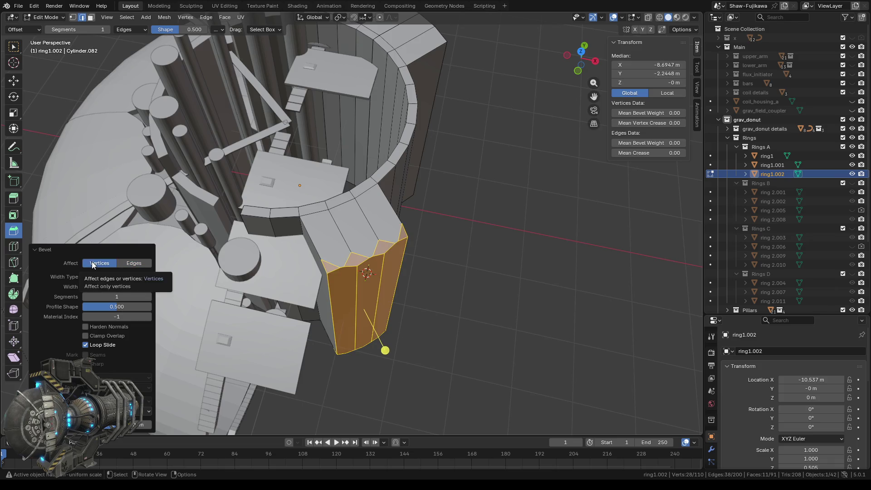
{"action": "key", "text": "ctrl+shift+b"}
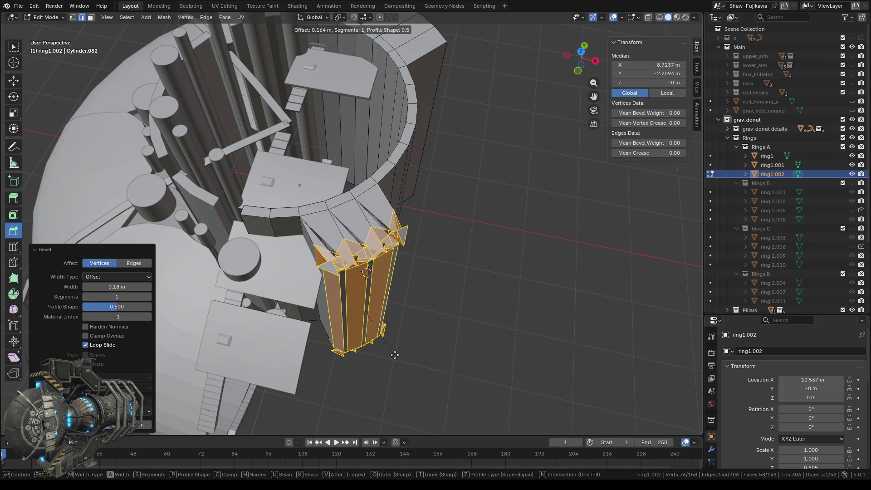
{"action": "left_click", "coordinate": [392, 352]}
{"action": "left_click", "coordinate": [134, 263]}
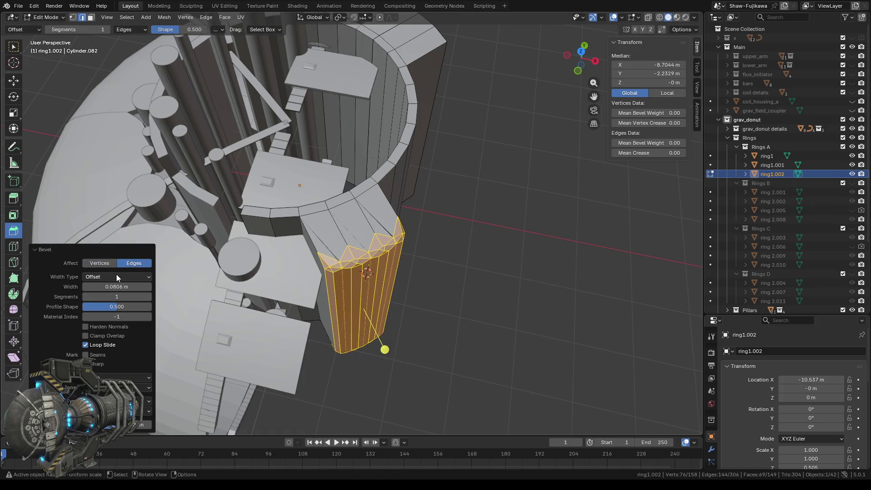
{"action": "left_click", "coordinate": [117, 276]}
{"action": "left_click", "coordinate": [103, 305]}
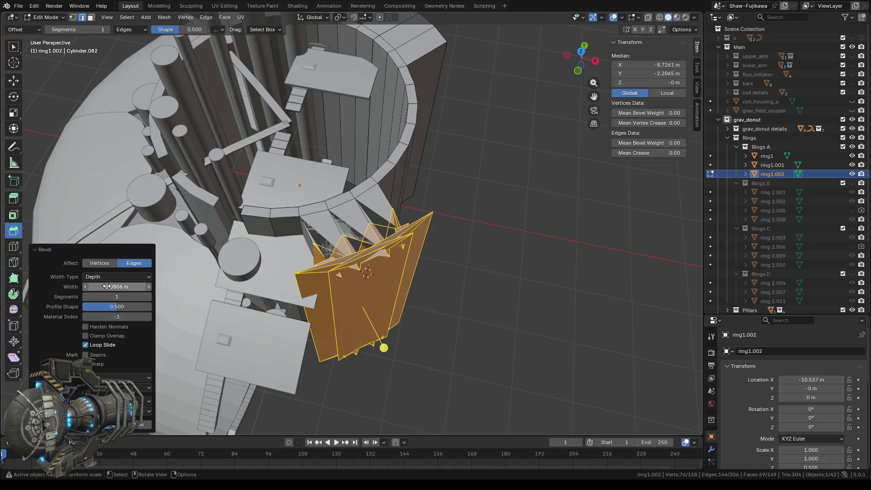
{"action": "left_click", "coordinate": [102, 276]}
{"action": "left_click", "coordinate": [98, 296]}
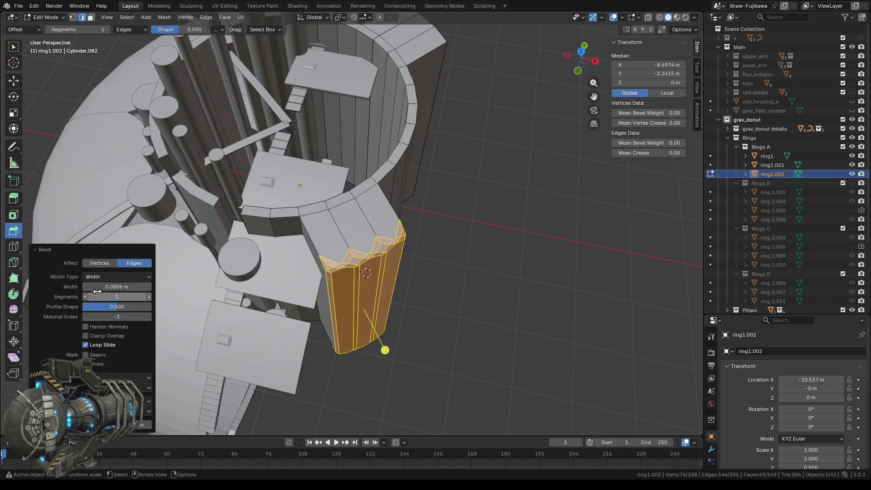
{"action": "left_click", "coordinate": [99, 277]}
{"action": "left_click", "coordinate": [102, 317]}
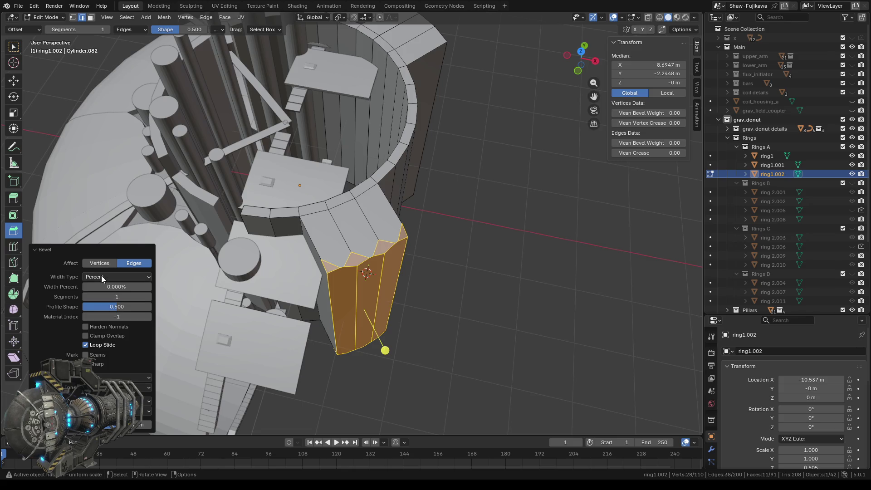
{"action": "left_click", "coordinate": [100, 276]}
{"action": "left_click", "coordinate": [108, 326]}
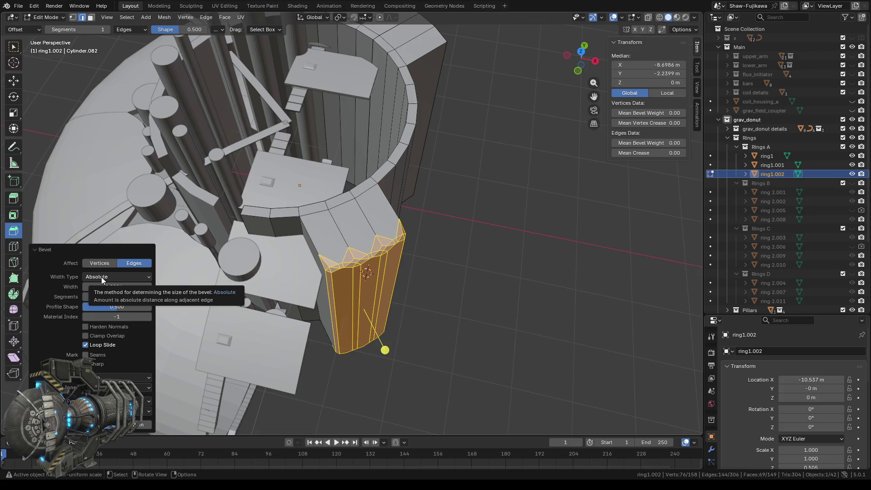
{"action": "left_click", "coordinate": [101, 262]}
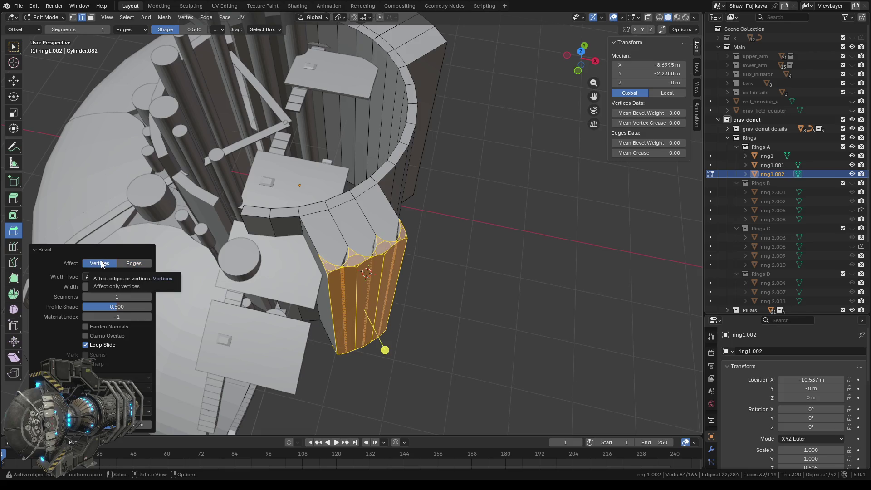
{"action": "mouse_move", "coordinate": [420, 347]}
{"action": "middle_mouse_down"}
{"action": "mouse_move", "coordinate": [440, 363]}
{"action": "mouse_move", "coordinate": [431, 357]}
{"action": "middle_mouse_up"}
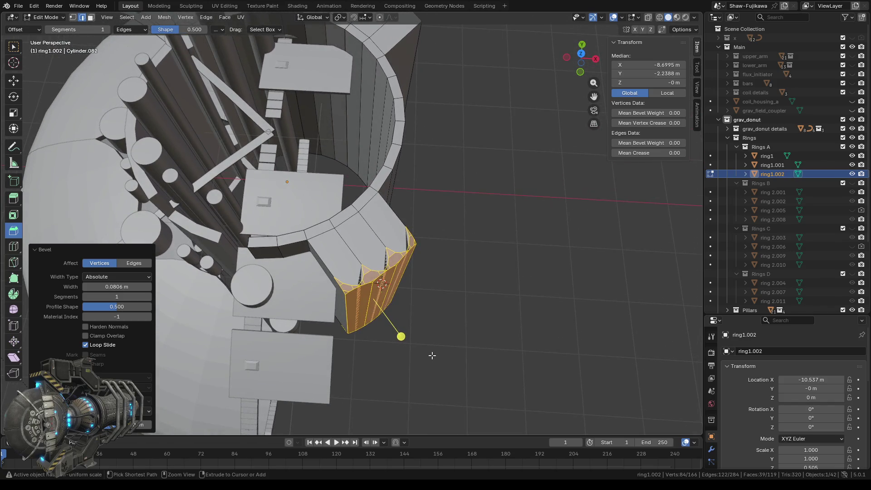
{"action": "key", "text": "ctrl+z"}
{"action": "key", "text": "ctrl+z"}
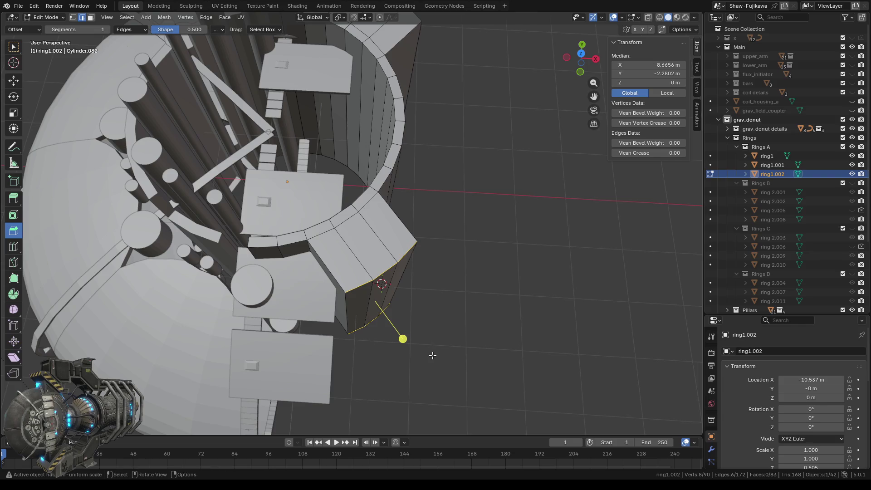
{"action": "middle_click_drag", "start_coordinate": [449, 360], "coordinate": [414, 326], "text": "shift"}
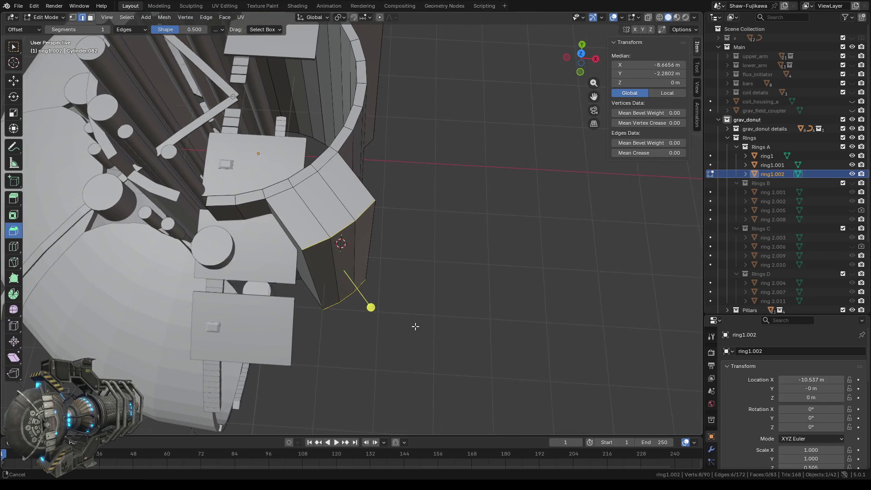